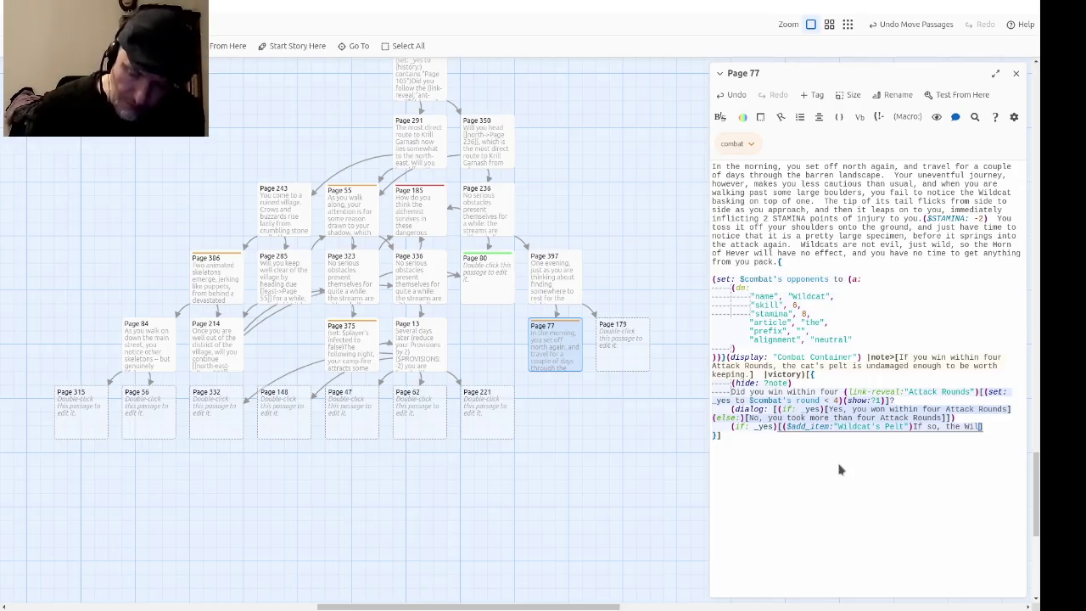
# Step: Finish the winning sentence: the cat's pelt is undamaged enough to be worth keeping, linked to Page 13
pyautogui.press('BackSpace')
pyautogui.press('BackSpace')
pyautogui.press('BackSpace')
pyautogui.write("cat's ")
pyautogui.write('pelt is un')
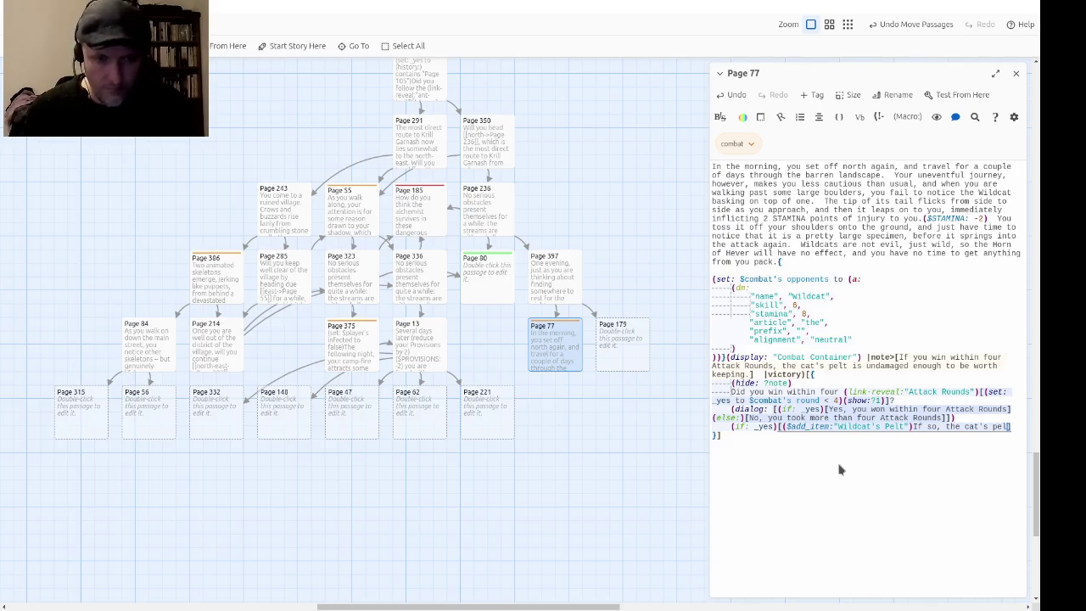
pyautogui.write('dama')
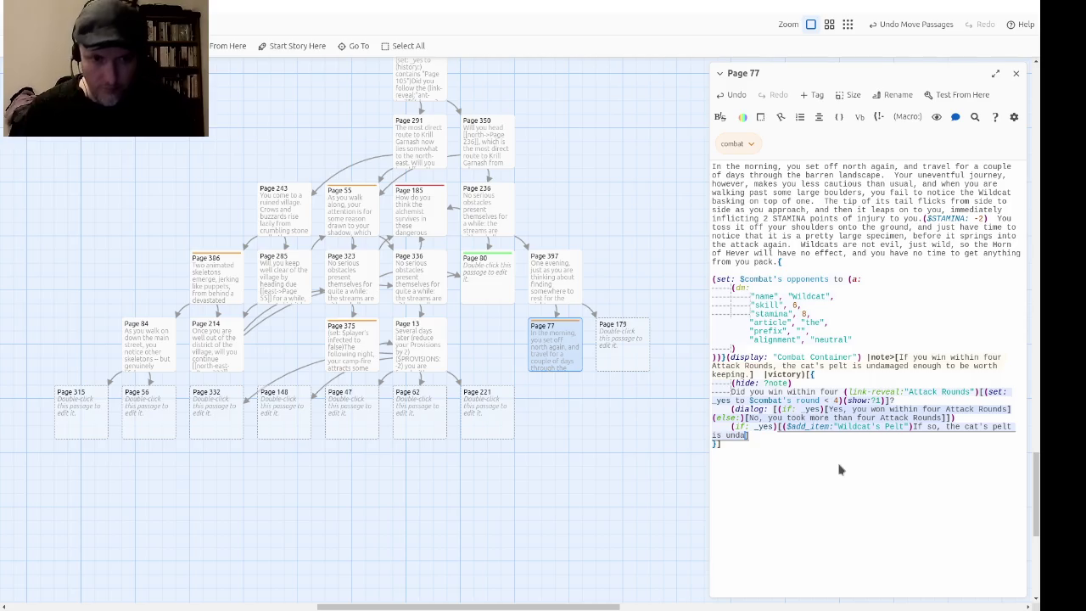
pyautogui.write('ged enough to be ')
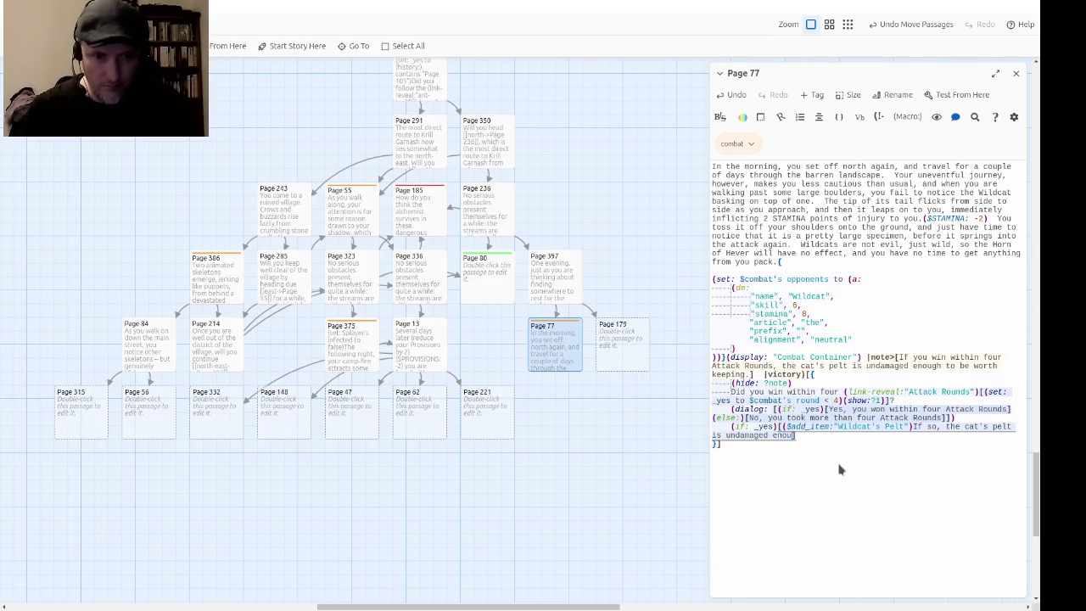
pyautogui.write('worth k')
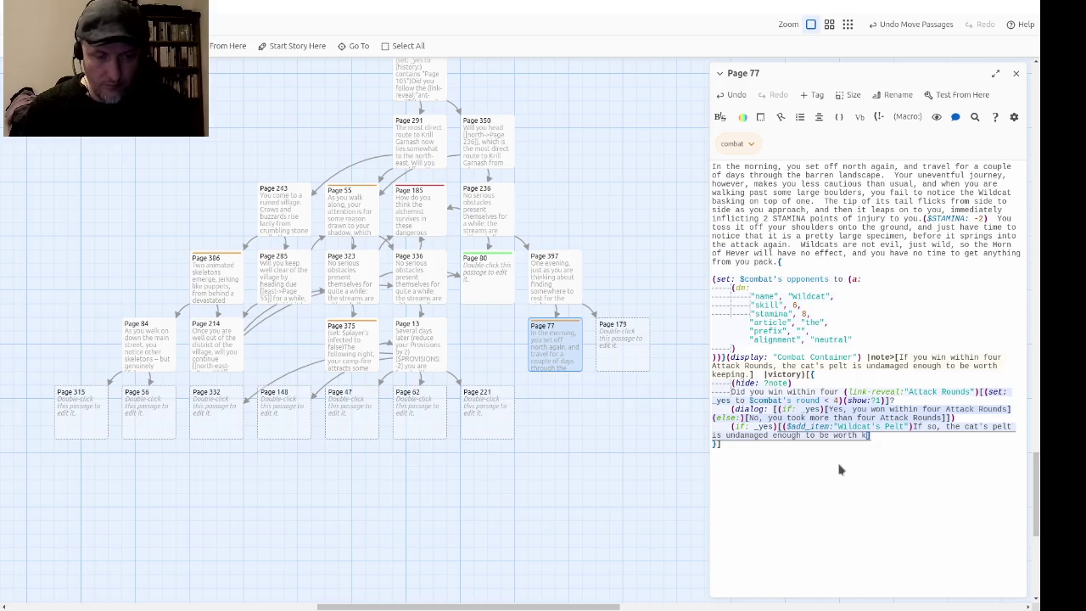
pyautogui.write('eeping.')
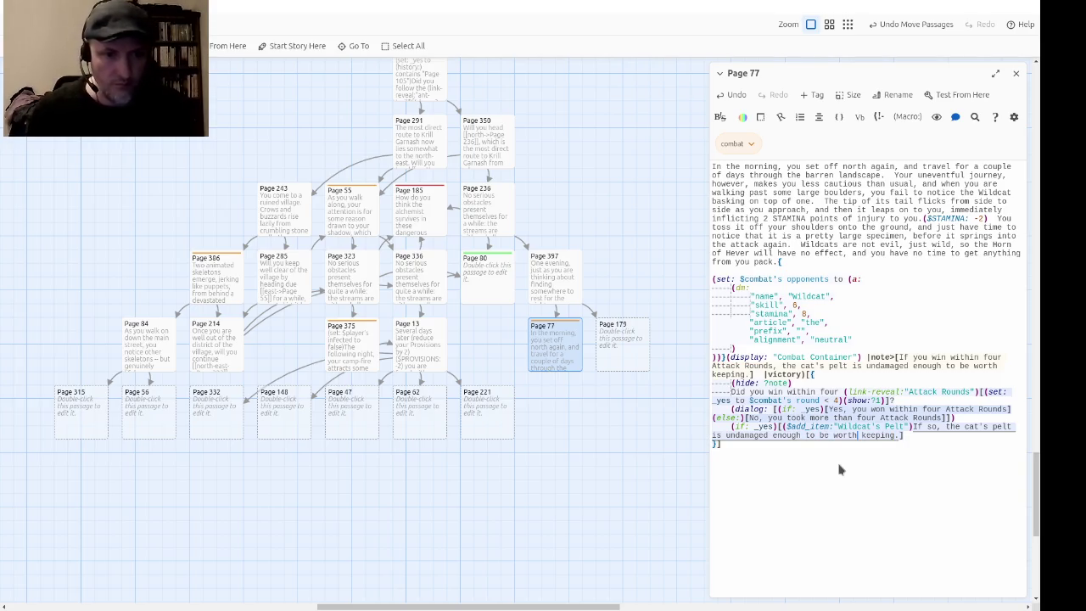
pyautogui.write('[[keeping->Page 13')
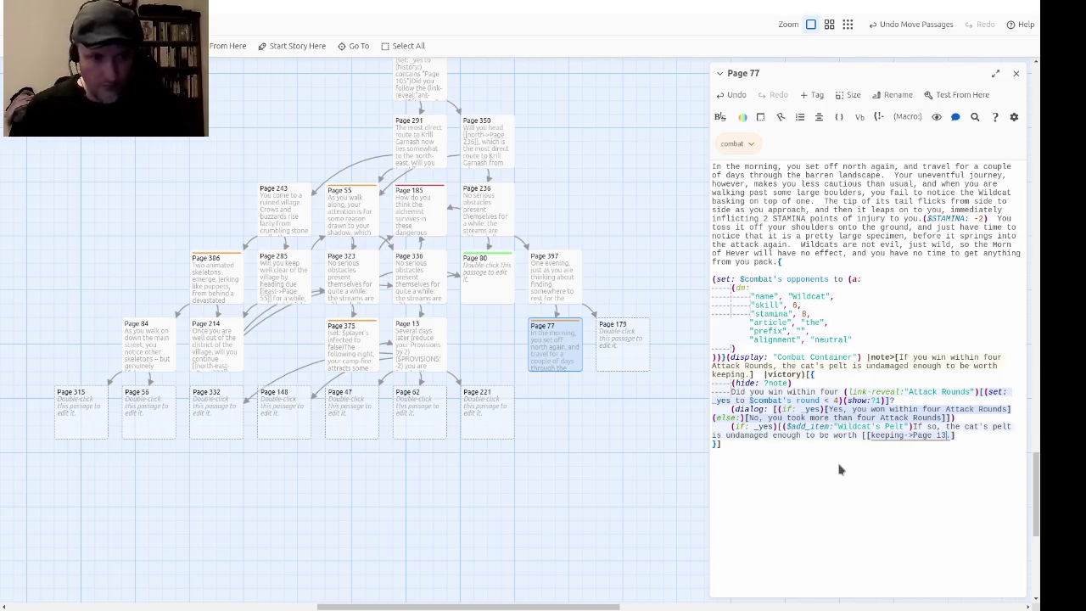
pyautogui.write(']].]')
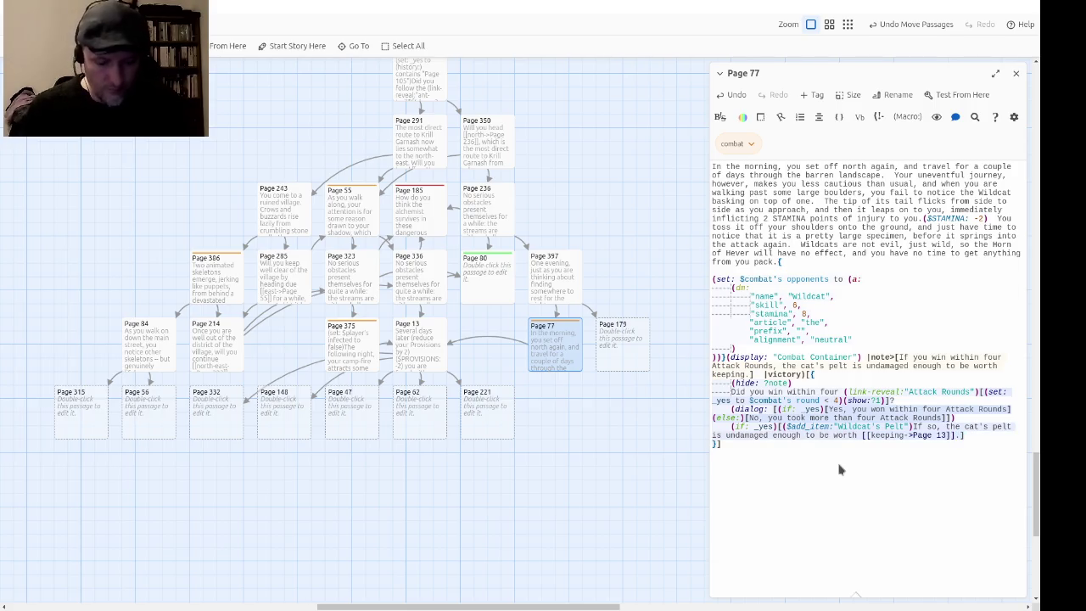
pyautogui.write('(else:)')
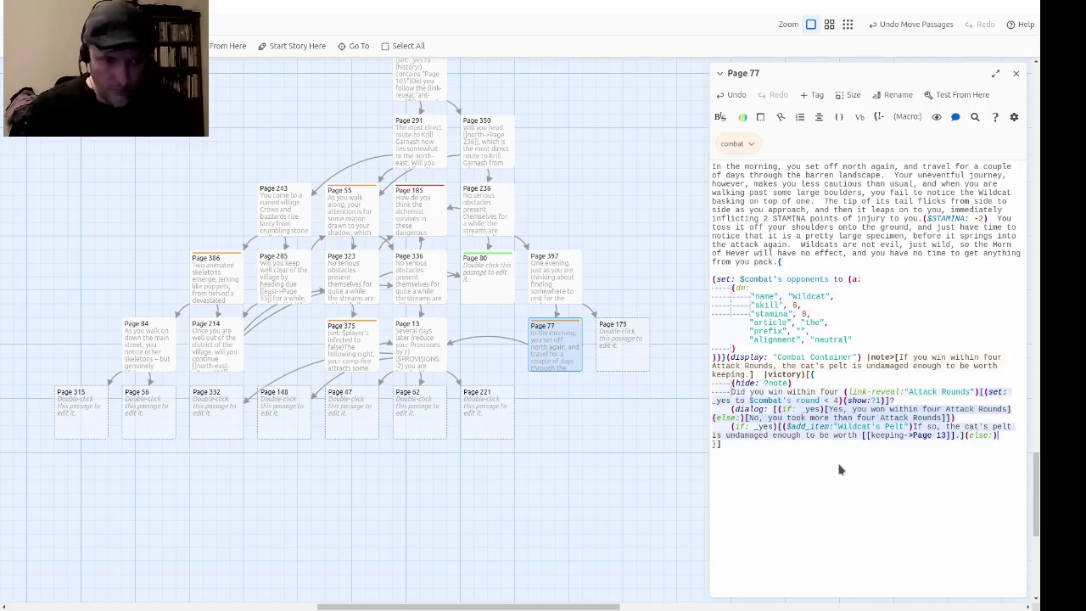
pyautogui.write('[')
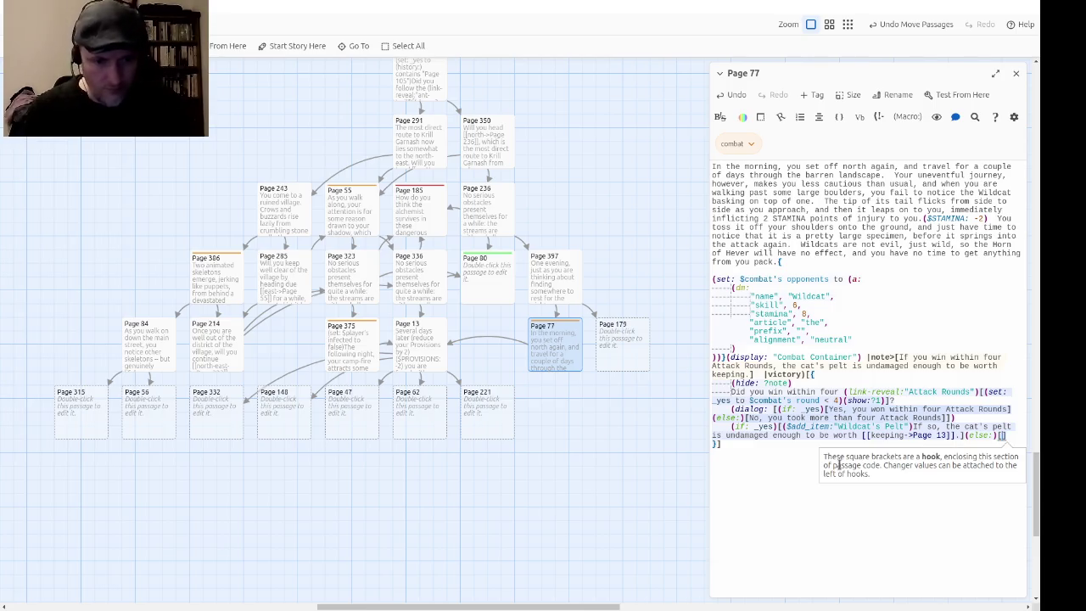
pyautogui.write('If not,')
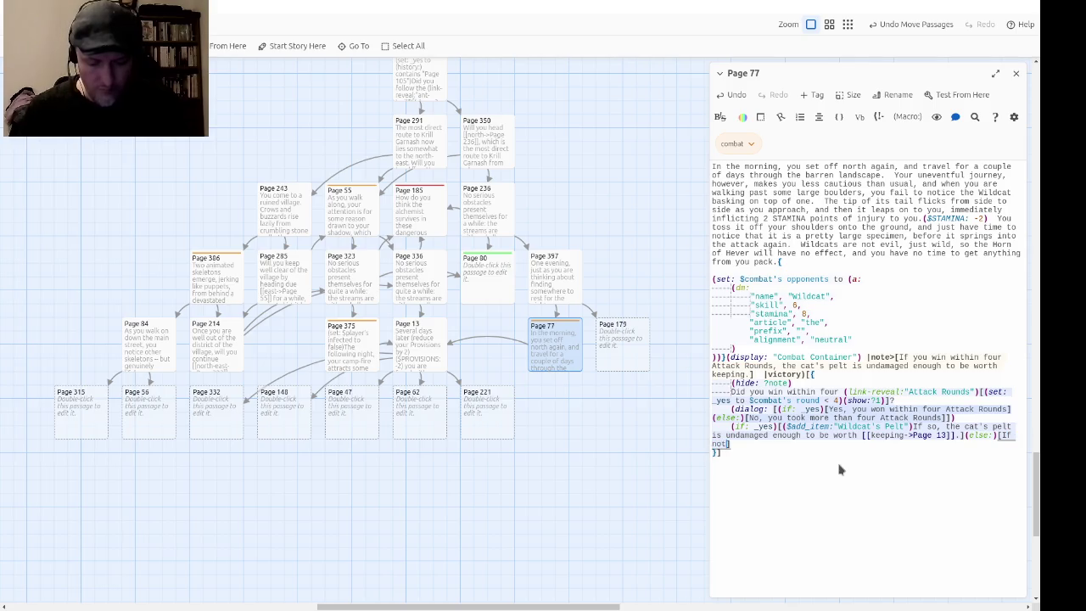
pyautogui.write(' it is time')
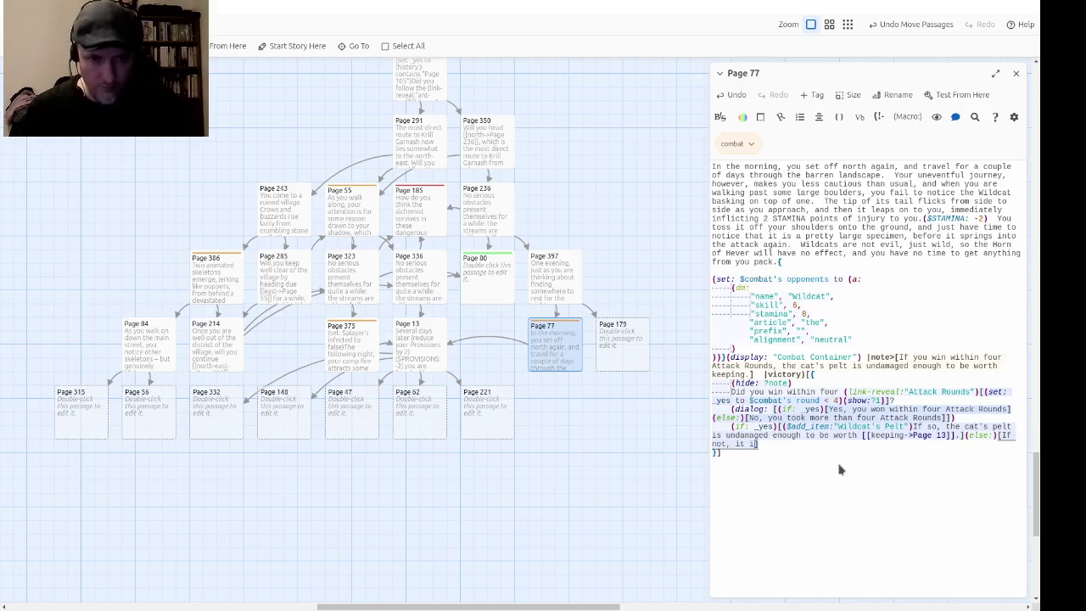
# Step: Add the (else:) branch: the cat's pelt is too damaged to be worth keeping, linked to Page 13
pyautogui.press('BackSpace')
pyautogui.press('BackSpace')
pyautogui.press('BackSpace')
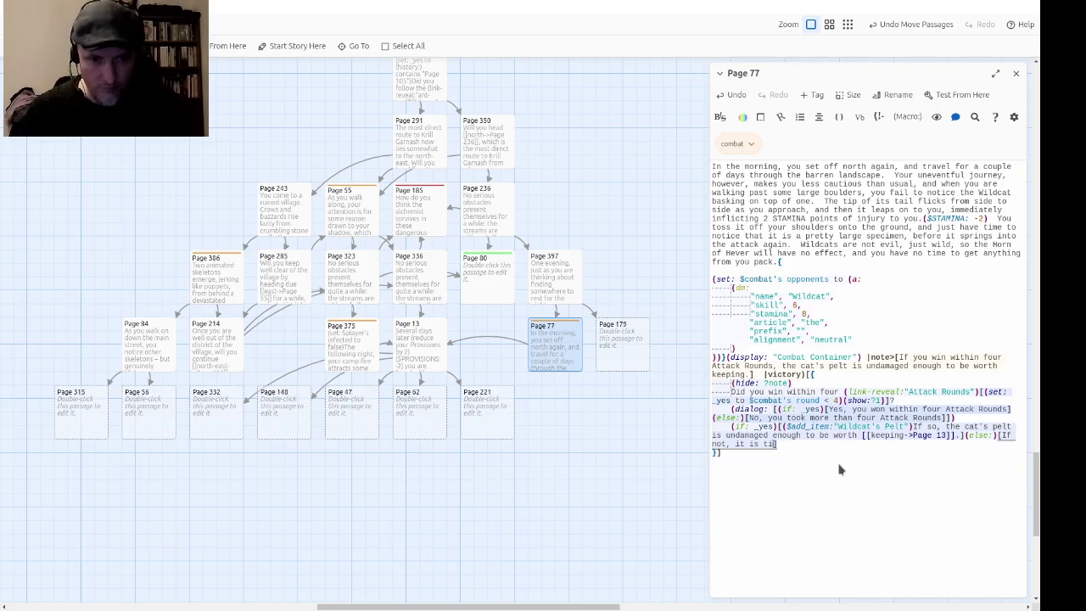
pyautogui.press('BackSpace')
pyautogui.press('BackSpace')
pyautogui.press('BackSpace')
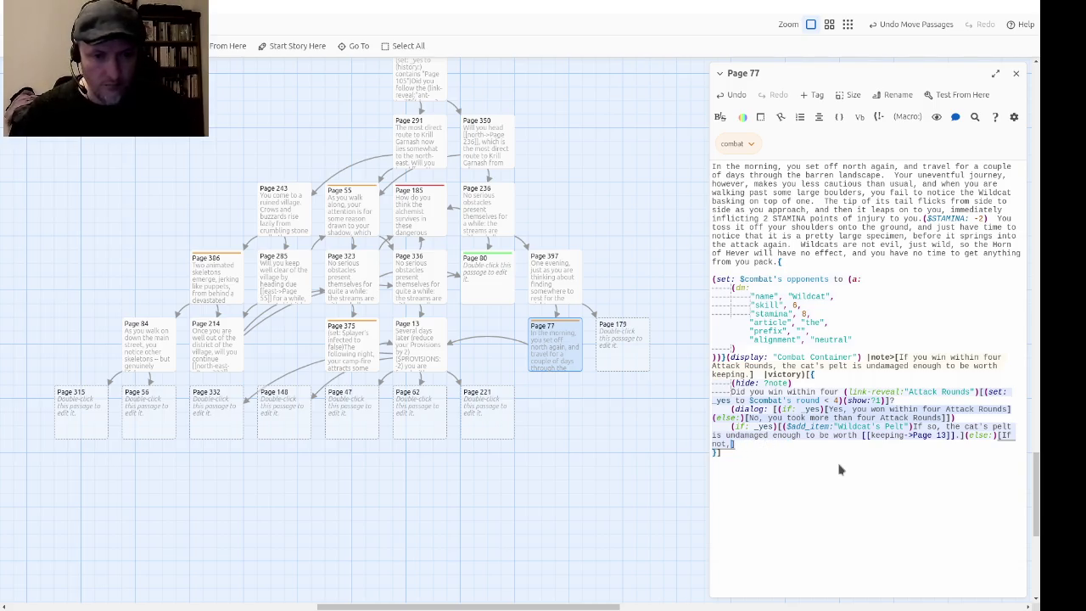
pyautogui.write("the cat's pelt to")
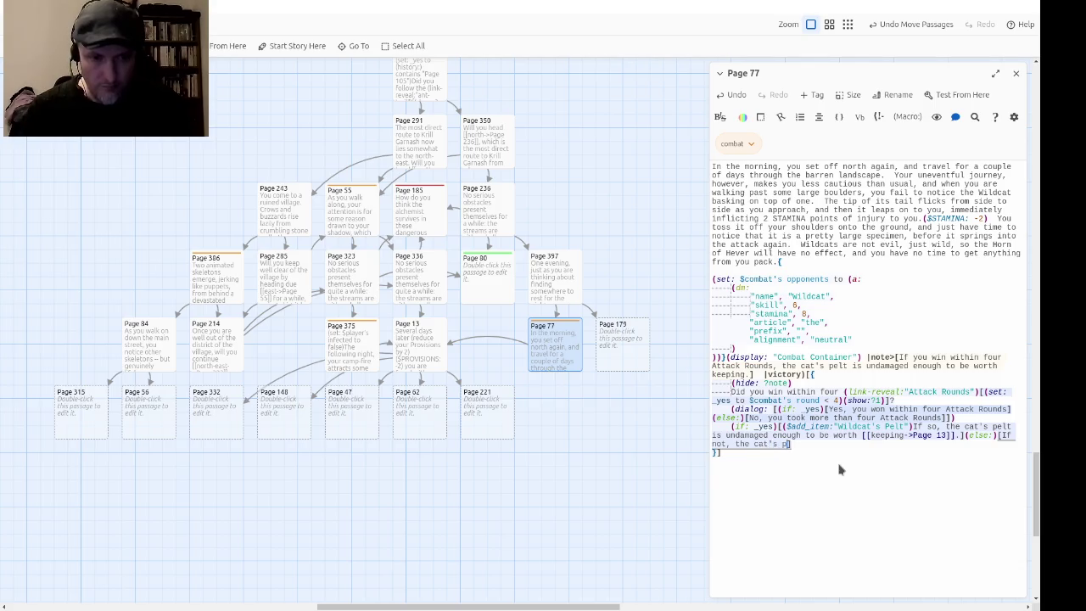
pyautogui.press('BackSpace')
pyautogui.press('BackSpace')
pyautogui.press('BackSpace')
pyautogui.write('is too damag')
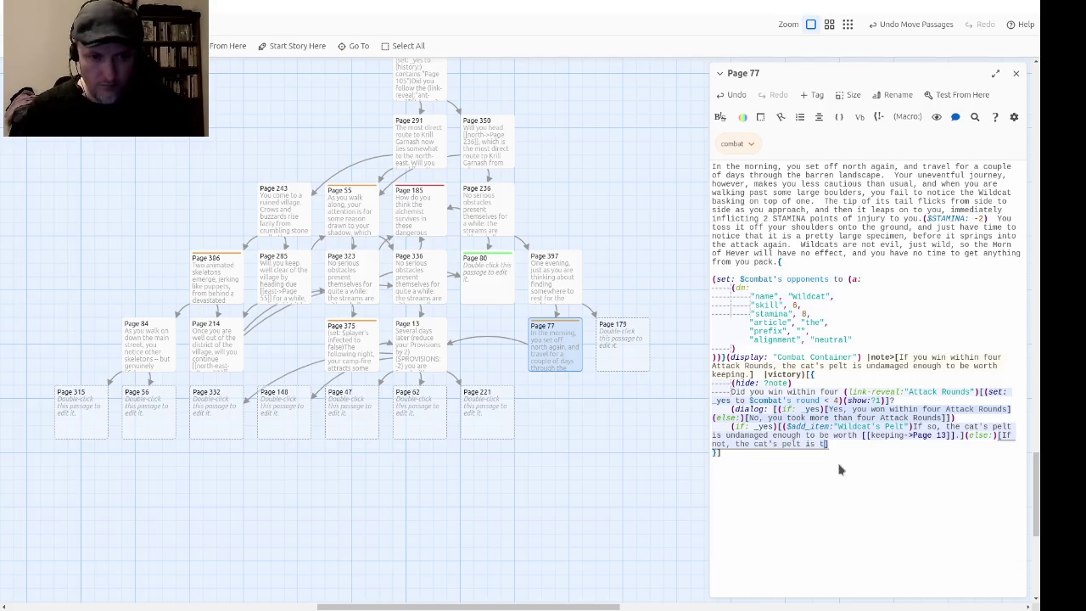
pyautogui.write('ed to')
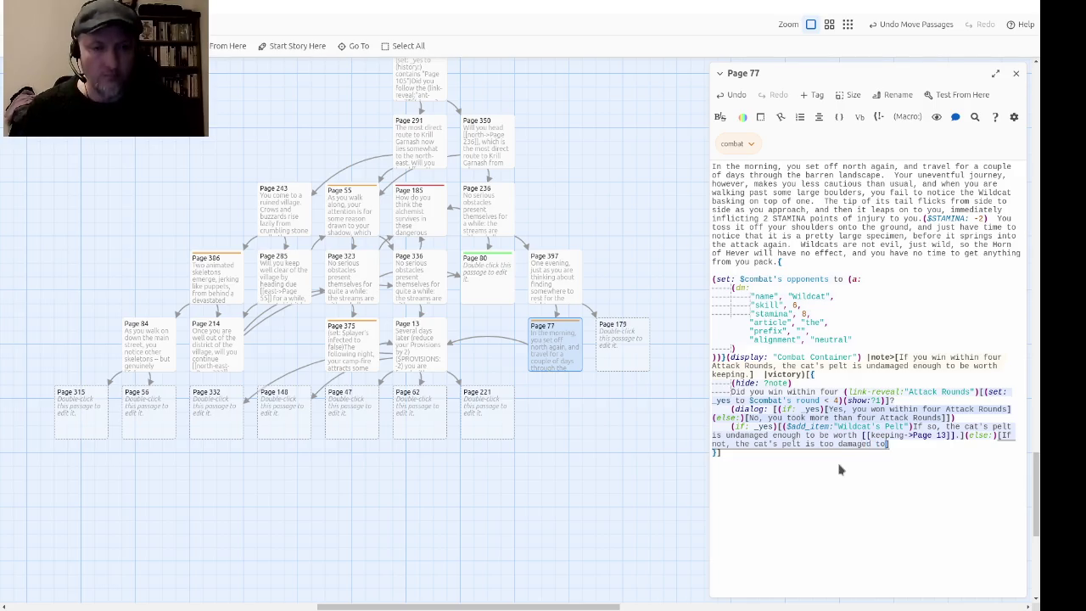
pyautogui.write(' be worth keeping.')
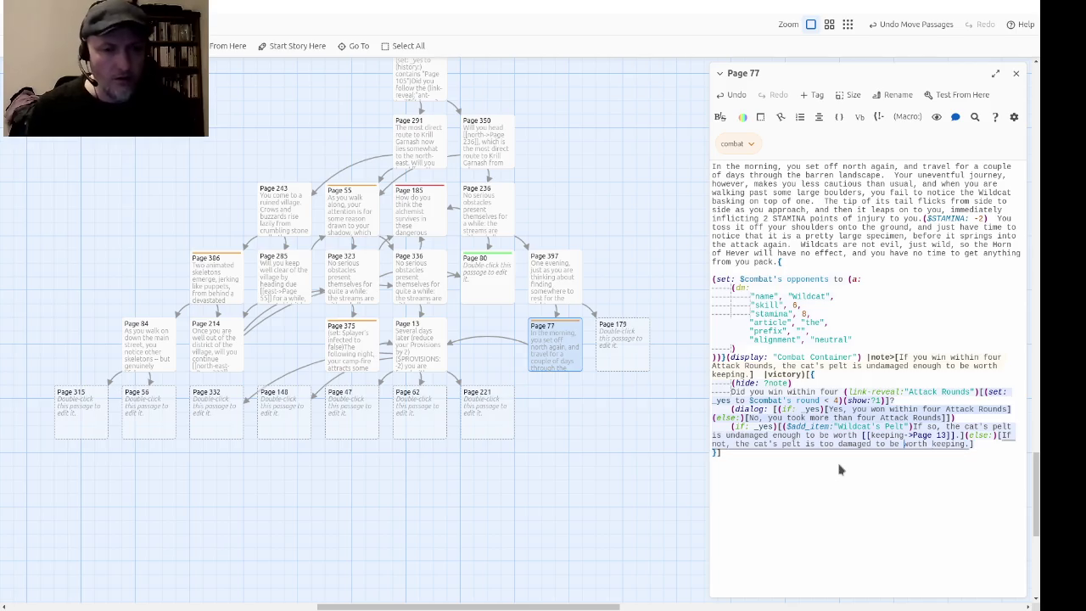
pyautogui.write('[[')
pyautogui.write(']]')
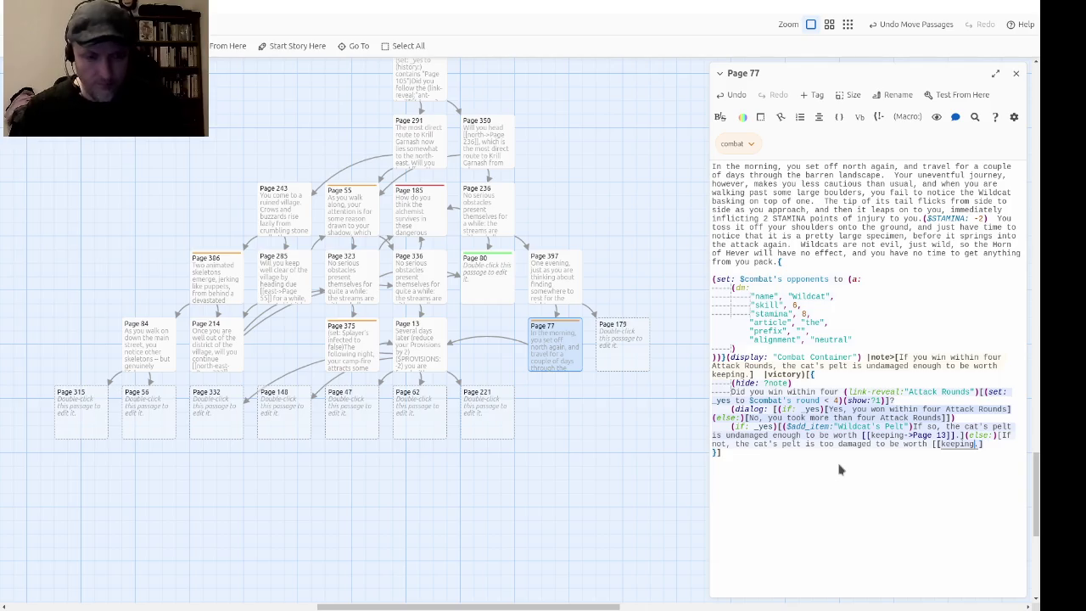
pyautogui.write('>Page 13')
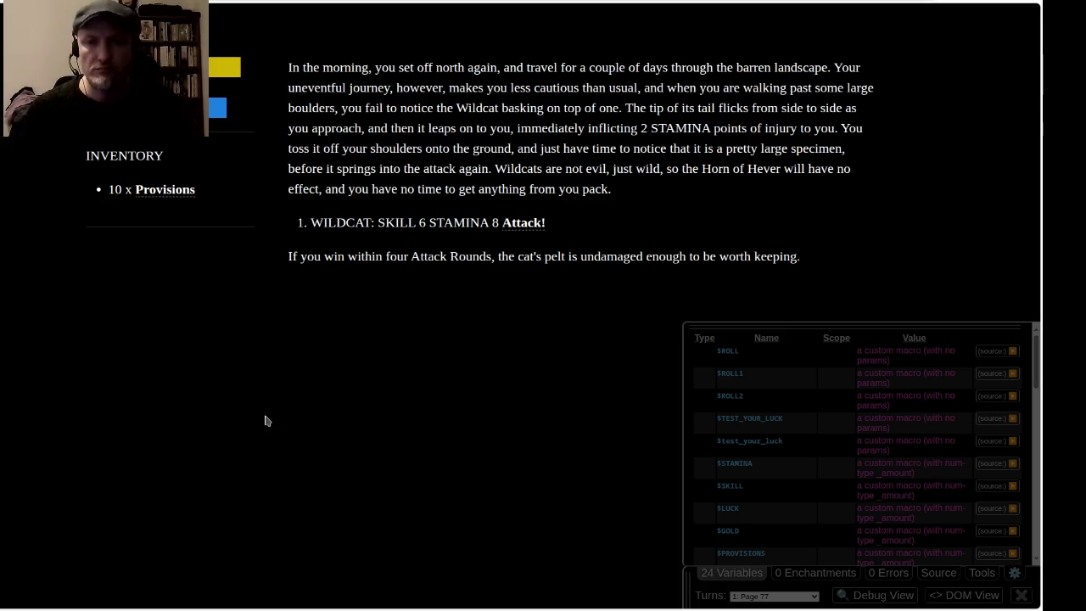
pyautogui.click(735, 576)
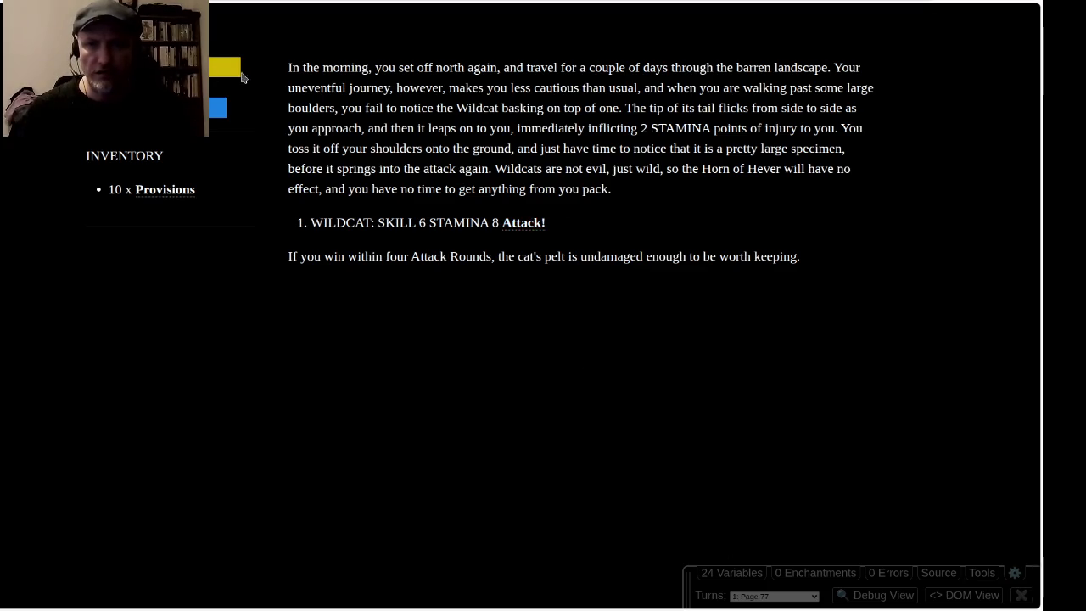
pyautogui.click(526, 225)
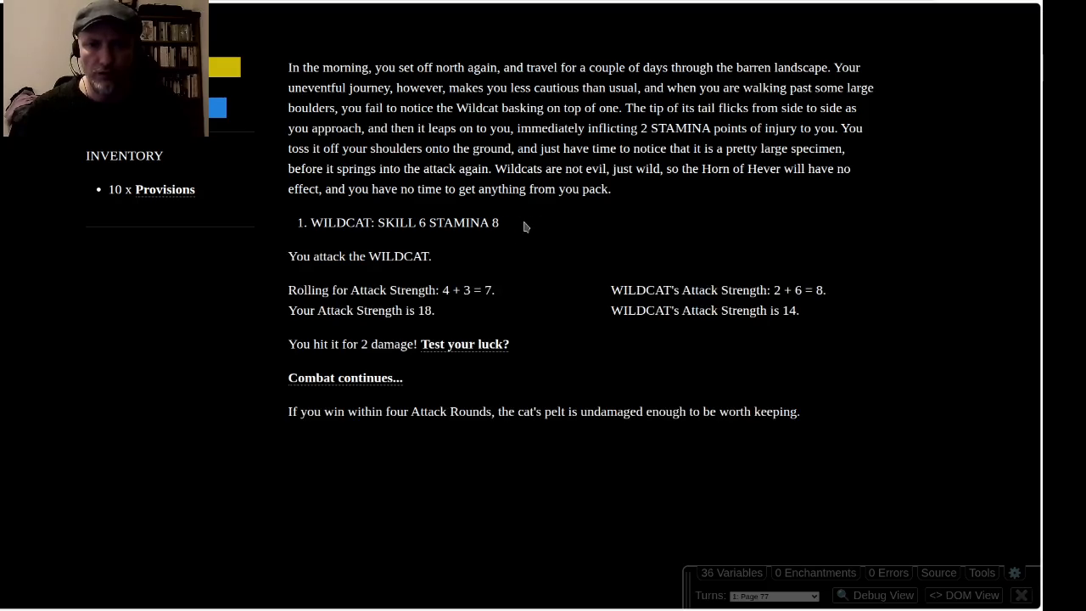
pyautogui.click(374, 378)
pyautogui.click(529, 229)
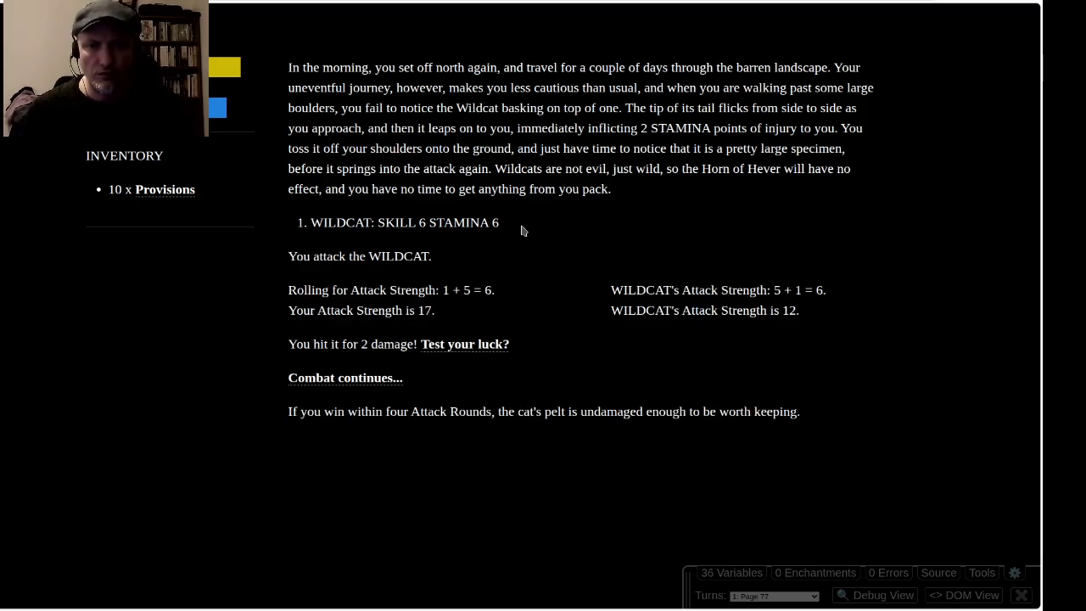
pyautogui.click(340, 378)
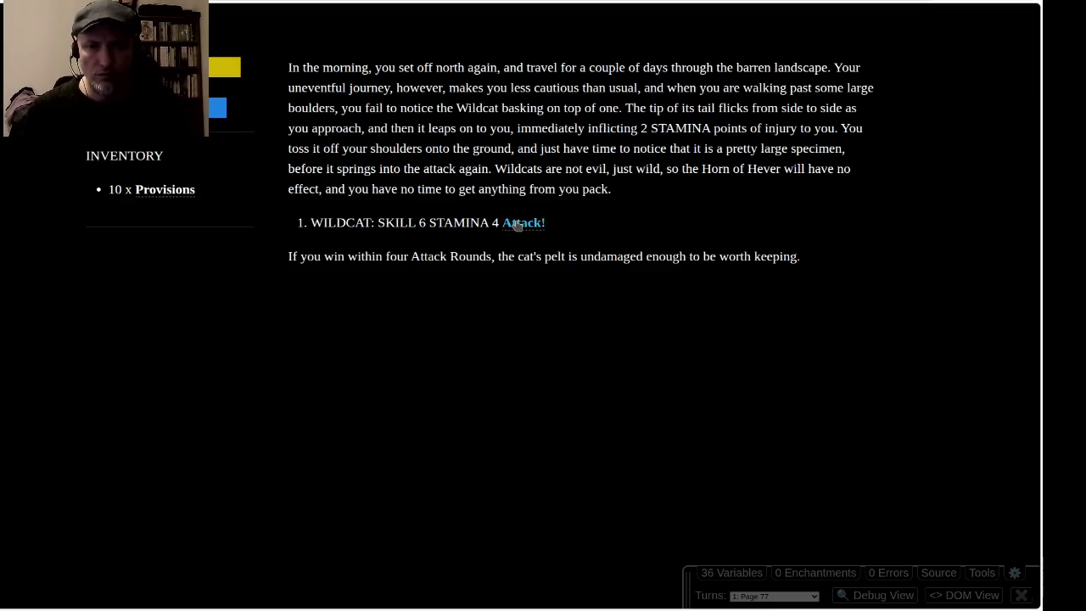
pyautogui.click(529, 223)
pyautogui.click(364, 379)
pyautogui.click(524, 223)
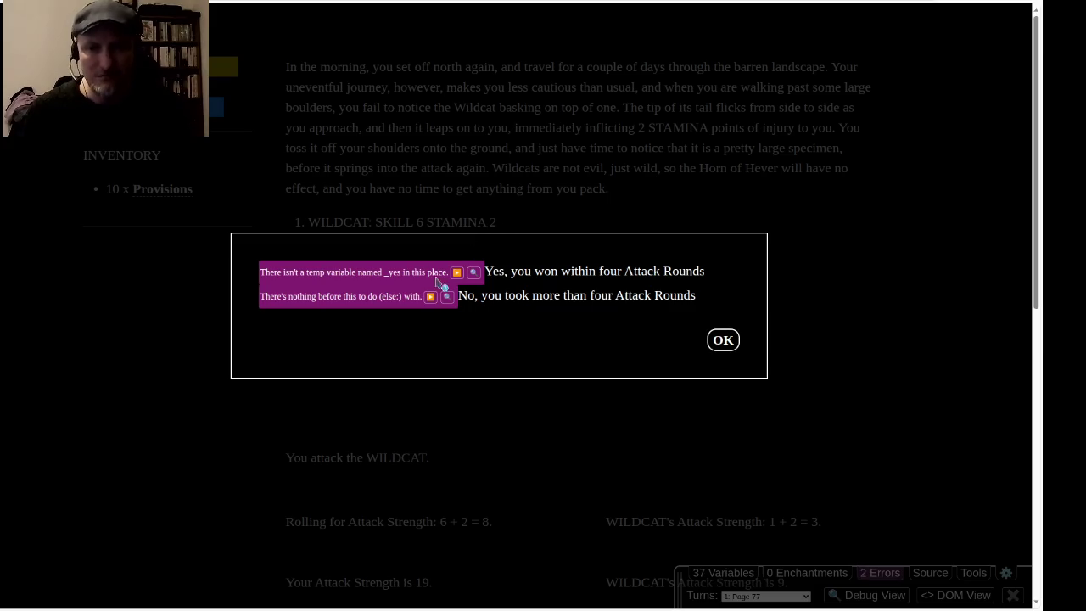
pyautogui.click(726, 341)
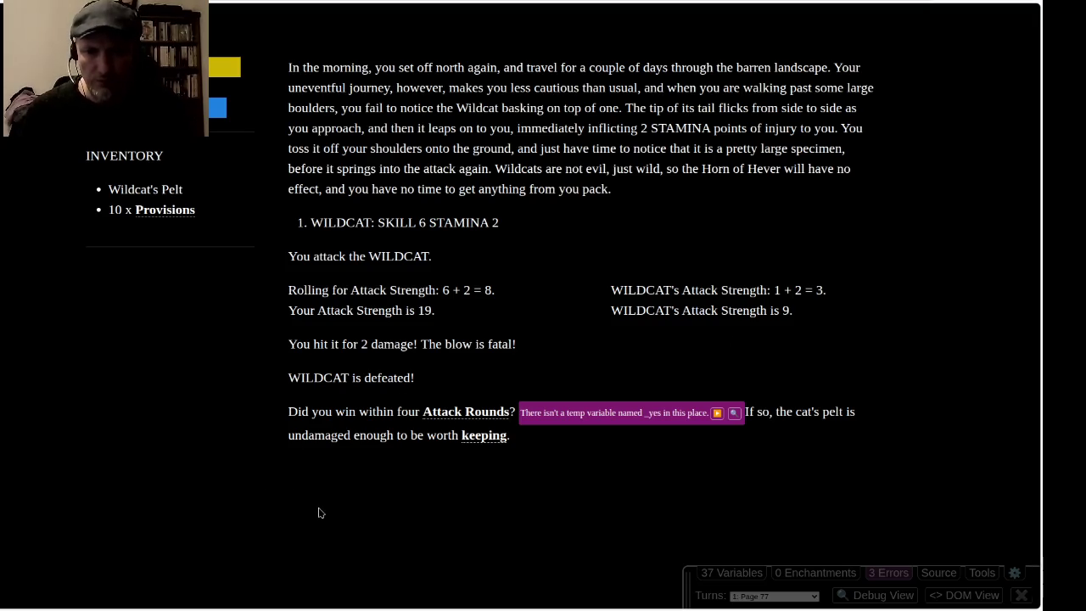
pyautogui.hotkey('alt', 'Tab')
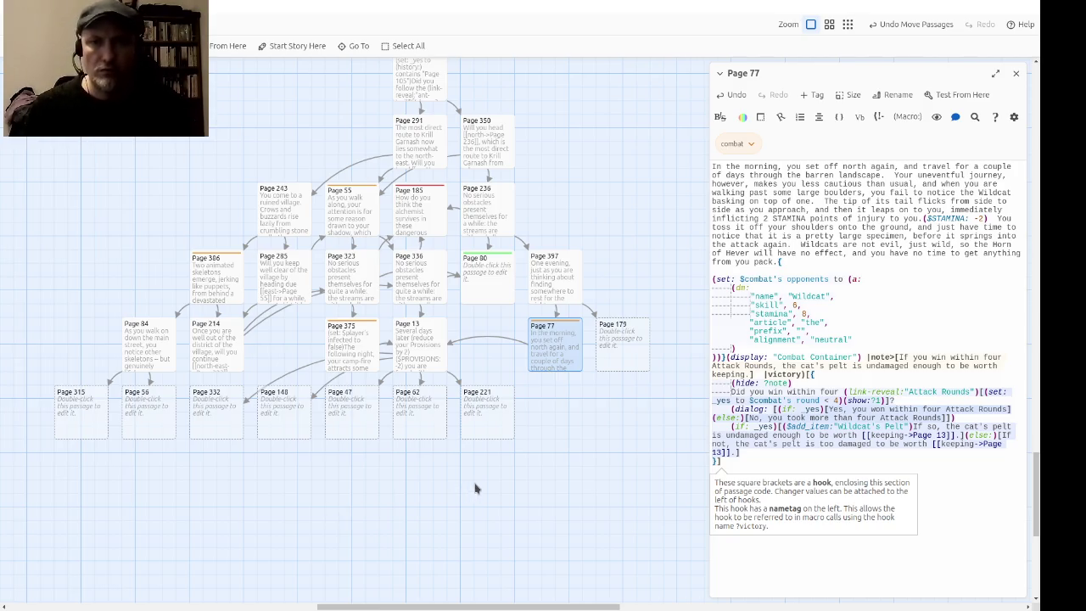
# Step: Tag the win-check dialog hook with the nametag |1) after the (show:?1) line
pyautogui.click(844, 369)
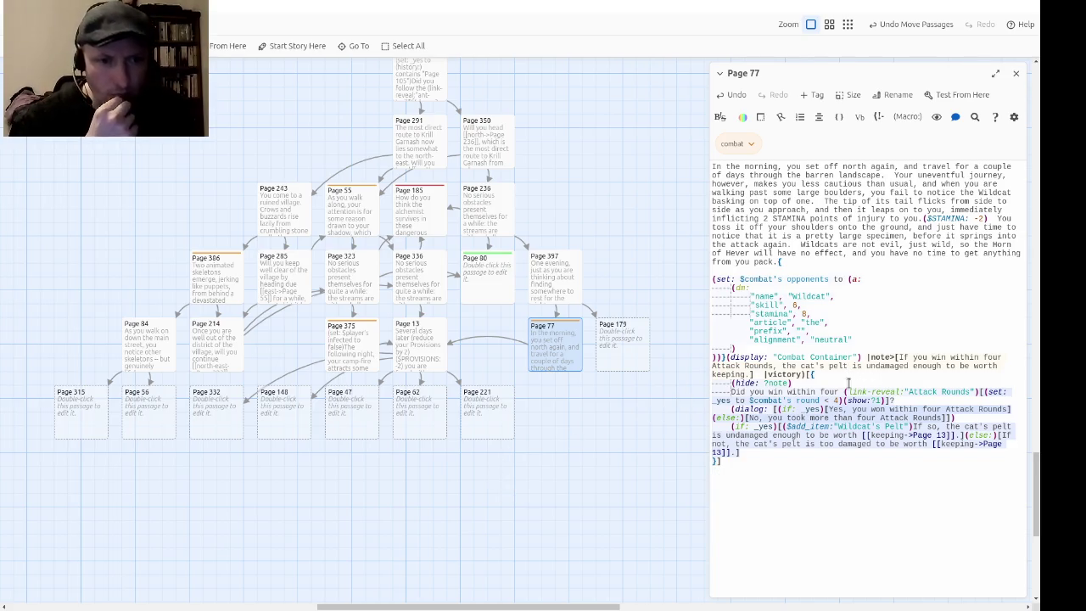
pyautogui.press('Down')
pyautogui.hotkey('ctrl', 'Right')
pyautogui.hotkey('ctrl', 'Right')
pyautogui.hotkey('ctrl', 'Right')
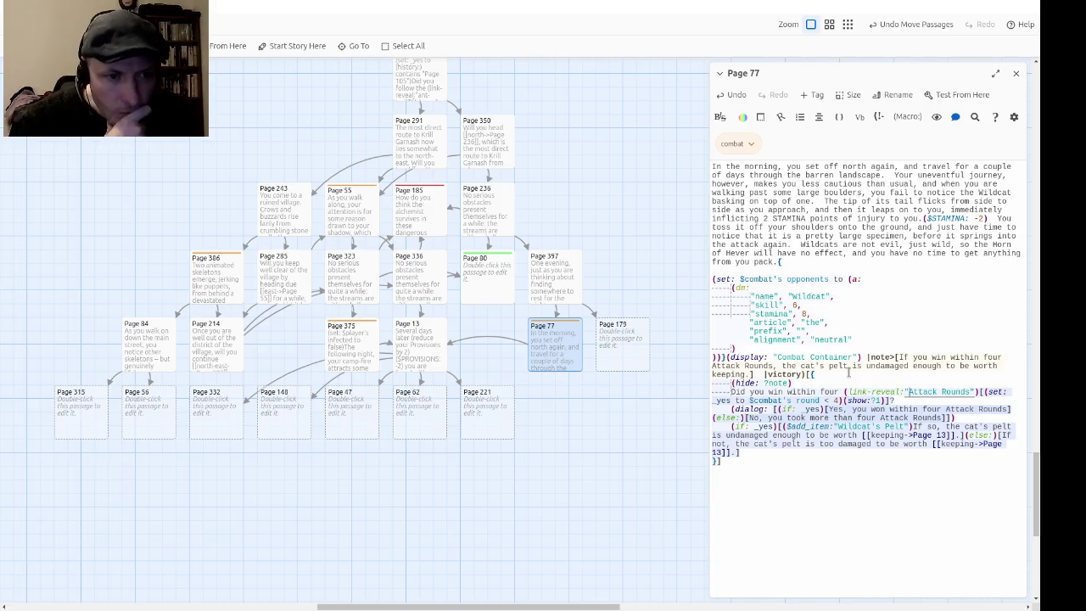
pyautogui.hotkey('ctrl', 'Right')
pyautogui.hotkey('ctrl', 'Right')
pyautogui.hotkey('ctrl', 'Right')
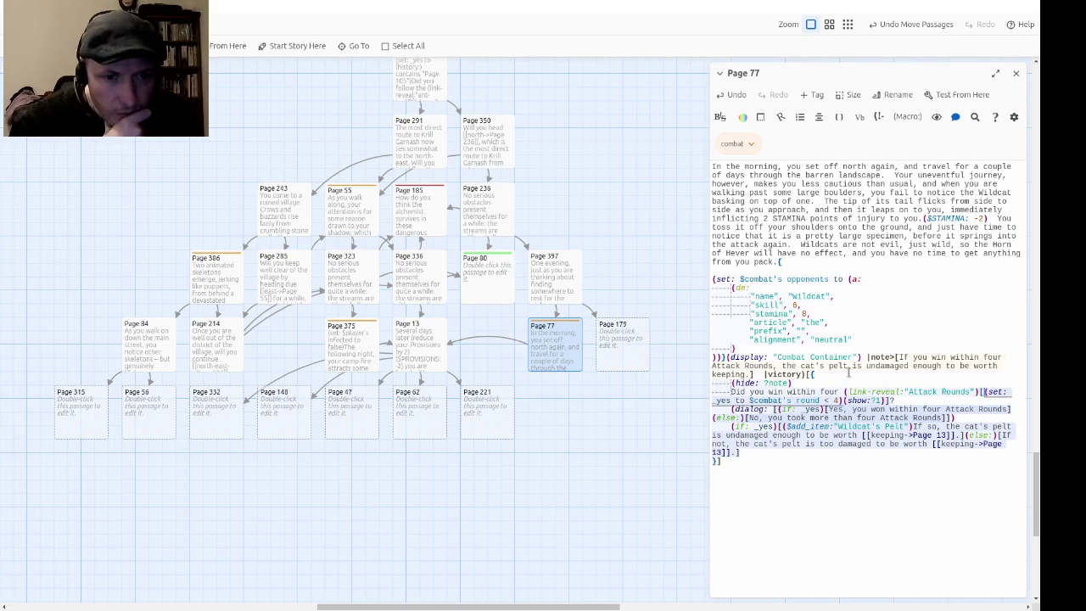
pyautogui.hotkey('ctrl', 'Right')
pyautogui.hotkey('ctrl', 'Right')
pyautogui.hotkey('ctrl', 'Right')
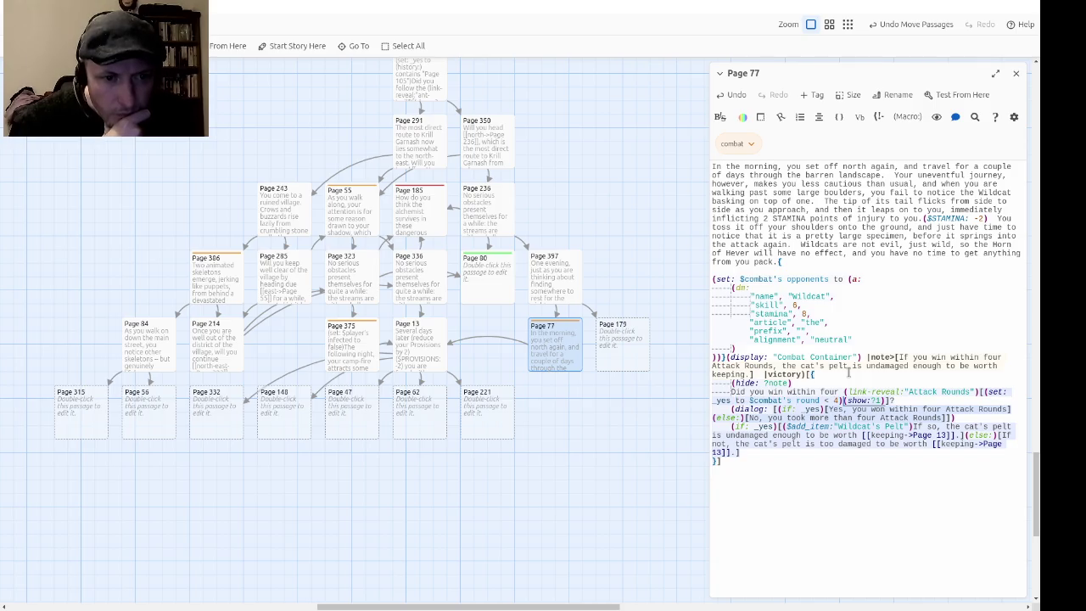
pyautogui.press('Right')
pyautogui.hotkey('ctrl', 'Right')
pyautogui.hotkey('ctrl', 'Right')
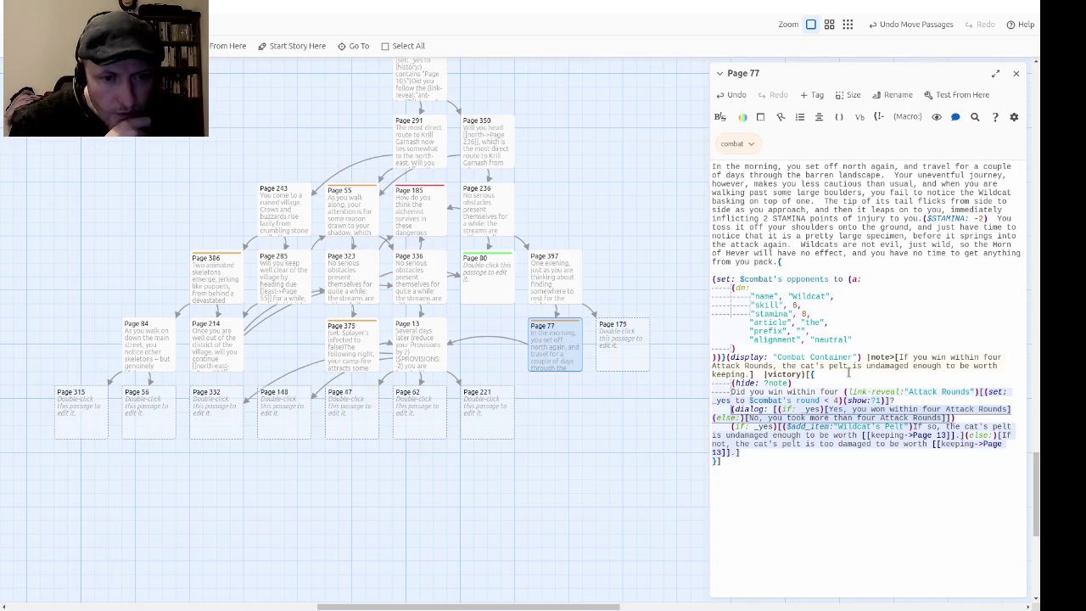
pyautogui.write('1')
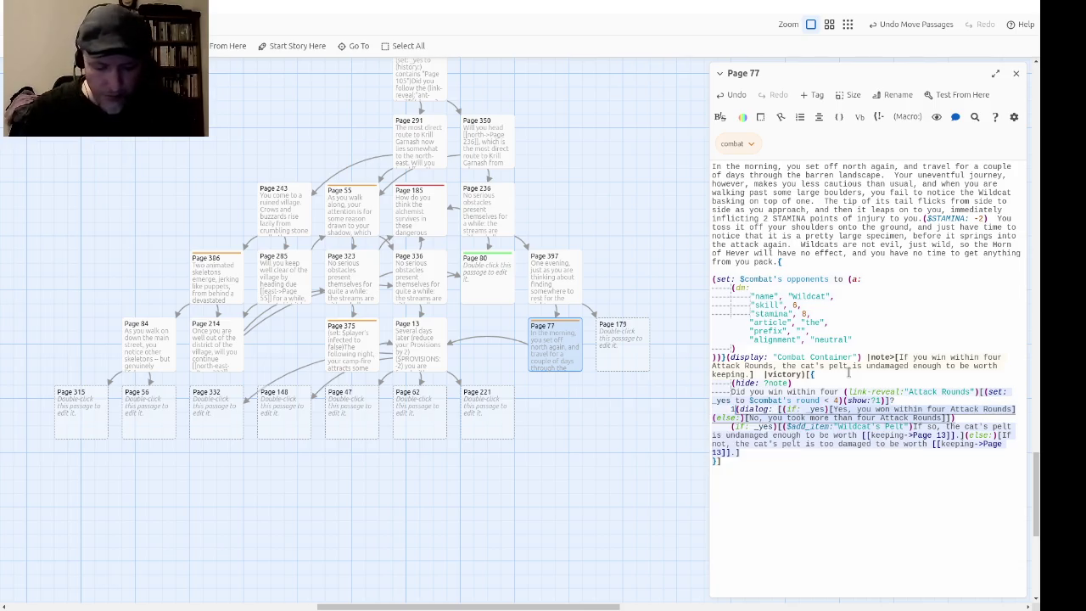
pyautogui.write(')')
pyautogui.press('Left')
pyautogui.press('Left')
pyautogui.write('|')
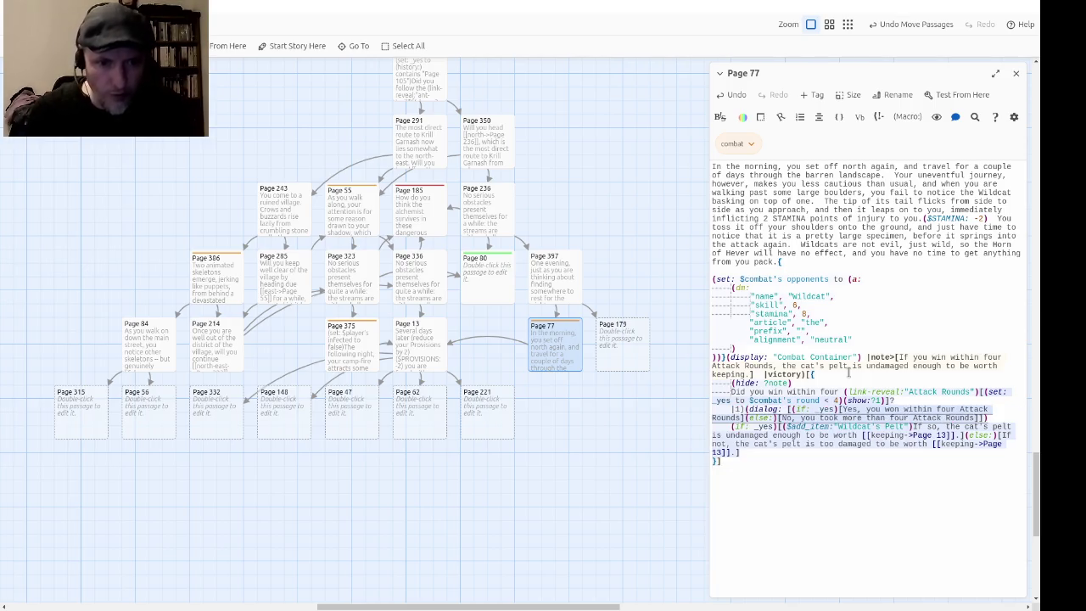
# Step: Close hook 1 with a ] after the pelt outcome and verify the bracket pairs
pyautogui.press('Right')
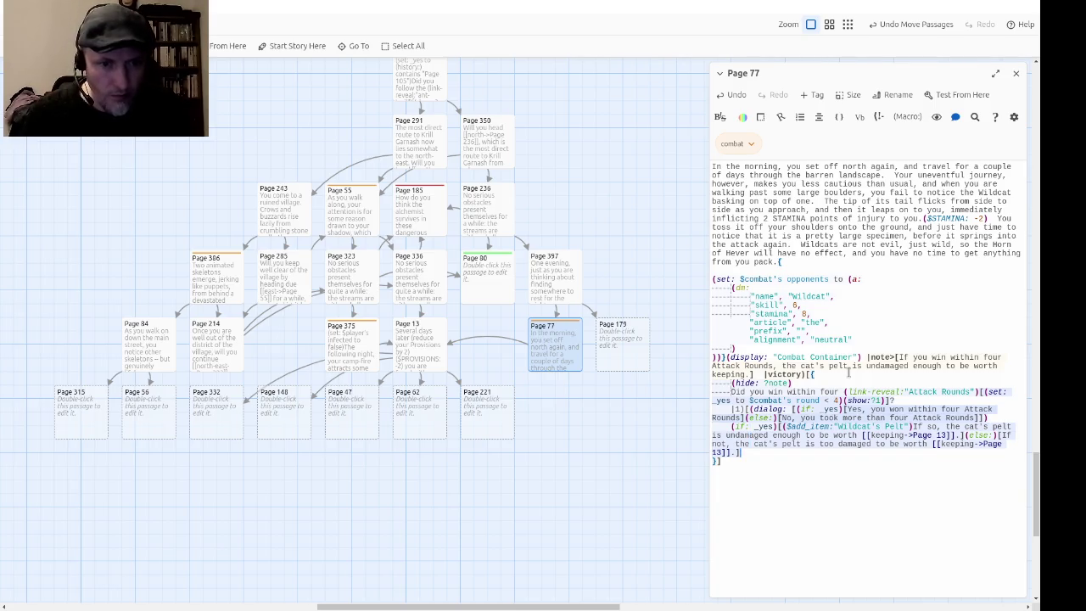
pyautogui.write(']')
pyautogui.press('Up')
pyautogui.press('Up')
pyautogui.press('Up')
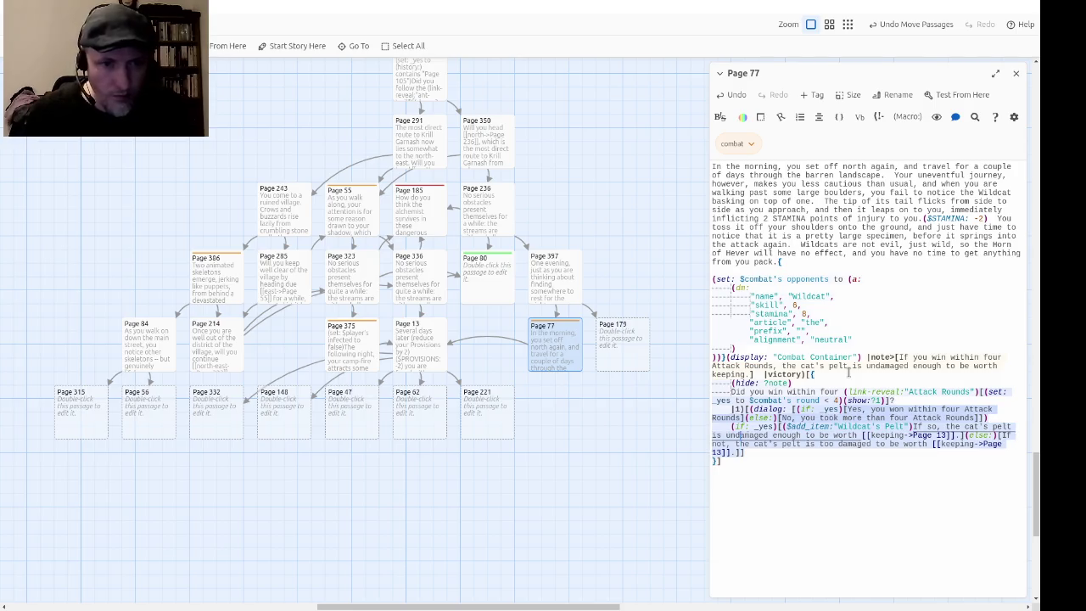
pyautogui.press('Right')
pyautogui.press('Right')
pyautogui.press('Right')
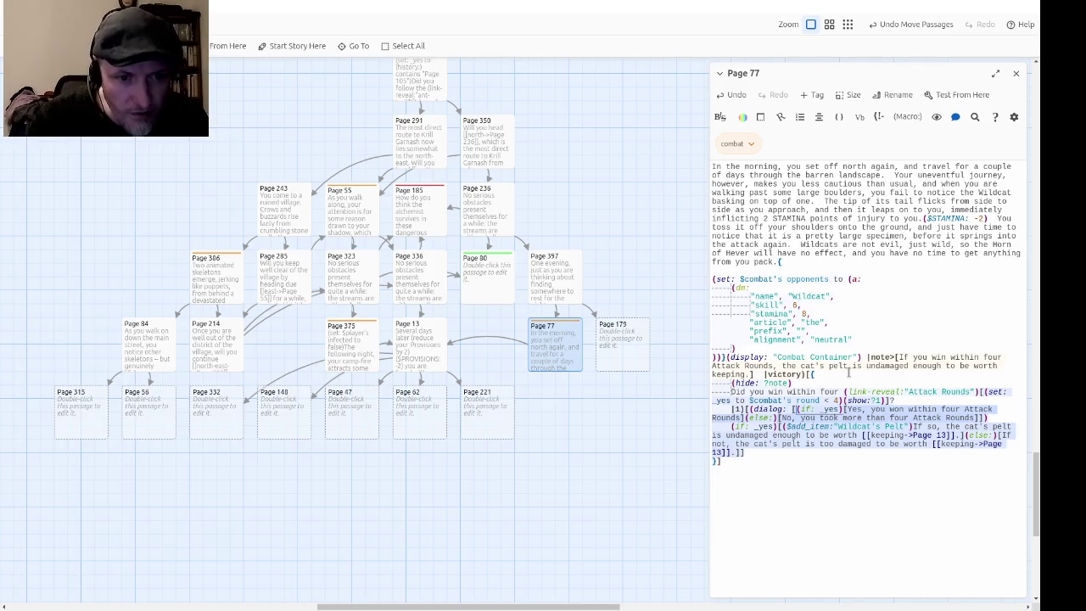
pyautogui.press('Right')
pyautogui.press('Right')
pyautogui.press('Right')
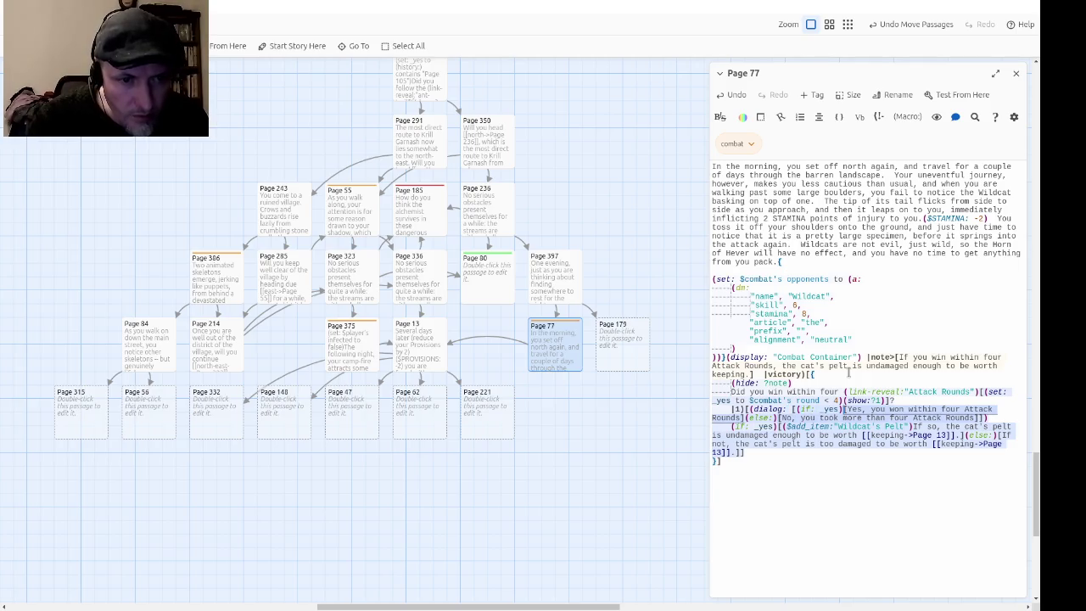
pyautogui.press('Down')
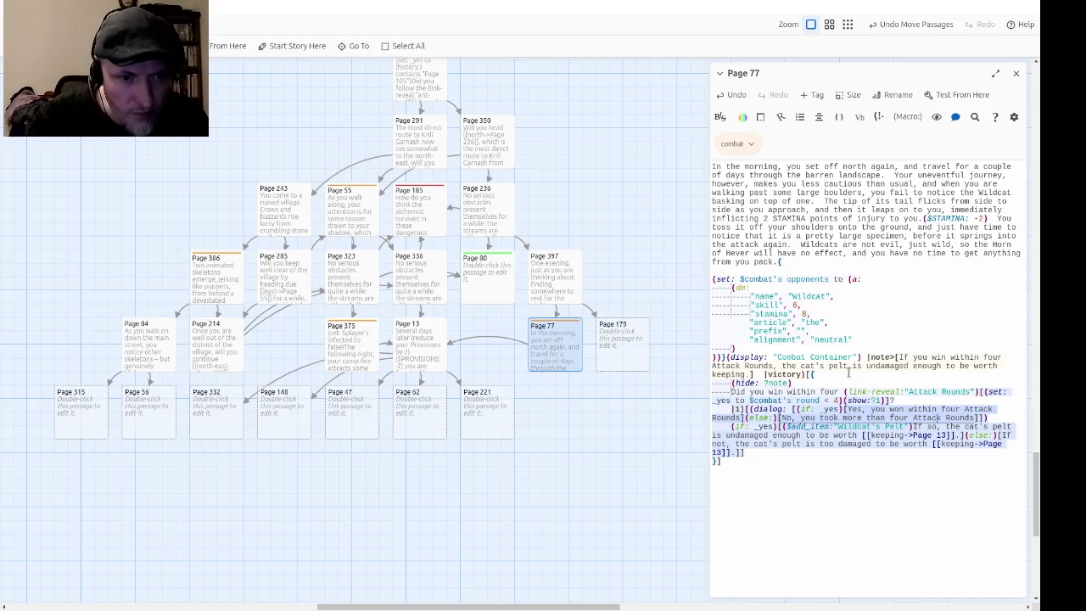
pyautogui.press('Down')
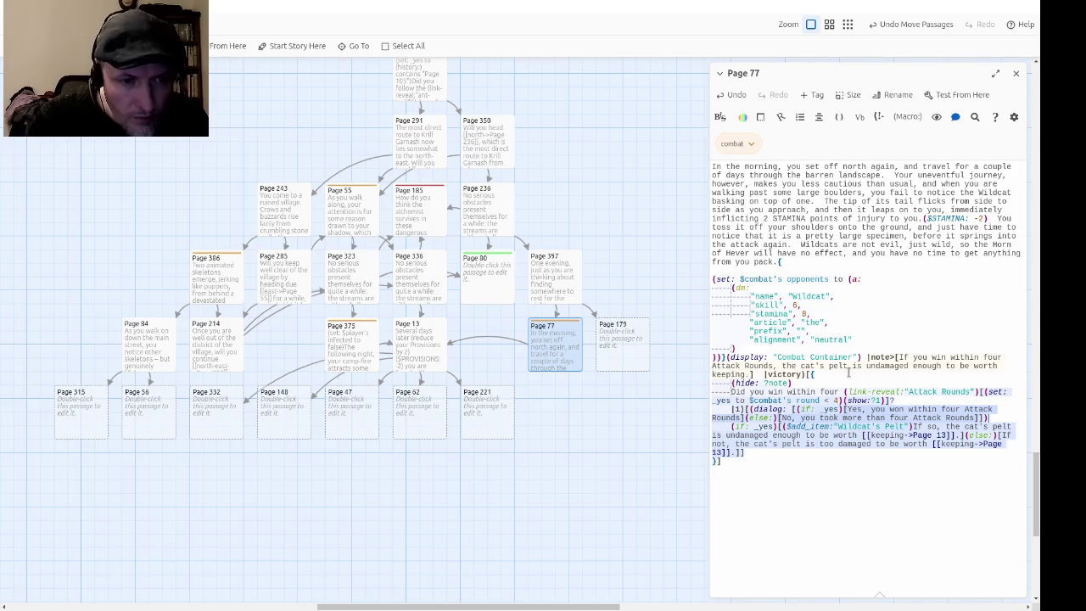
pyautogui.press('Right')
pyautogui.press('Right')
pyautogui.press('Right')
pyautogui.press('Right')
pyautogui.press('Right')
pyautogui.press('Right')
pyautogui.press('Right')
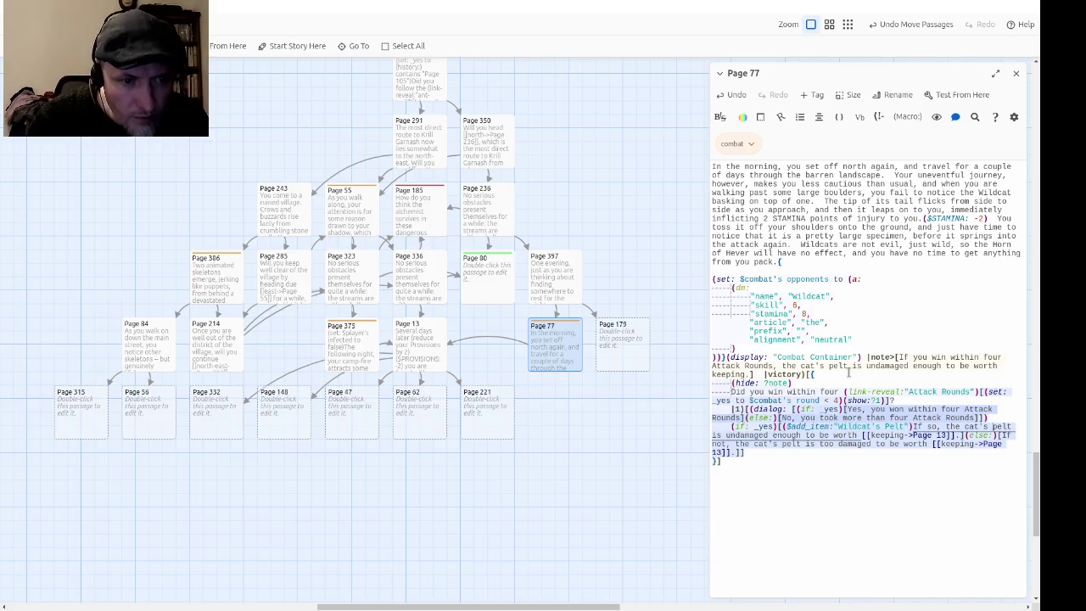
pyautogui.press('Right')
pyautogui.press('Right')
pyautogui.press('Right')
pyautogui.press('Right')
pyautogui.press('Right')
pyautogui.press('Right')
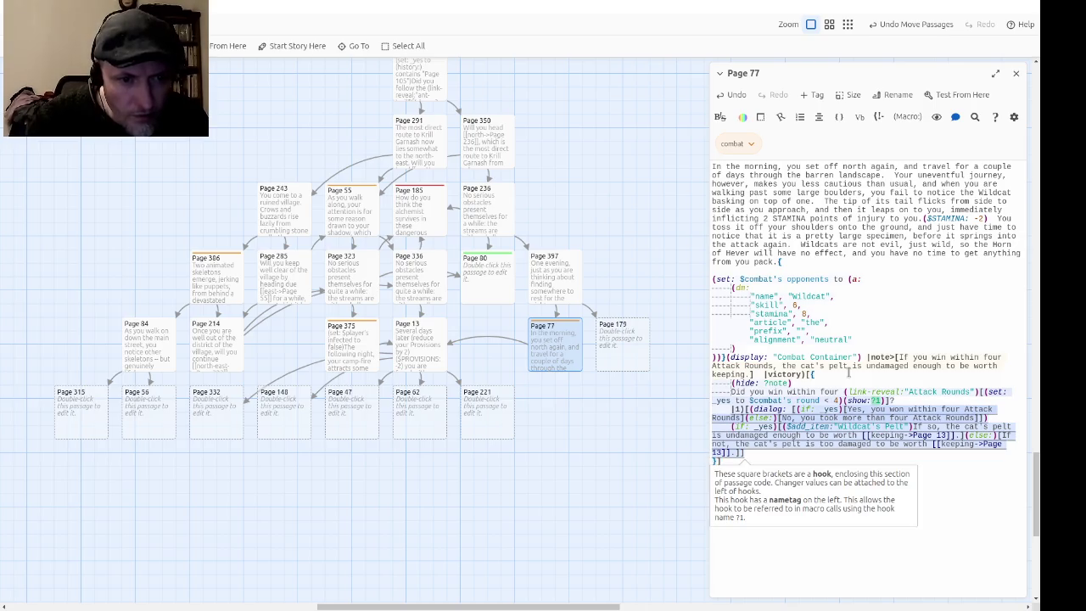
pyautogui.press('Down')
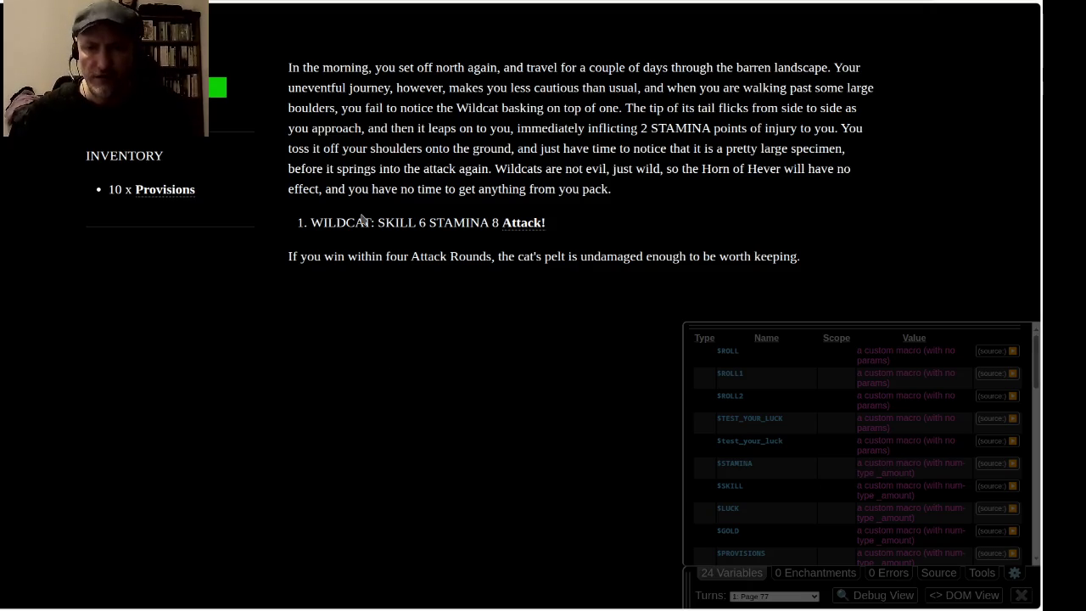
# Step: Restart the Page 77 playtest and attack the Wildcat each round until it dies
pyautogui.press('F5')
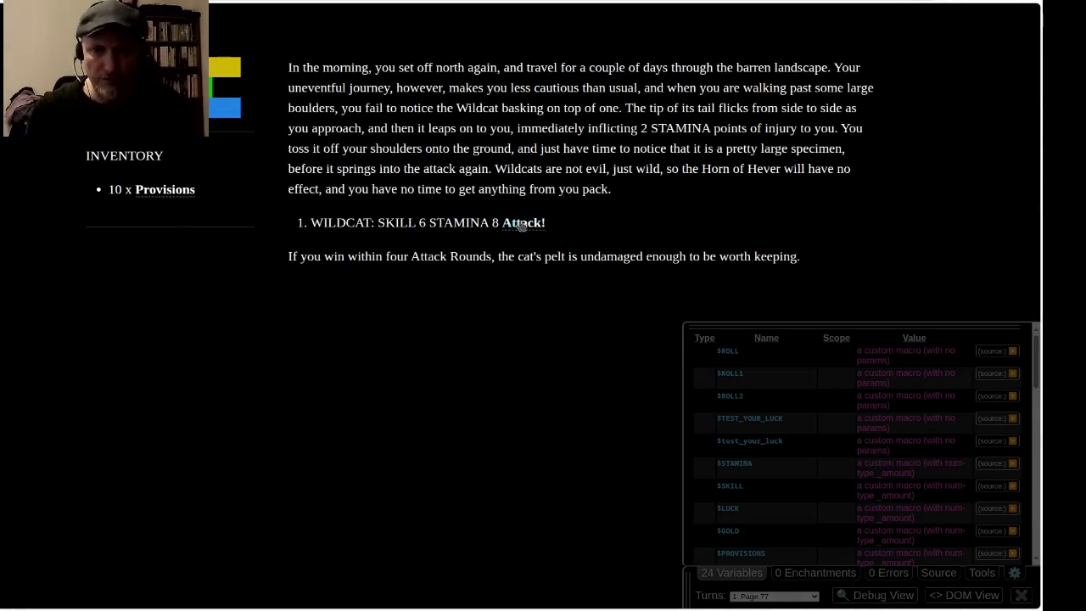
pyautogui.click(524, 224)
pyautogui.press('F5')
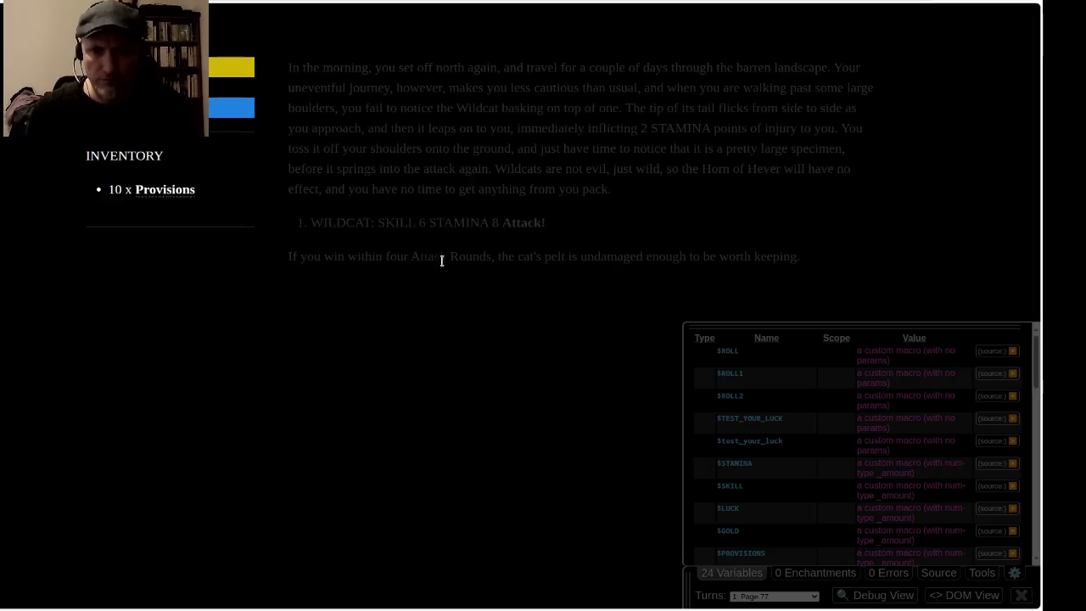
pyautogui.click(517, 227)
pyautogui.click(367, 378)
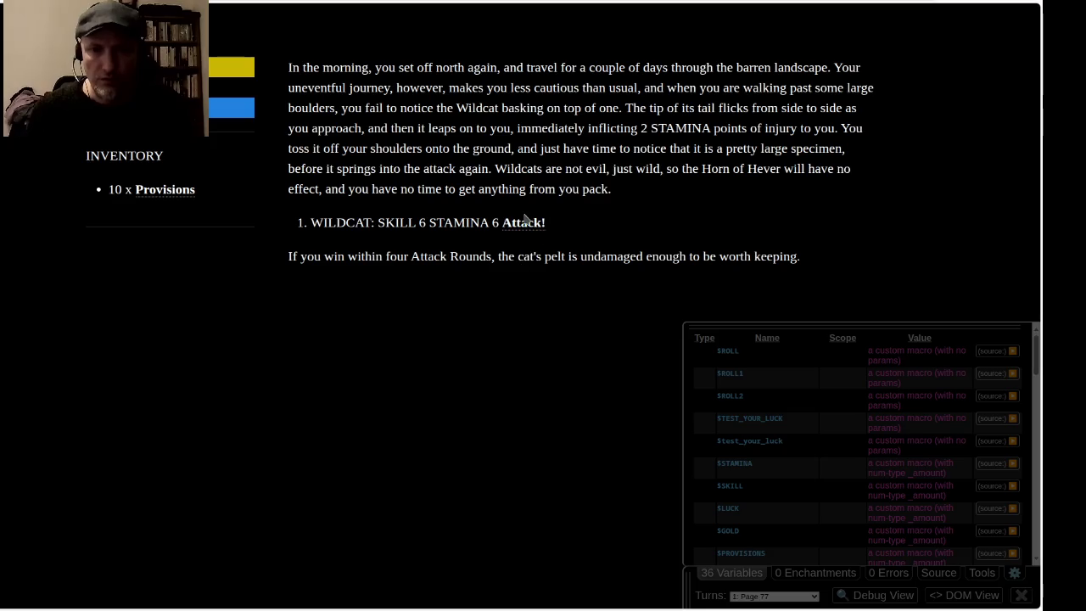
pyautogui.click(524, 222)
pyautogui.click(365, 379)
pyautogui.click(526, 224)
pyautogui.click(370, 379)
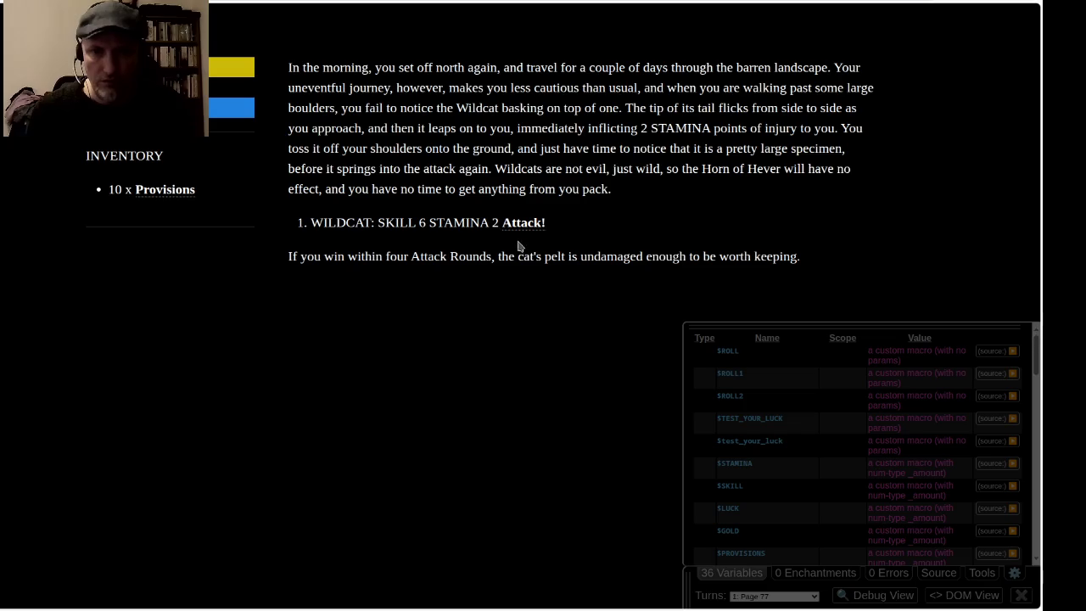
pyautogui.click(523, 224)
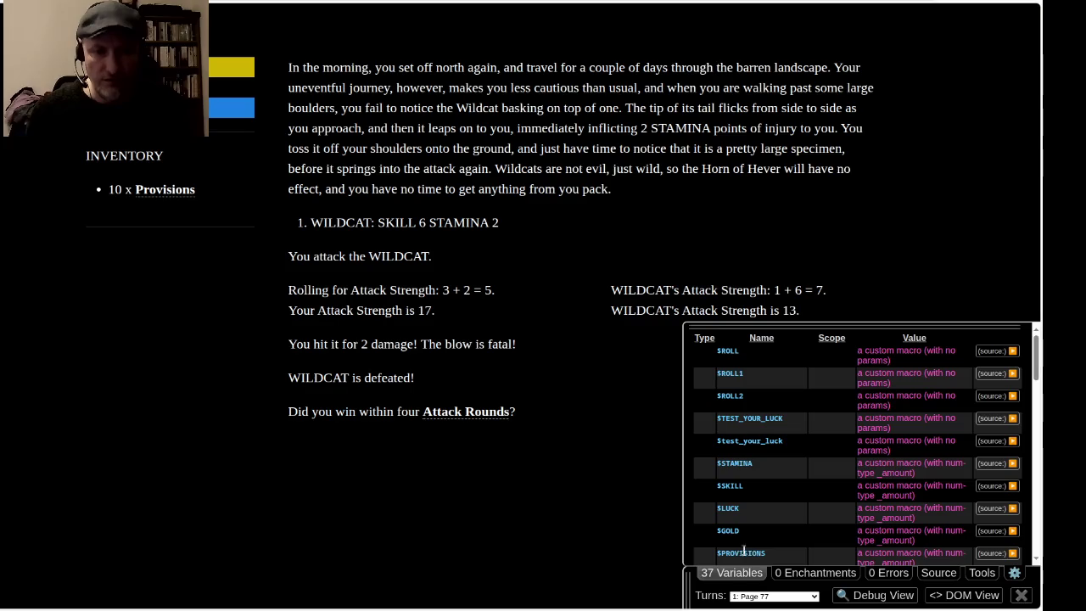
# Step: Confirm the fight took four rounds or fewer, then keep the Wildcat's Pelt and continue to Page 13
pyautogui.click(459, 412)
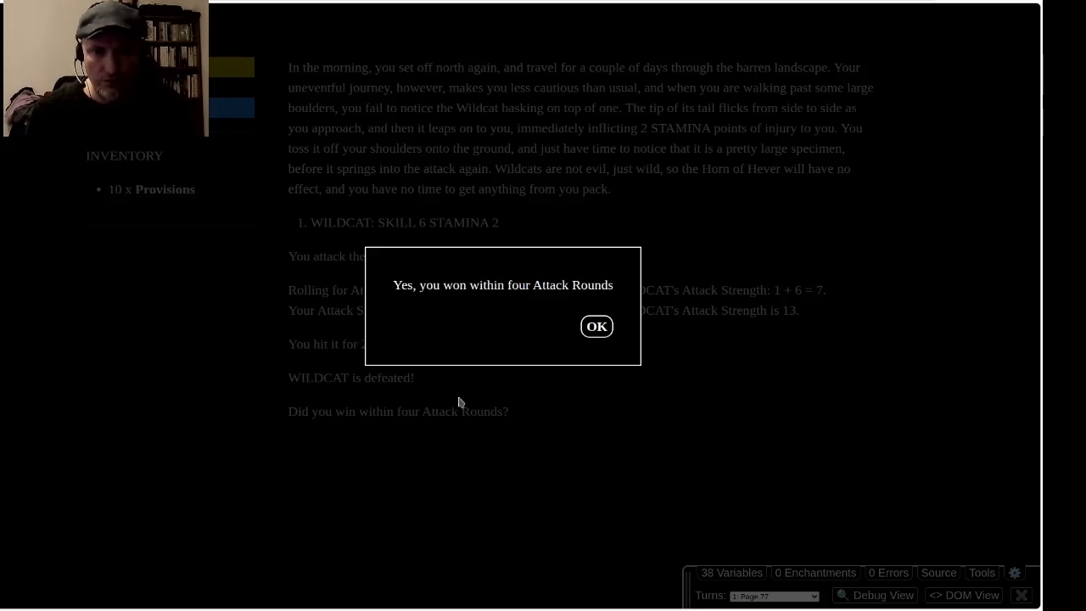
pyautogui.click(594, 326)
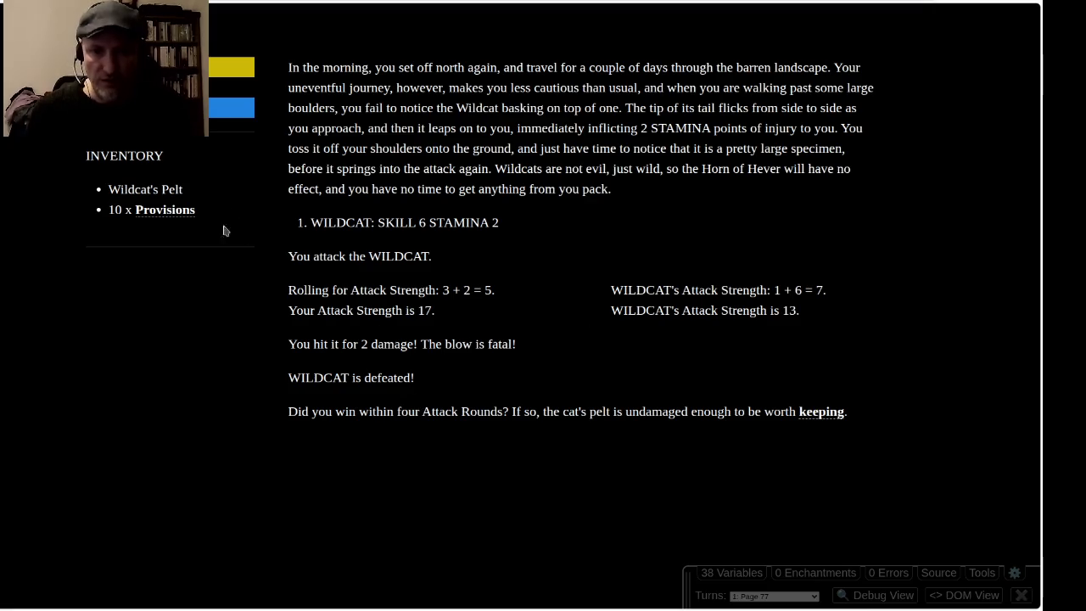
pyautogui.click(827, 412)
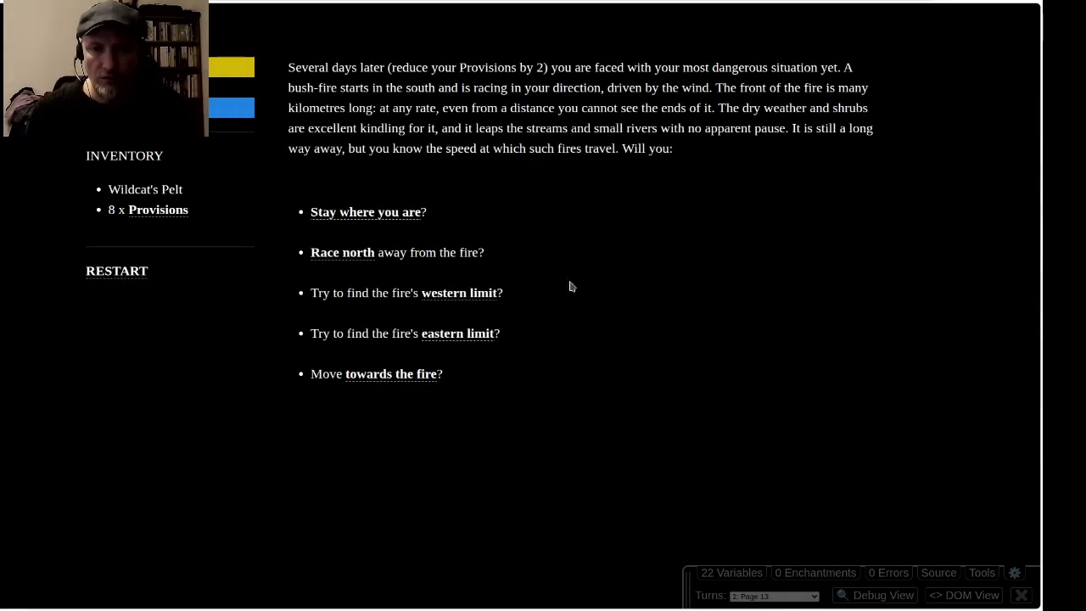
# Step: Return to Page 77 and fight the Wildcat for more than four rounds until it dies
pyautogui.click(342, 254)
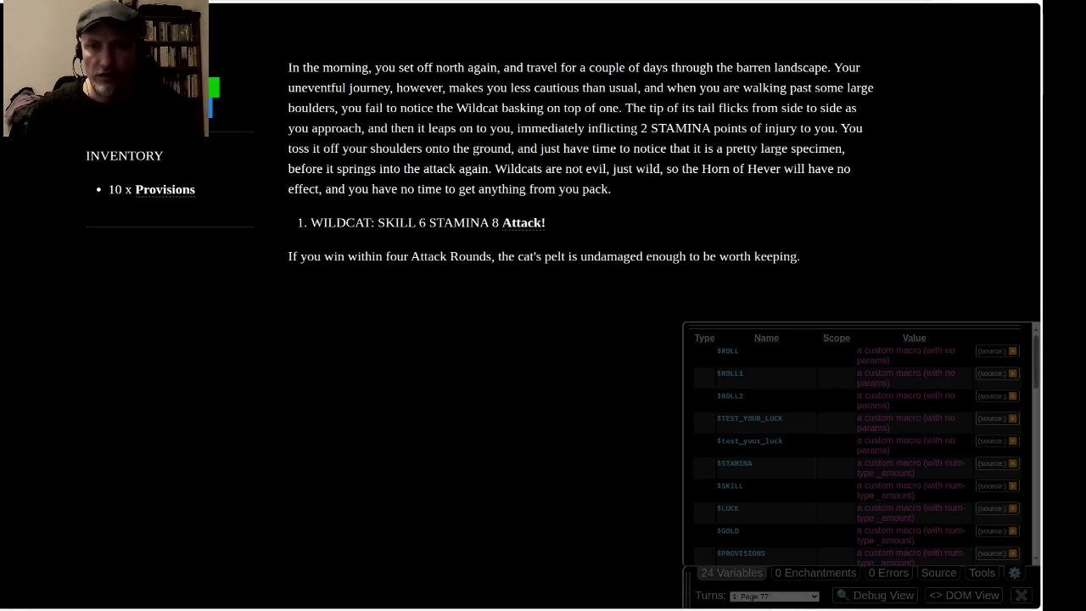
pyautogui.click(521, 223)
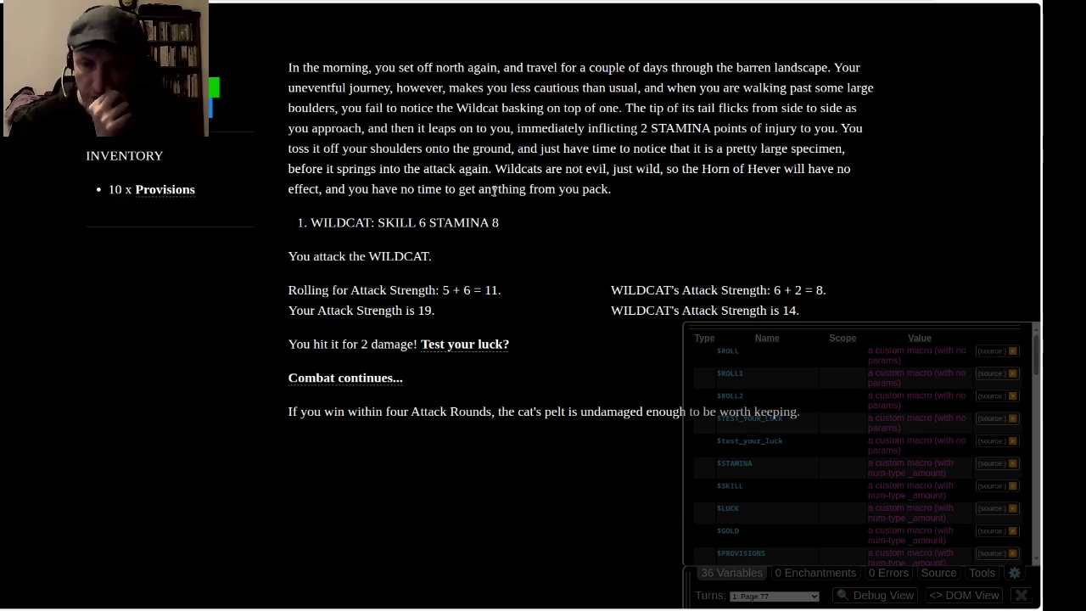
pyautogui.click(361, 378)
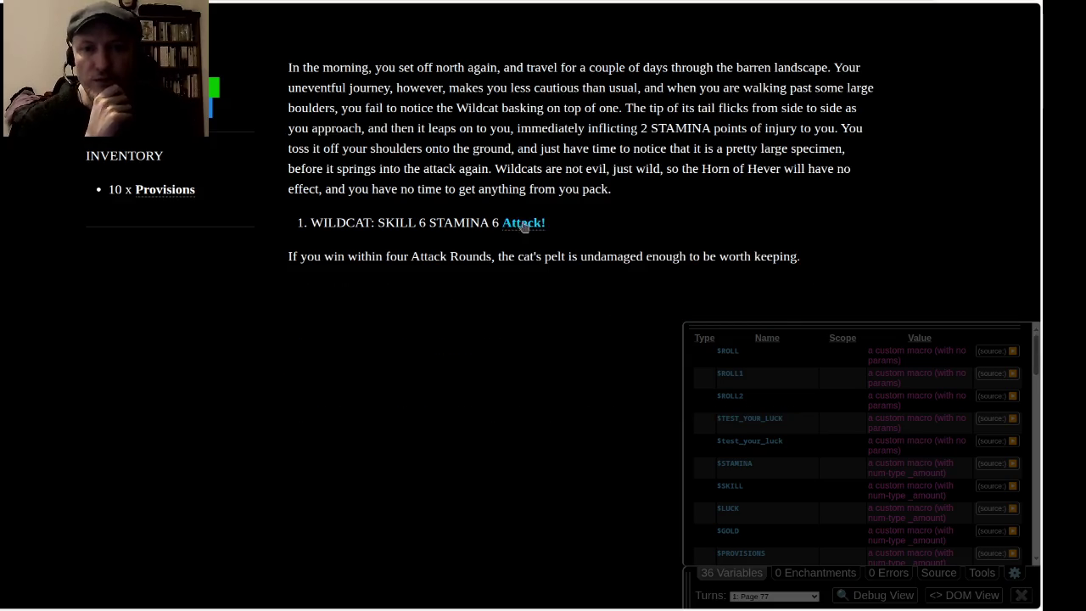
pyautogui.click(521, 223)
pyautogui.click(376, 380)
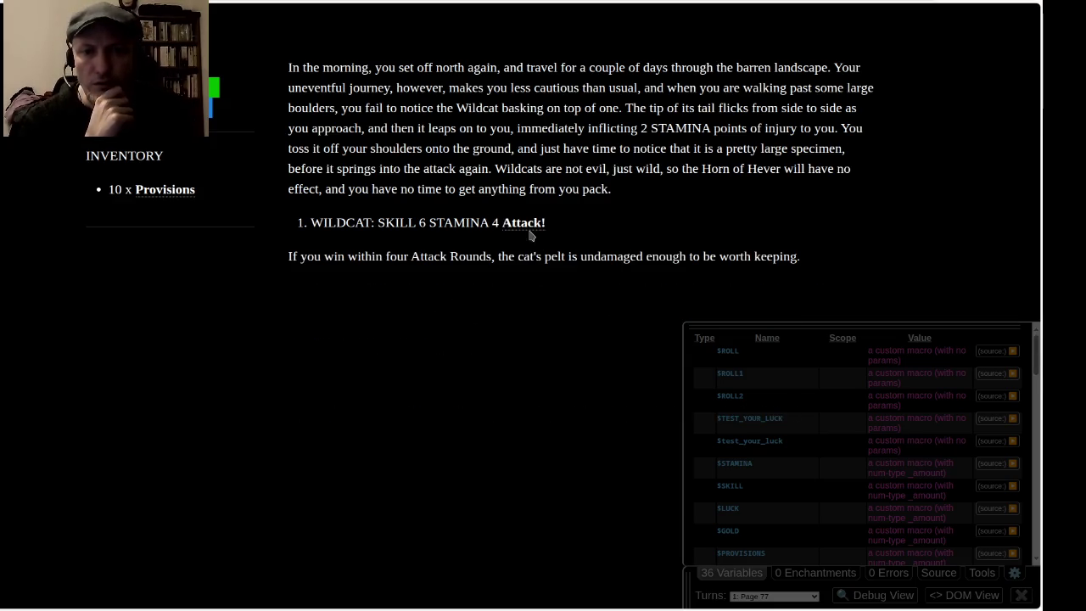
pyautogui.click(521, 224)
pyautogui.click(374, 380)
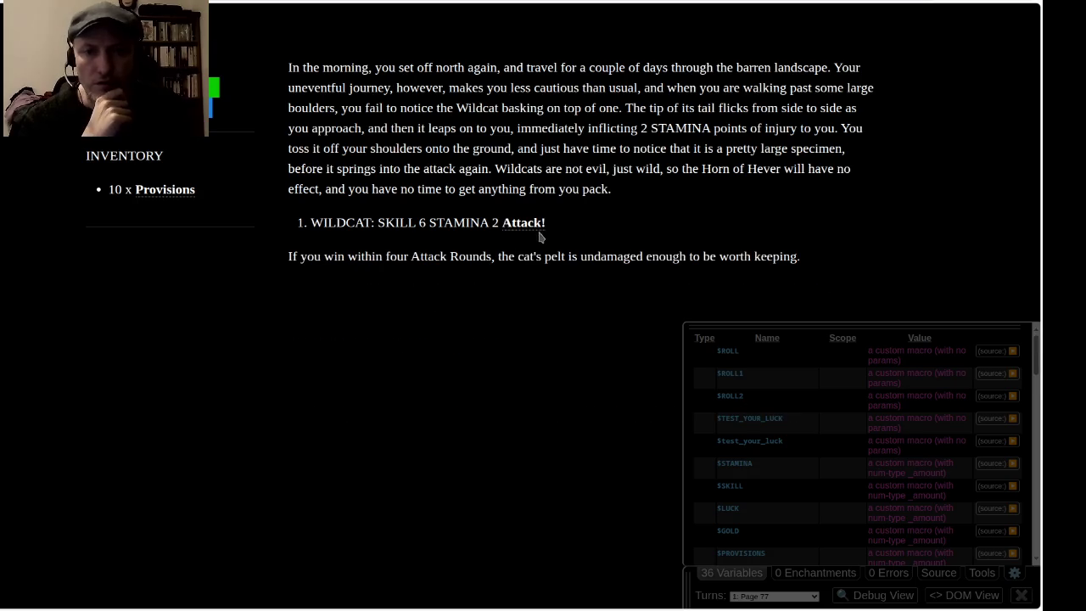
pyautogui.click(533, 224)
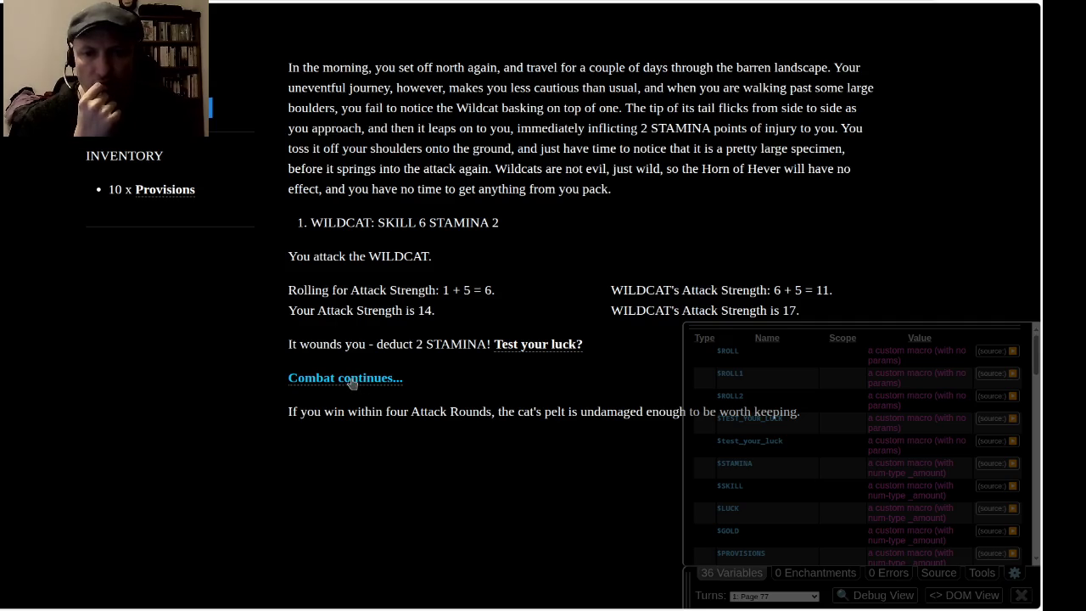
pyautogui.click(349, 379)
pyautogui.click(509, 225)
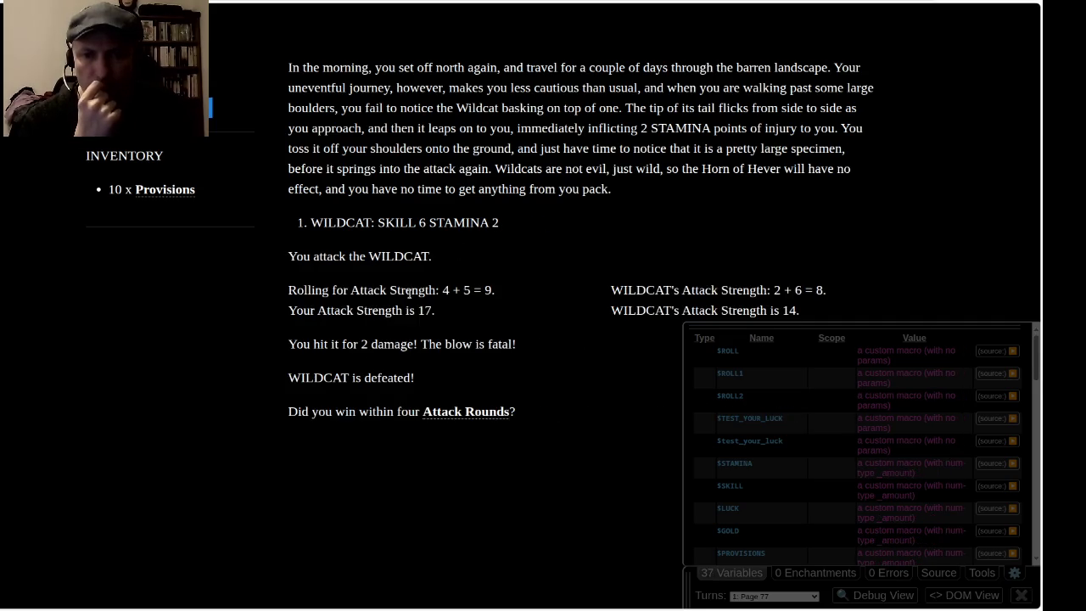
# Step: Check Attack Rounds, dismiss the failure message, and continue to Page 13 without the pelt
pyautogui.click(463, 412)
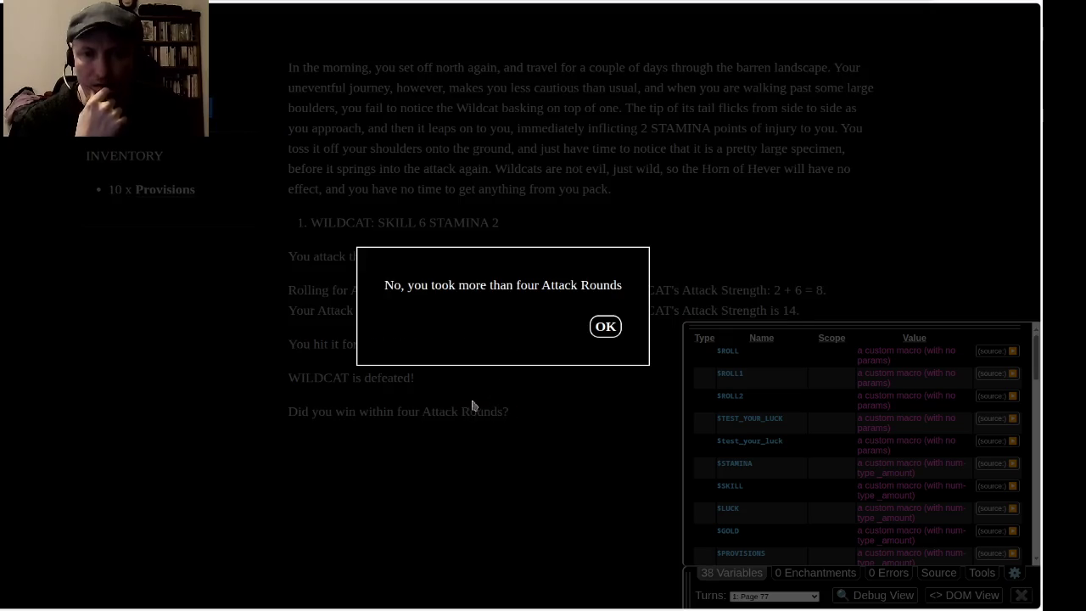
pyautogui.click(606, 328)
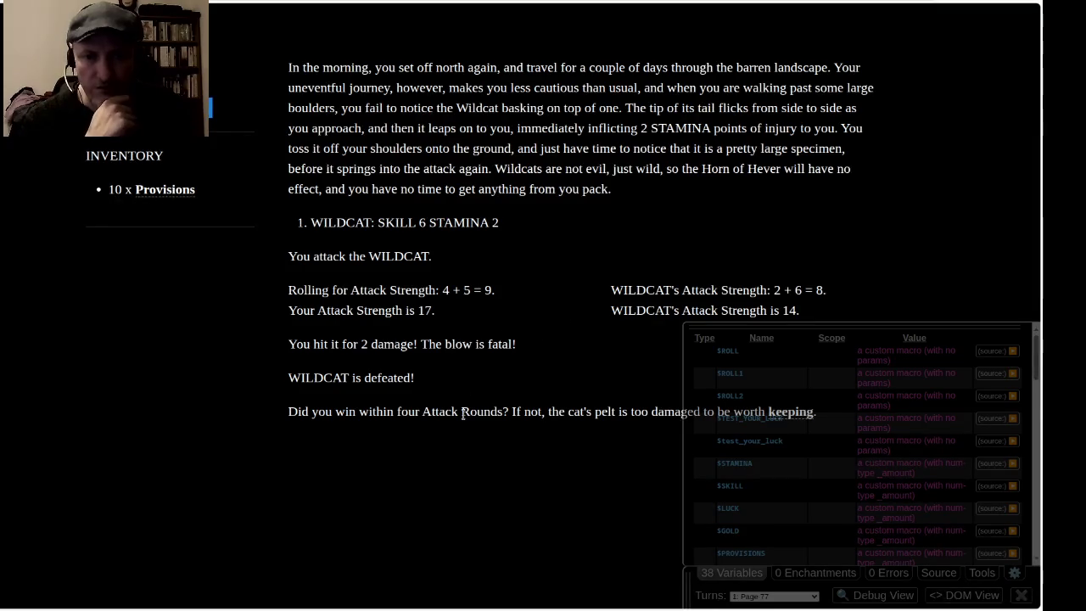
pyautogui.click(740, 574)
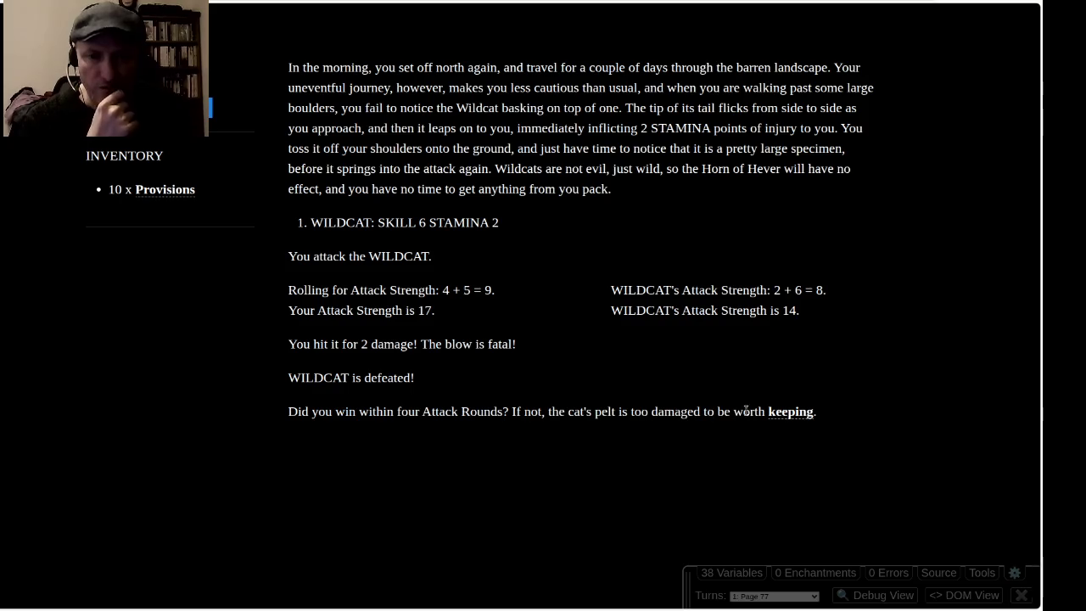
pyautogui.click(786, 414)
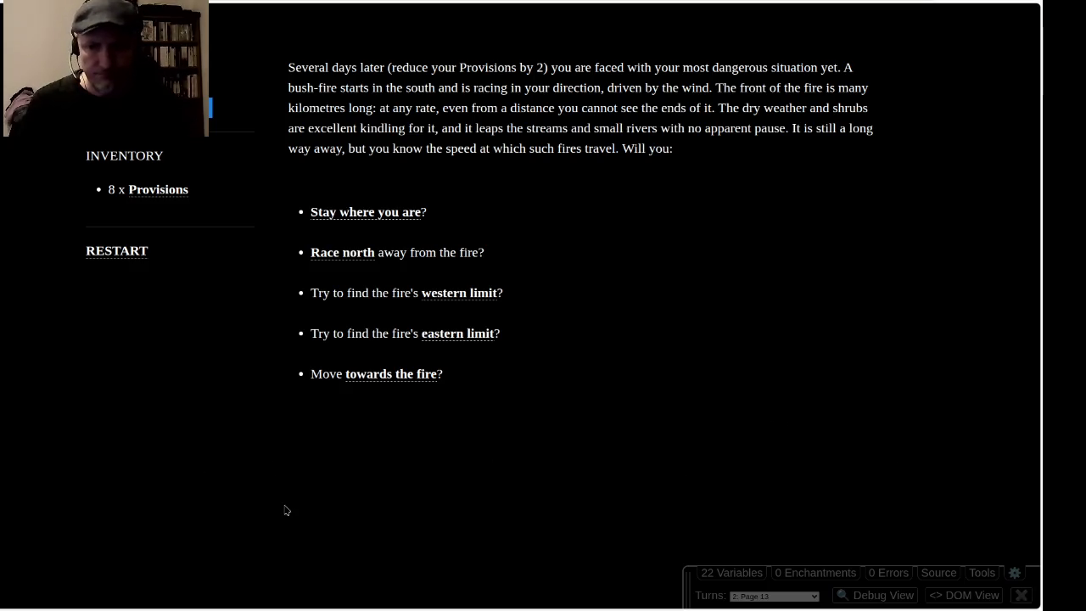
# Step: Back on the story map, wrap Page 13's choice list in curly braces
pyautogui.hotkey('alt', 'Tab')
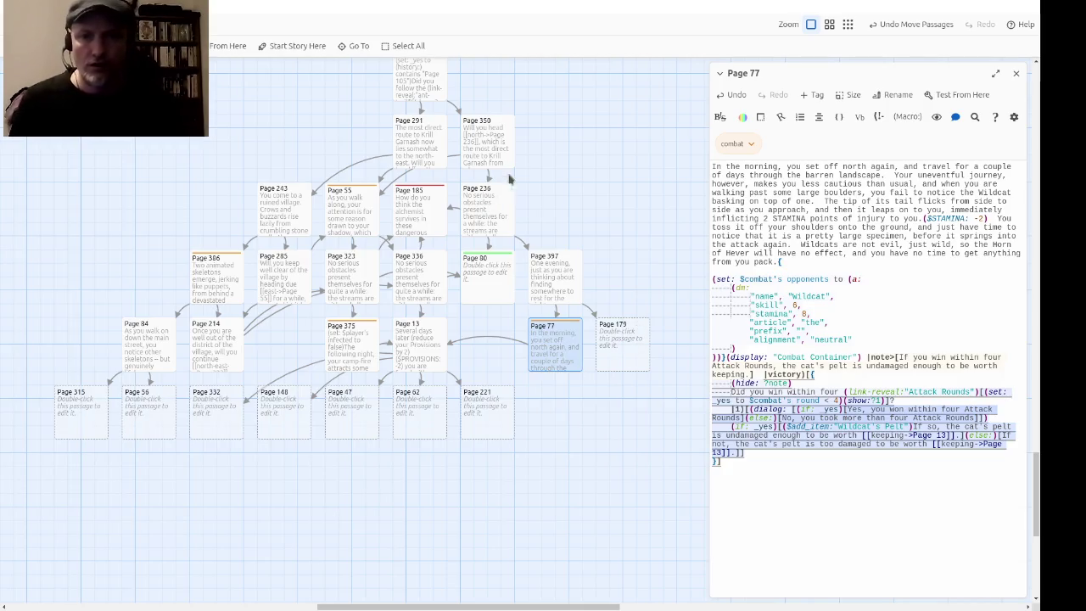
pyautogui.doubleClick(415, 361)
pyautogui.click(766, 241)
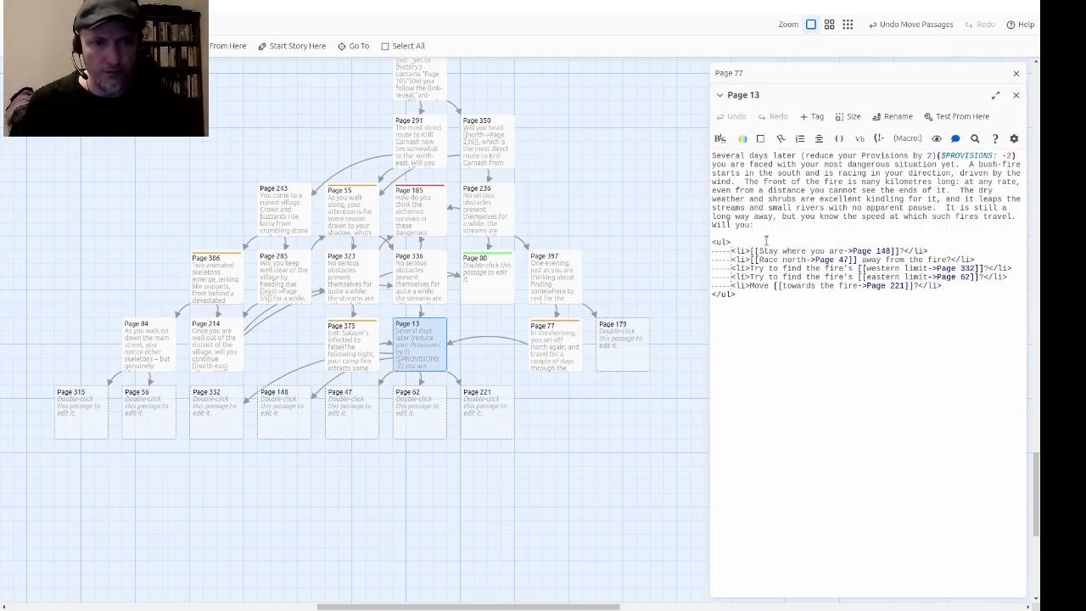
pyautogui.write('[[')
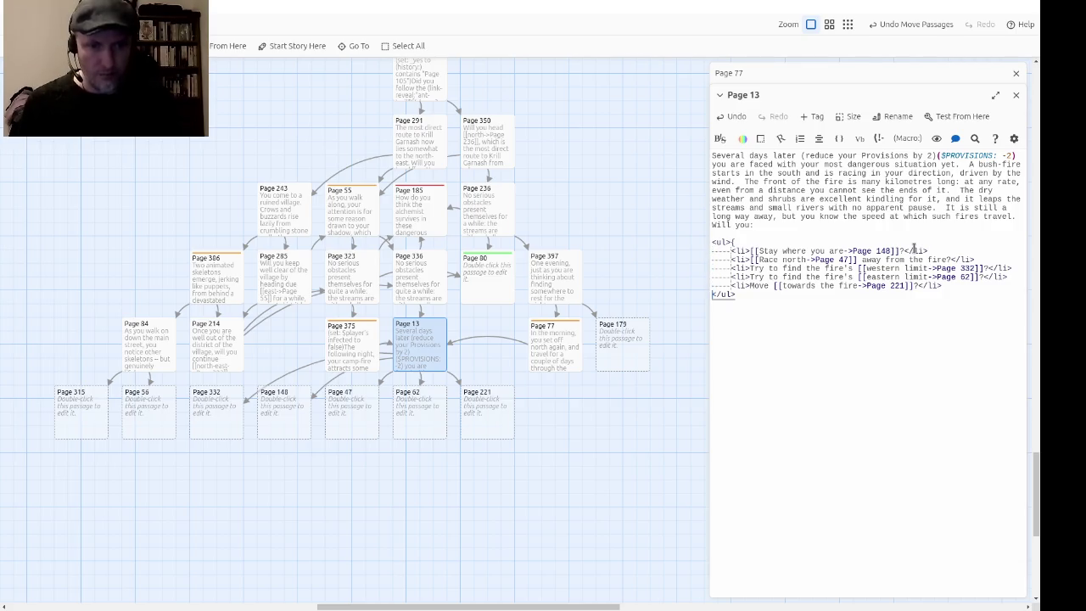
pyautogui.write('}')
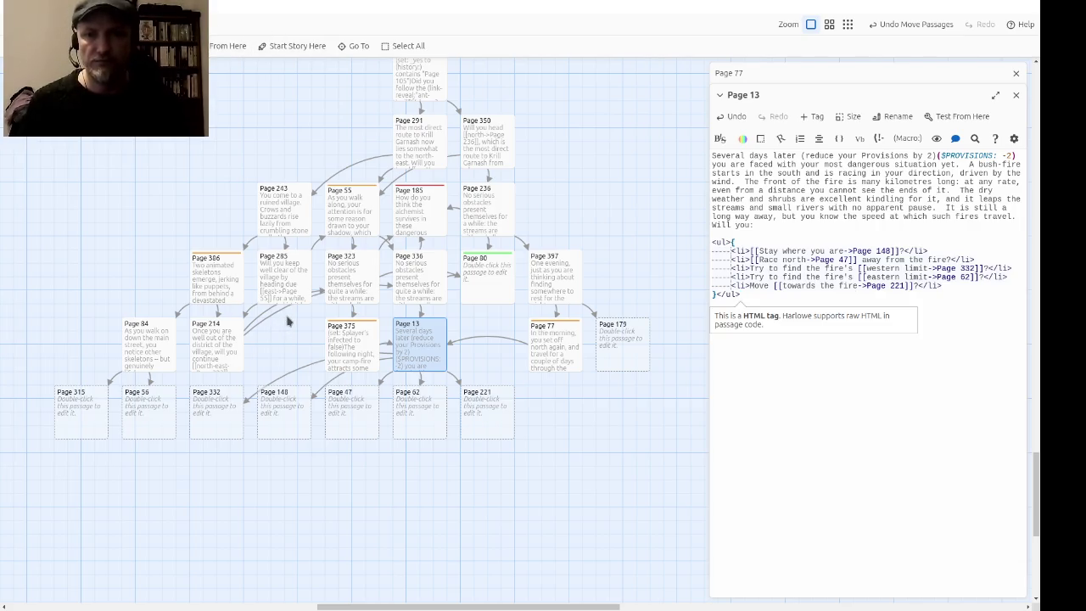
# Step: Dismiss the HTML tag hint and close the Page 13 and Page 77 editors
pyautogui.click(778, 309)
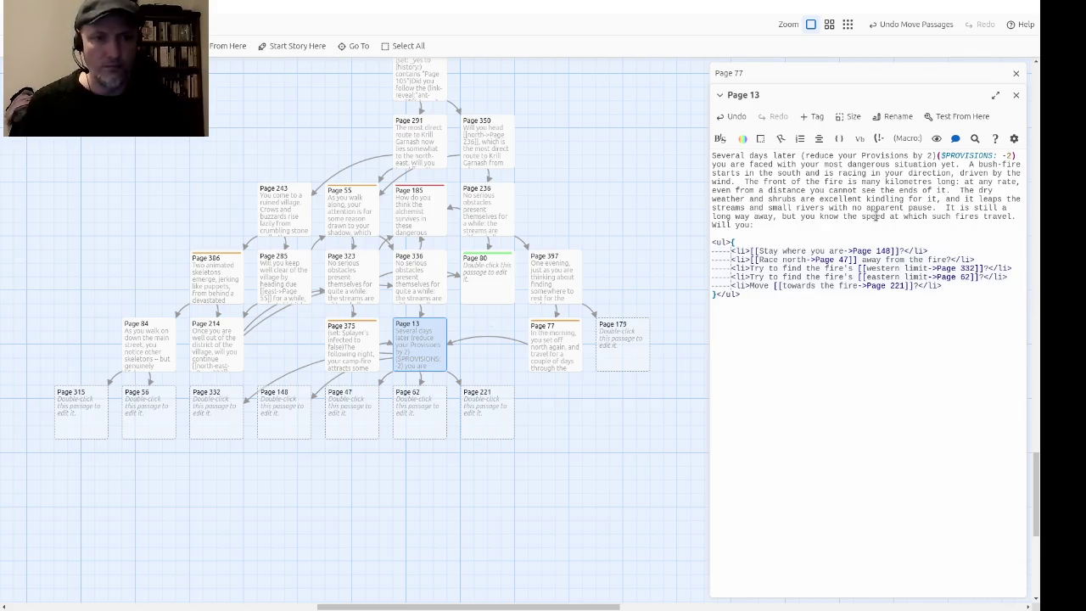
pyautogui.click(1015, 99)
pyautogui.click(1015, 73)
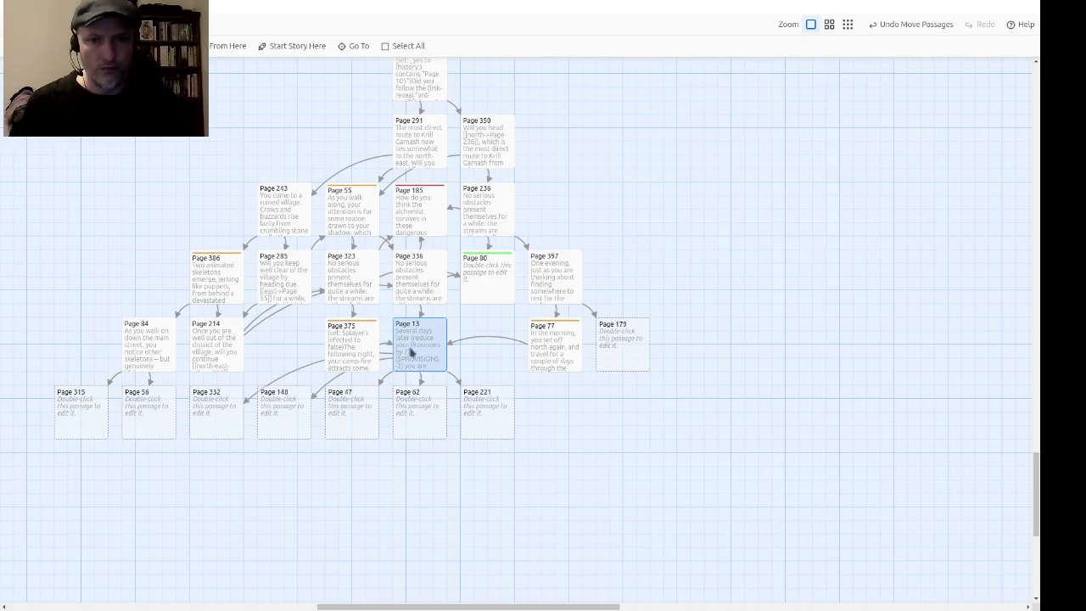
# Step: Open Page 179 and start its text: 'That night, Morgana appears to you in a dream.'
pyautogui.doubleClick(627, 351)
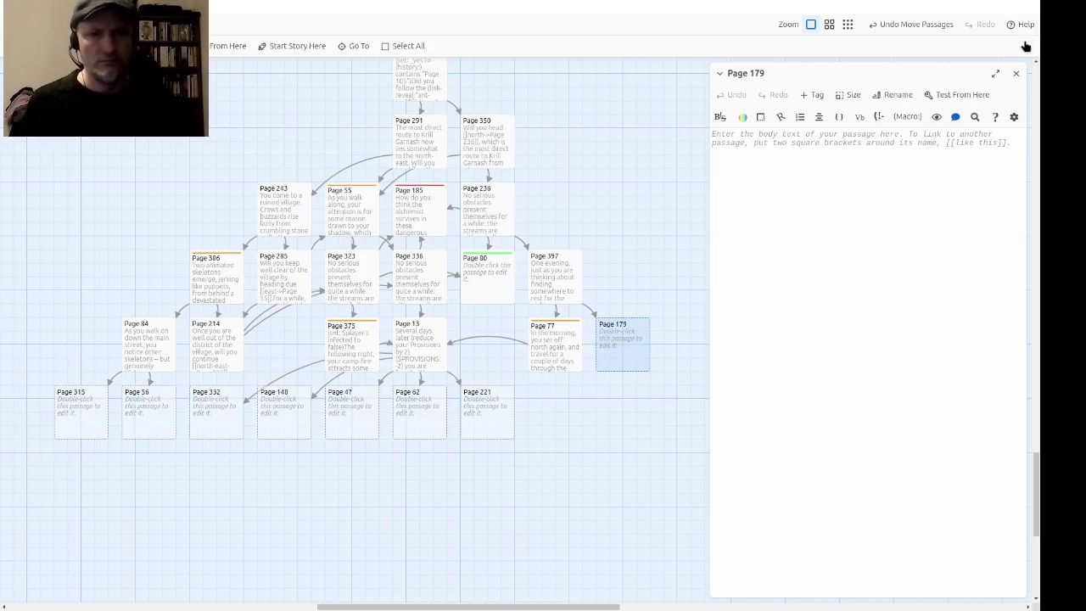
pyautogui.click(938, 134)
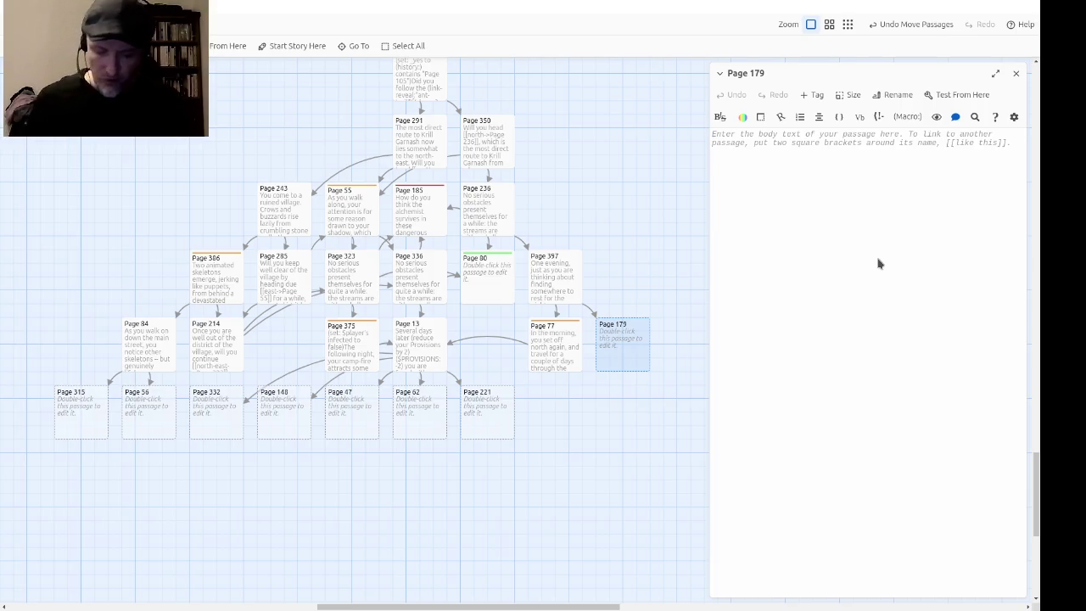
pyautogui.write('Thatnight, Mo')
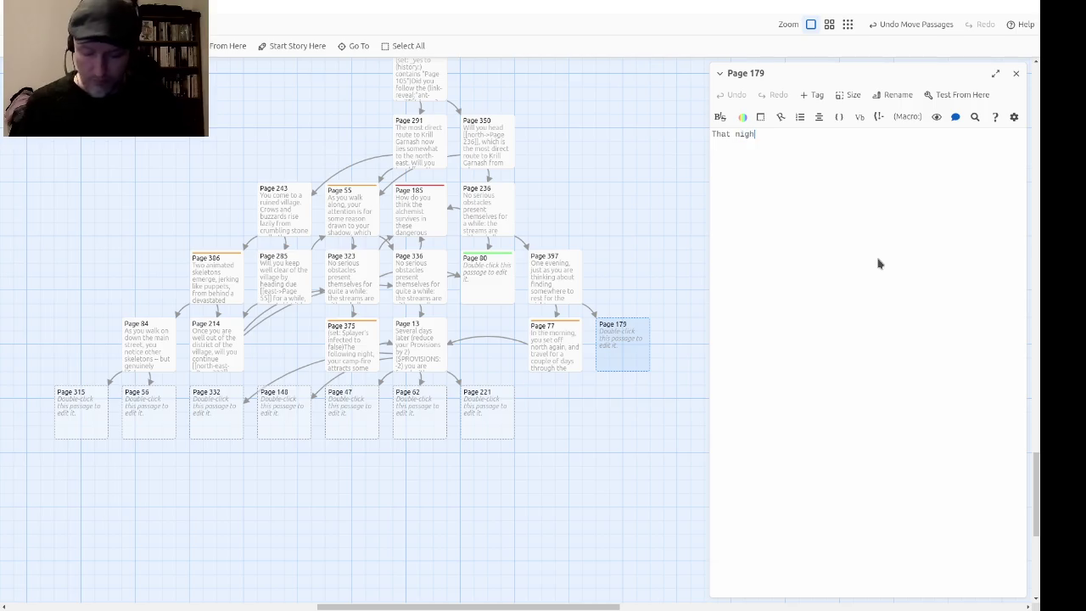
pyautogui.write('ga')
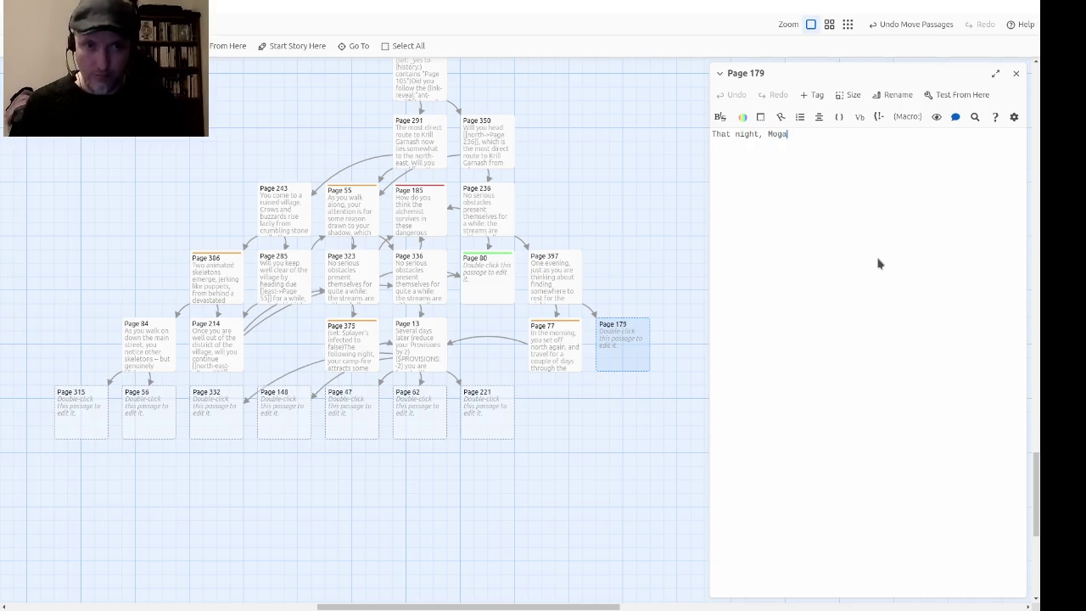
pyautogui.press('BackSpace')
pyautogui.press('BackSpace')
pyautogui.write('rgana a')
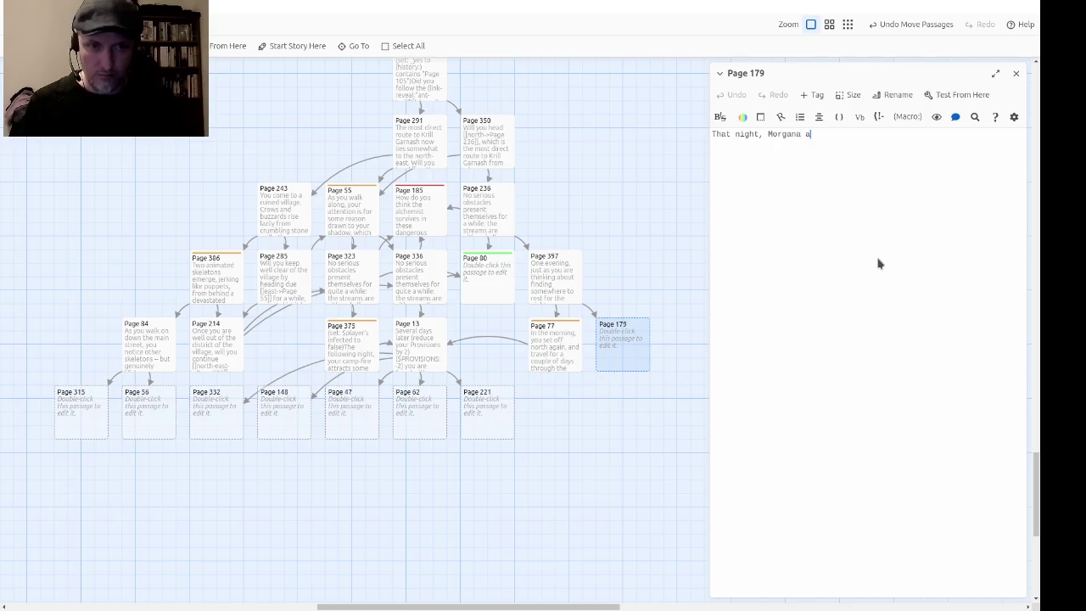
pyautogui.write('ppears to you i')
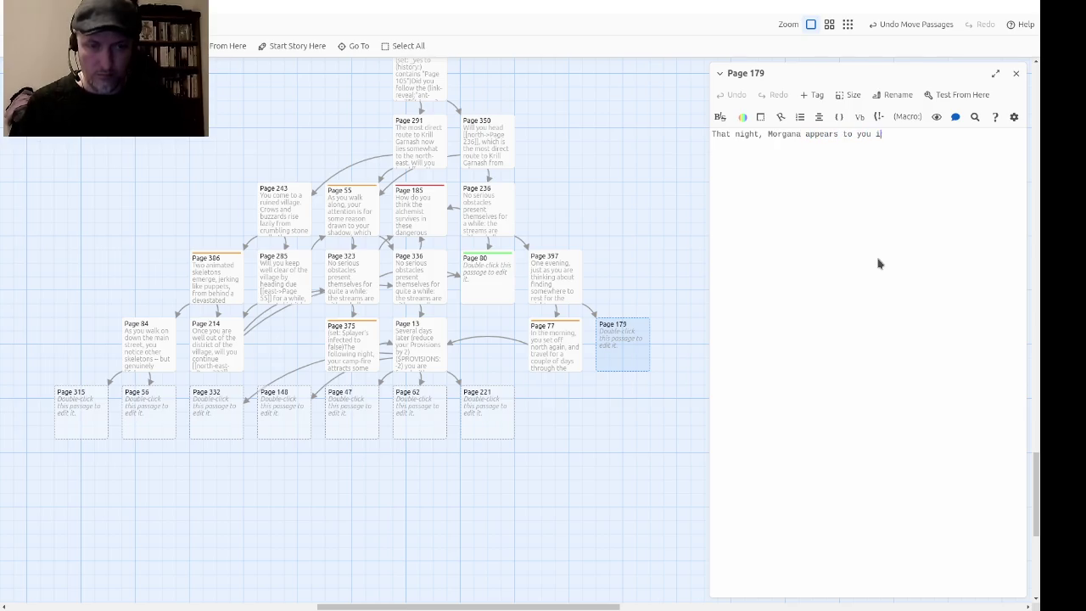
pyautogui.write('n a dream. ')
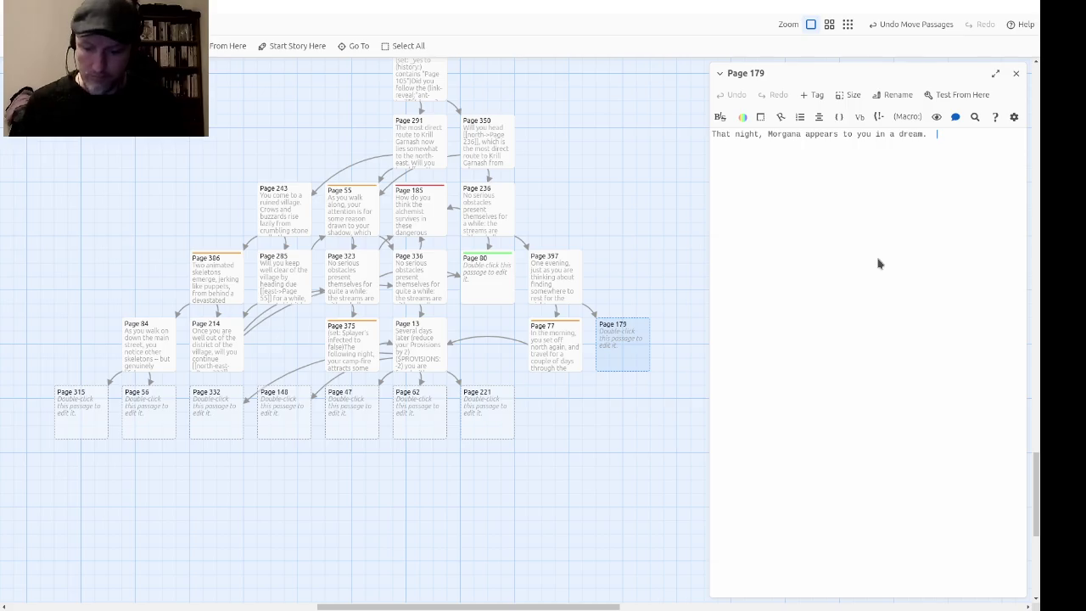
pyautogui.write('Excellent!')
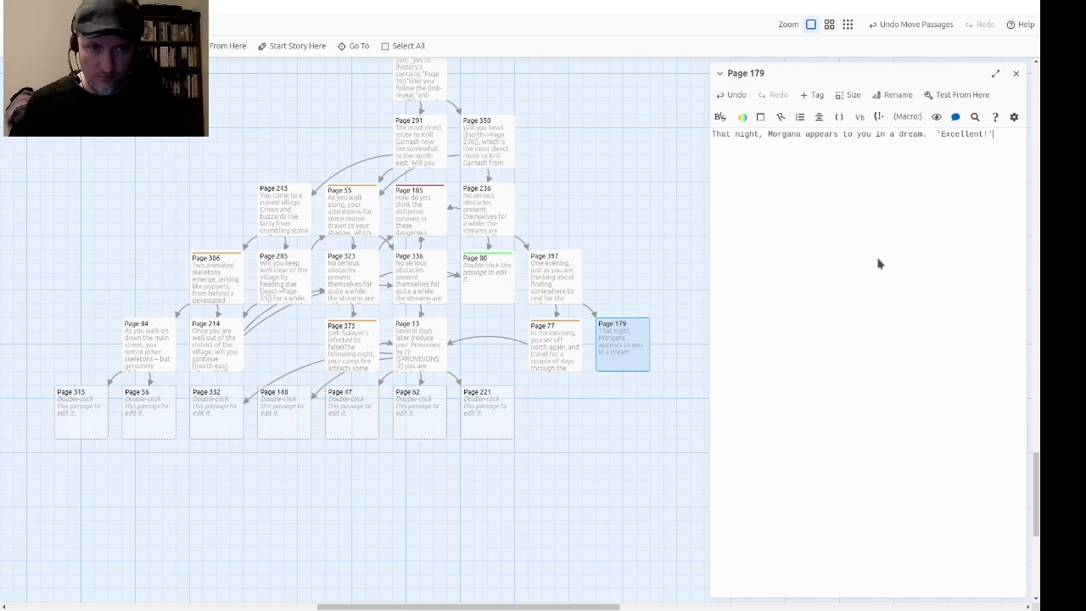
pyautogui.write(' she say')
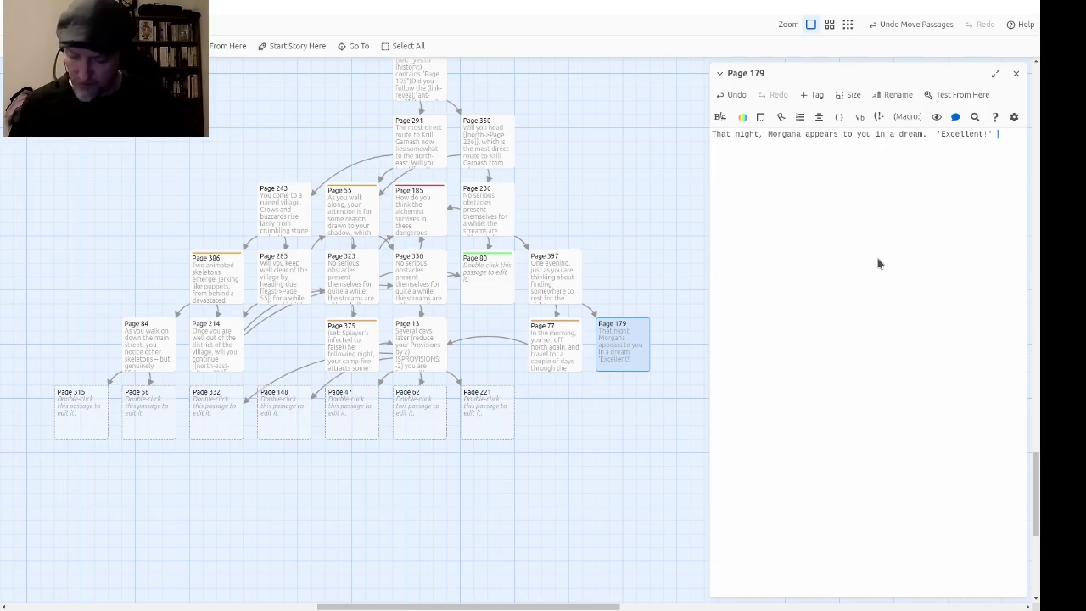
pyautogui.write('s.')
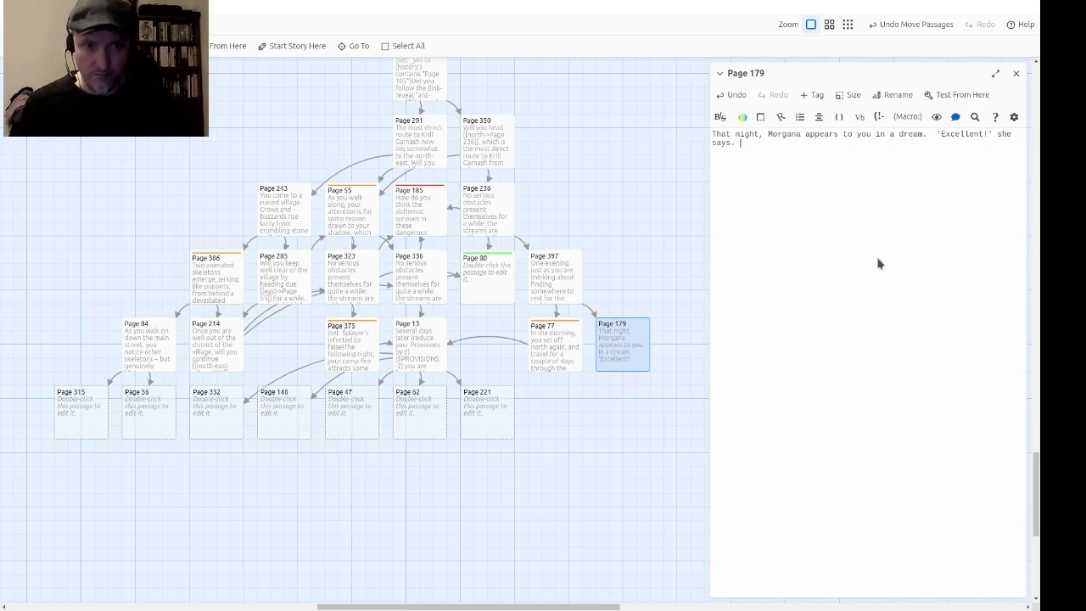
pyautogui.write("'")
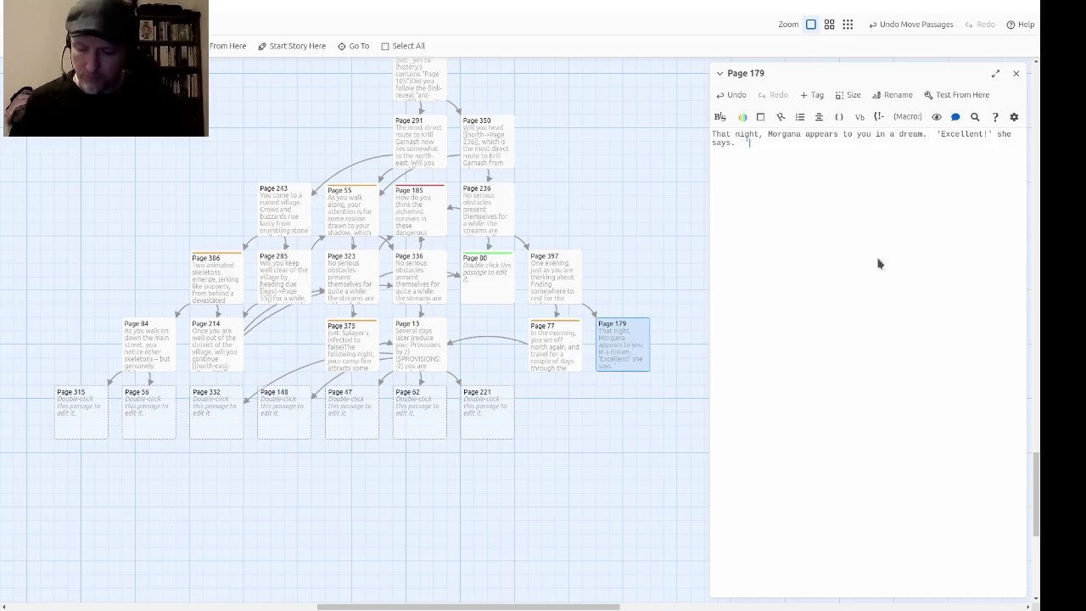
pyautogui.write('Glad ')
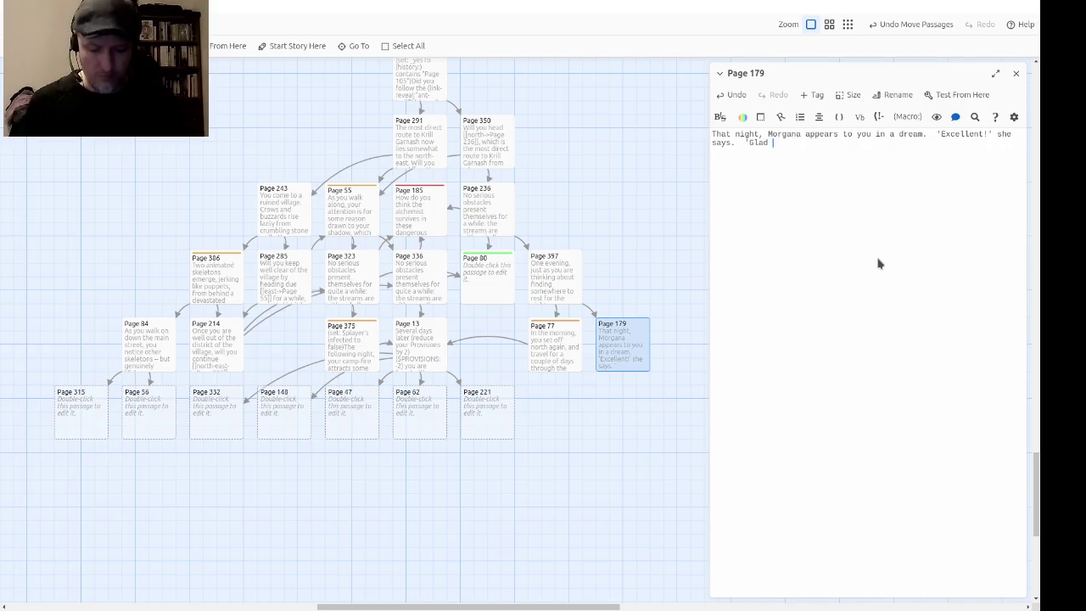
pyautogui.write('tsee yo')
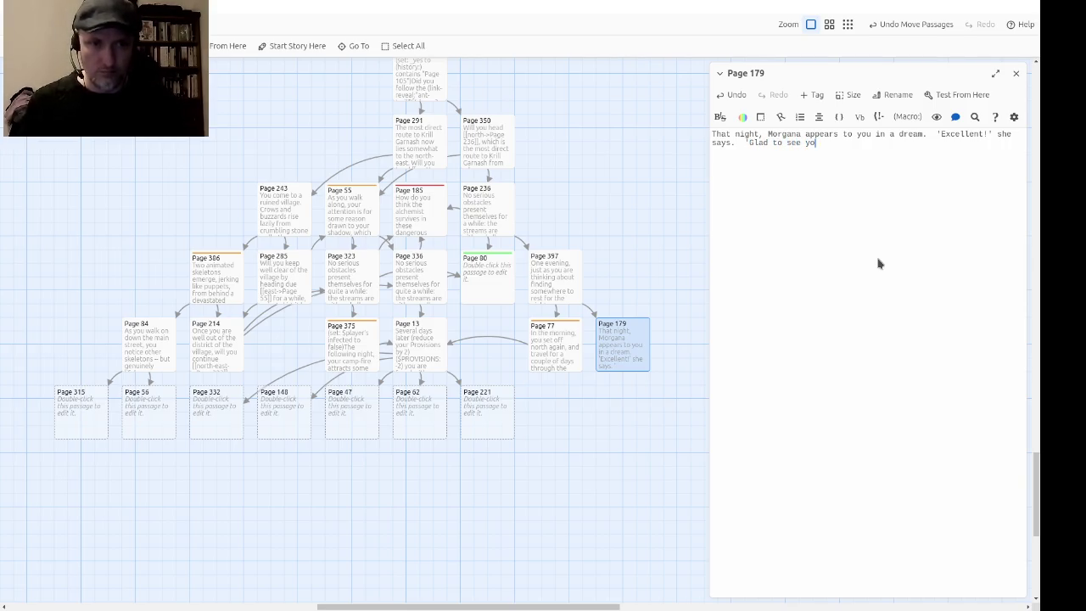
pyautogui.write("u're o")
pyautogui.write('your way')
# Step: Continue Morgana's speech: 'Our little plan is working well. Don't worry: I won't kill', with a dotdotdot pause
pyautogui.press('BackSpace')
pyautogui.press('BackSpace')
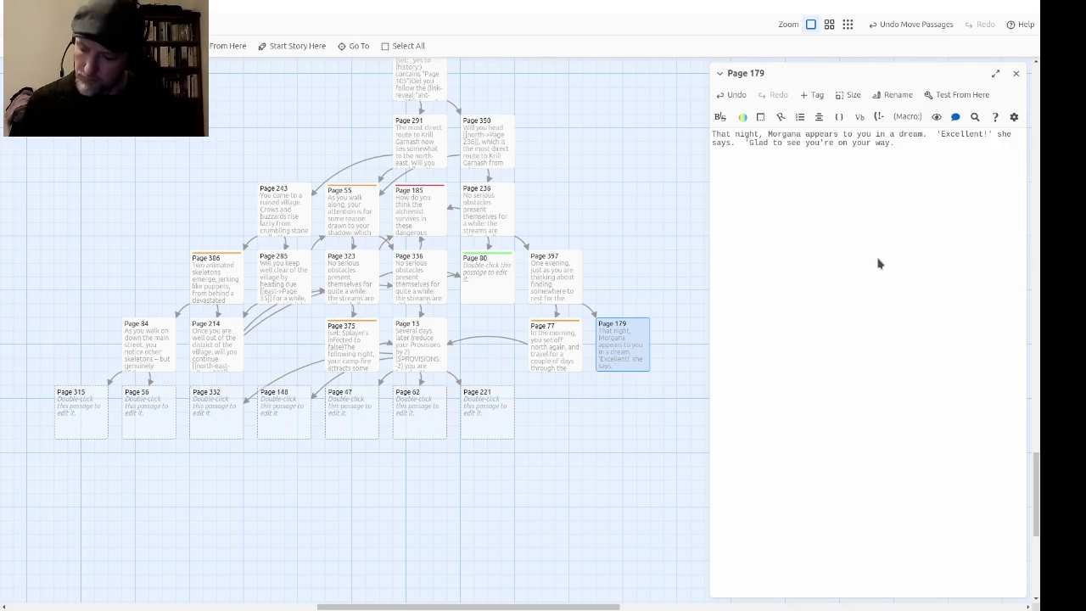
pyautogui.write('O')
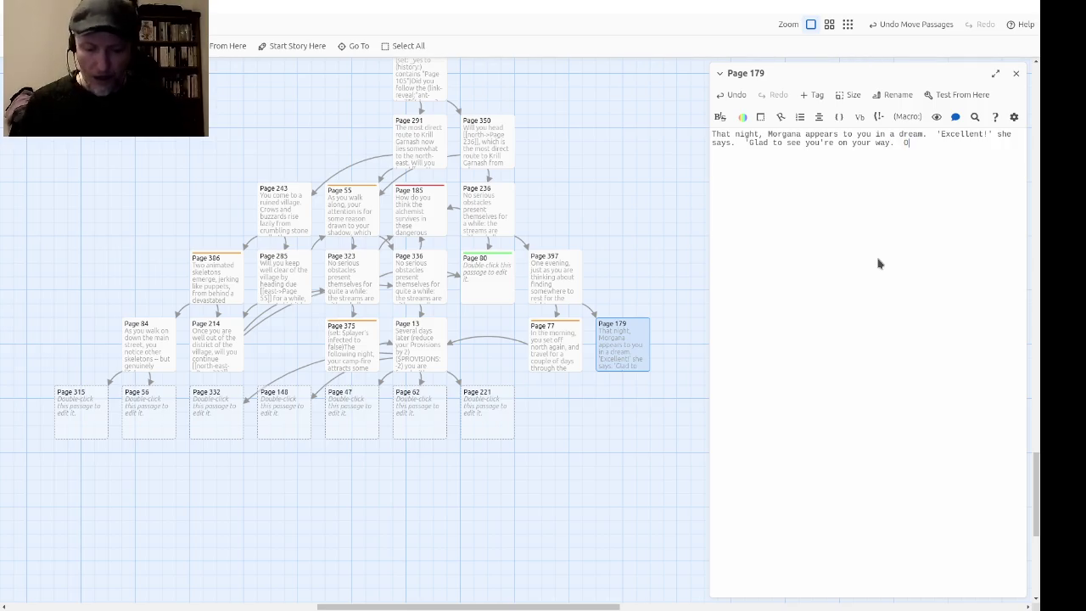
pyautogui.write('ur little plan')
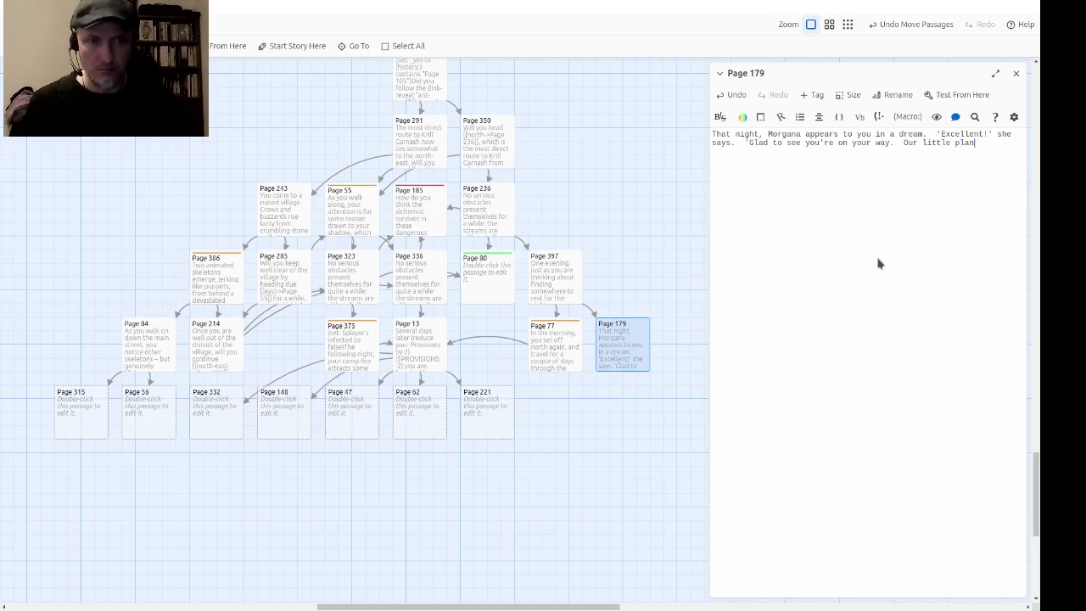
pyautogui.write(' is working well.  ')
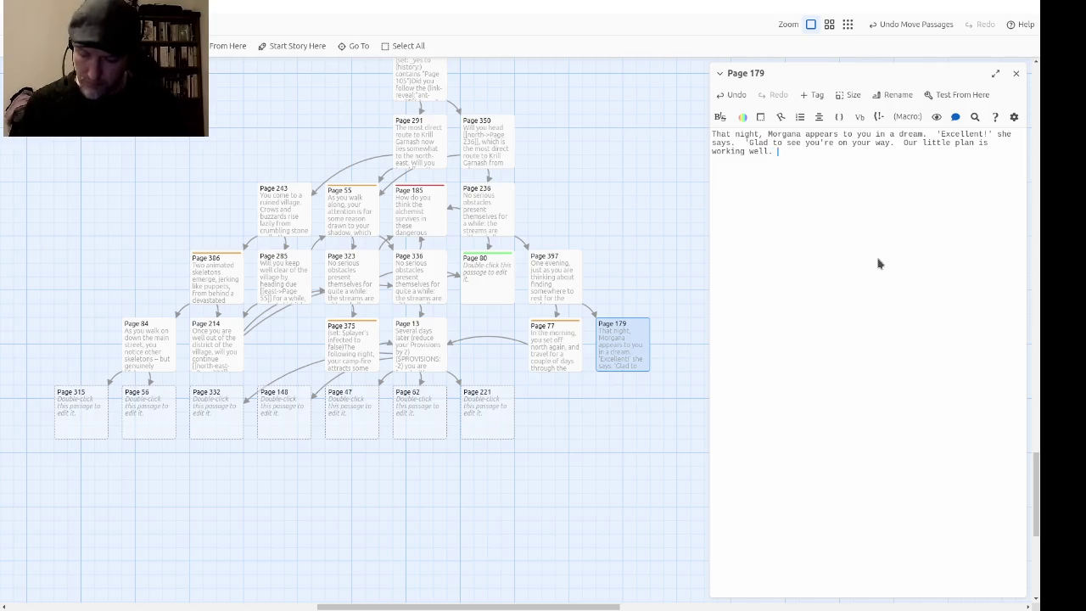
pyautogui.write("Don't worry: I won't ")
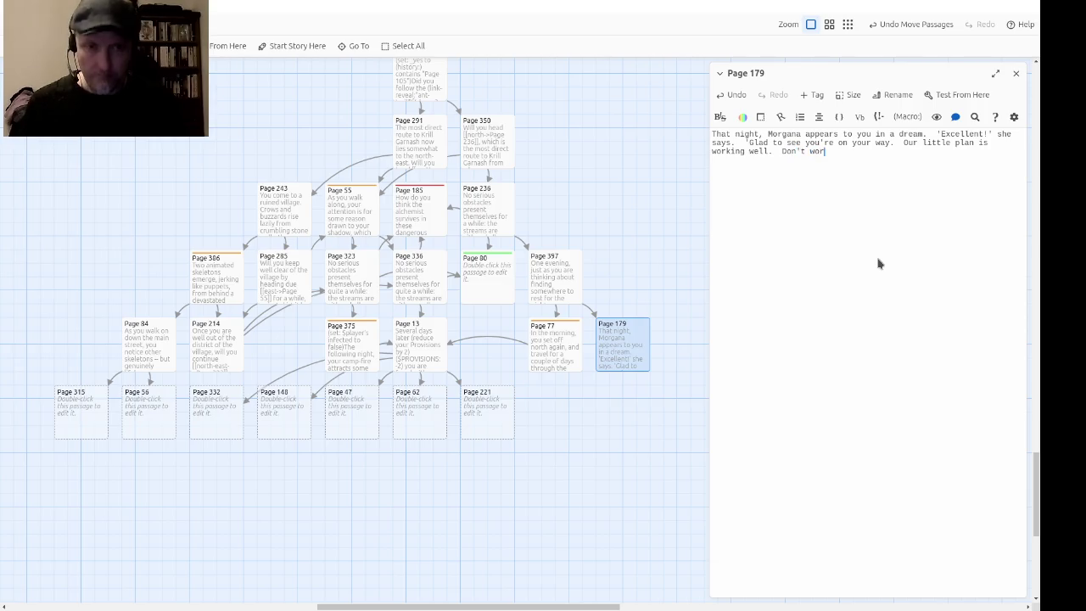
pyautogui.write('kill ')
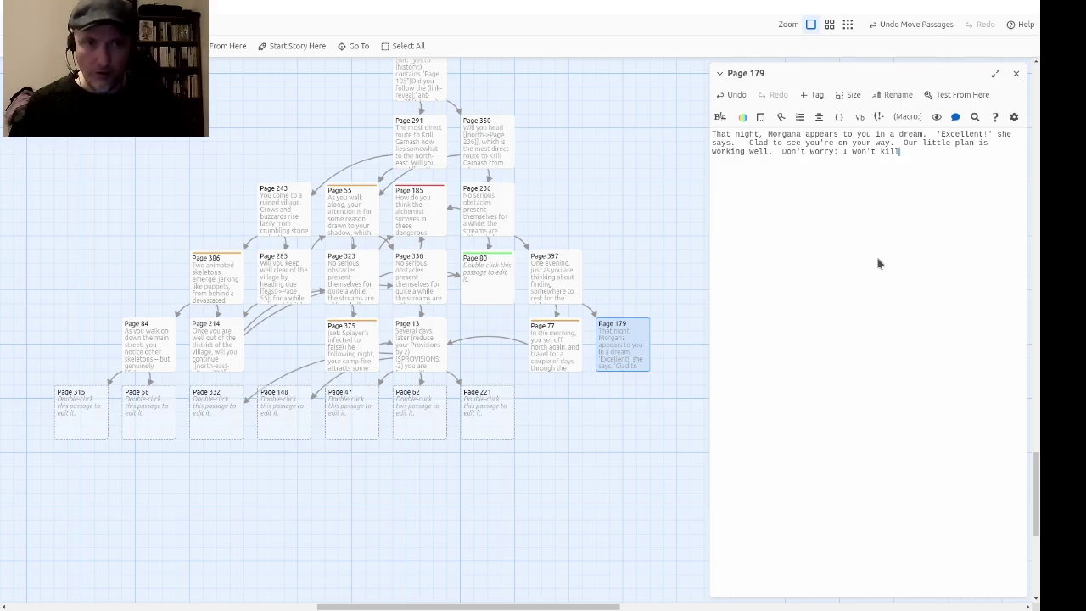
pyautogui.write('($dotdotdot')
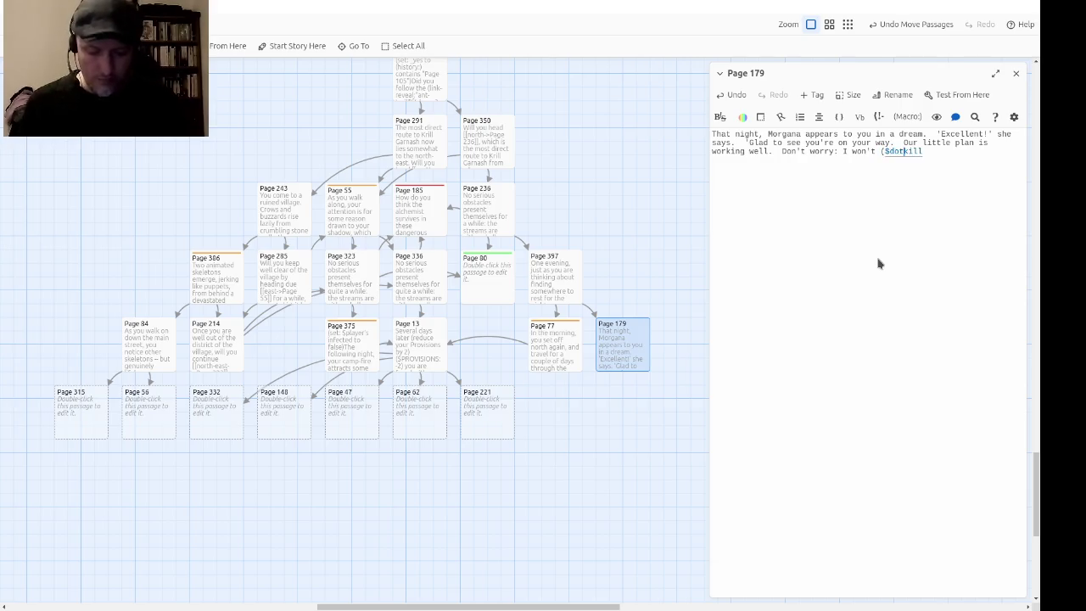
pyautogui.write(':"')
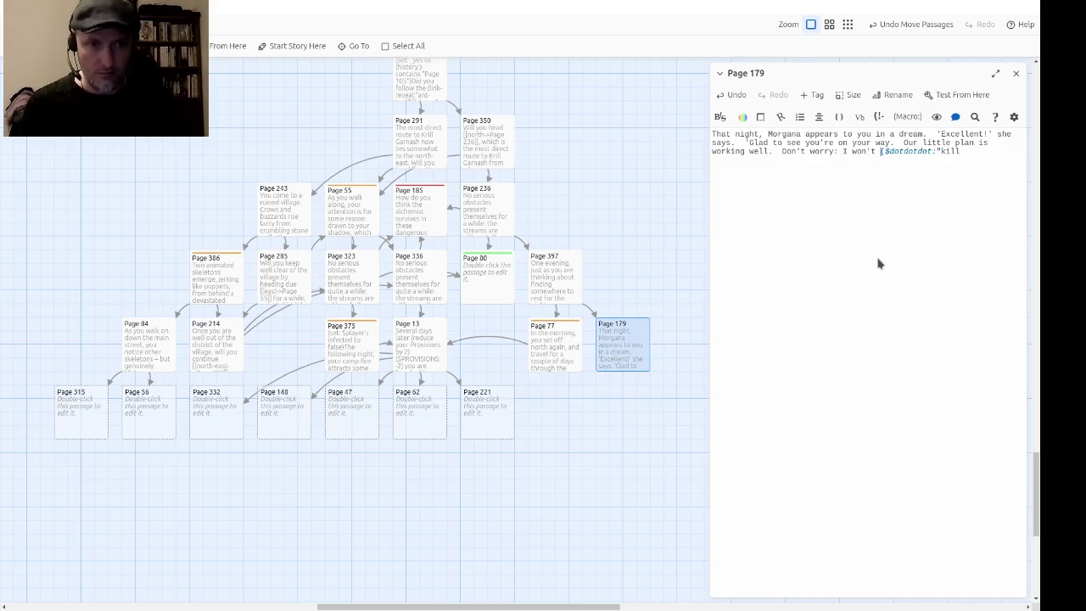
pyautogui.write('kill')
# Step: Make the pause ($dotdotdot:"you") and continue 'yet! But here is a foretaste of my power'
pyautogui.press('BackSpace')
pyautogui.press('BackSpace')
pyautogui.write('you") ')
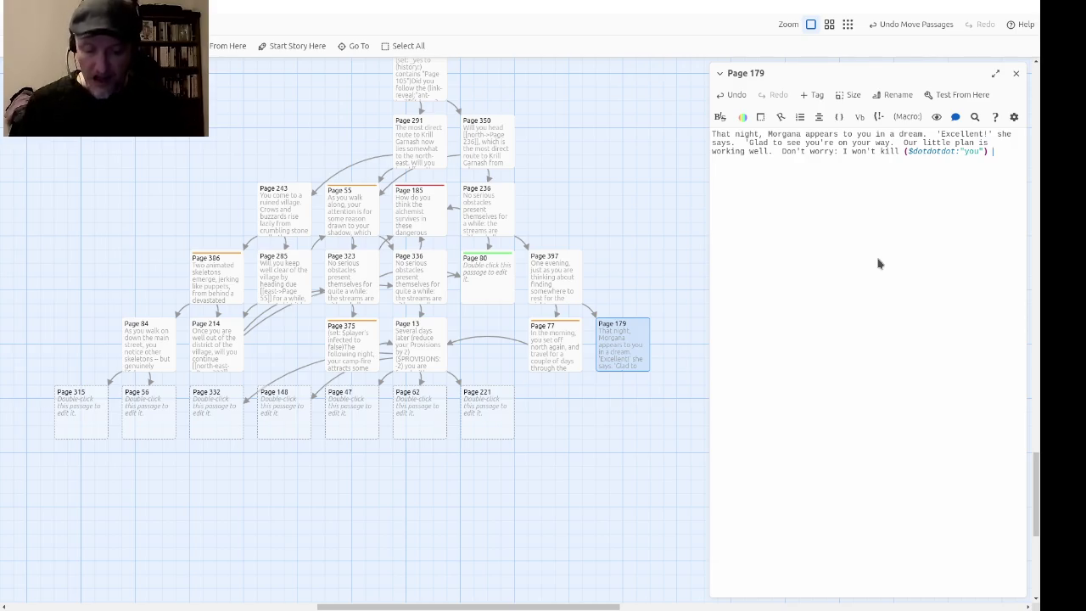
pyautogui.write('yet! ')
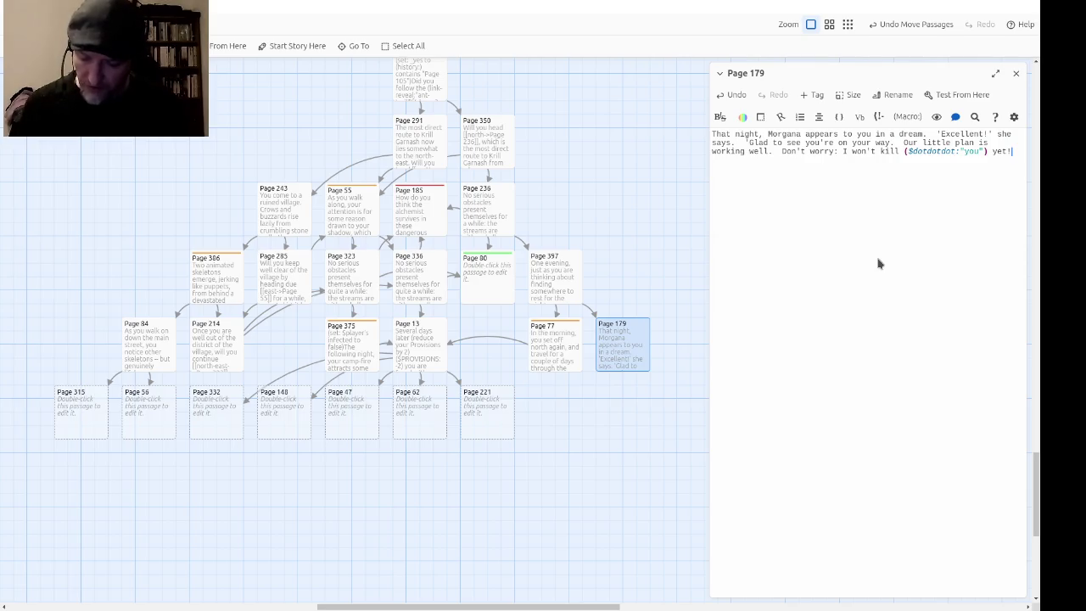
pyautogui.write('But here ')
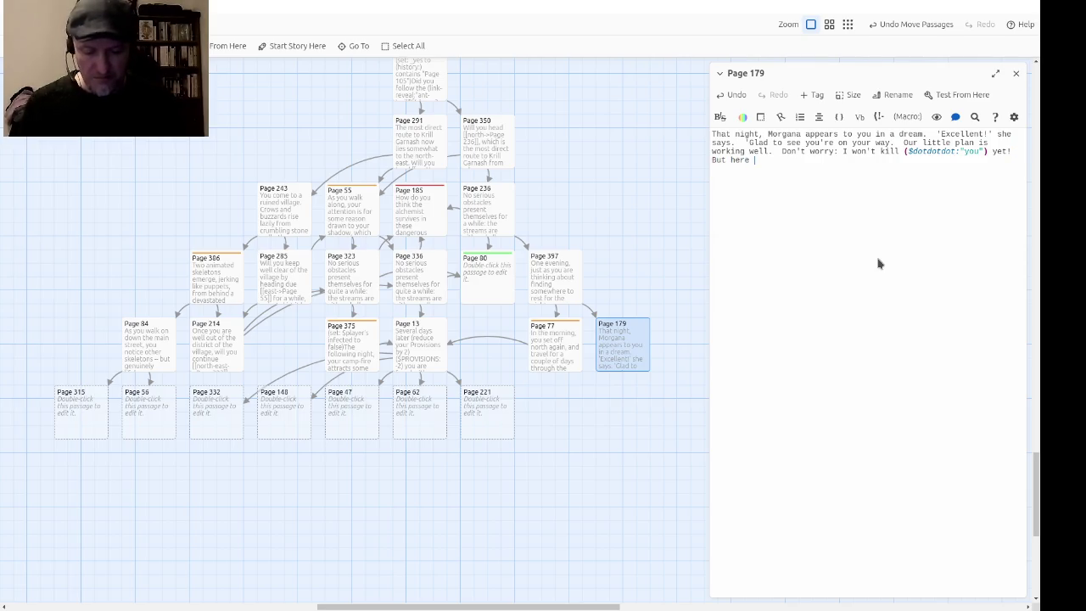
pyautogui.write('is a fore taste')
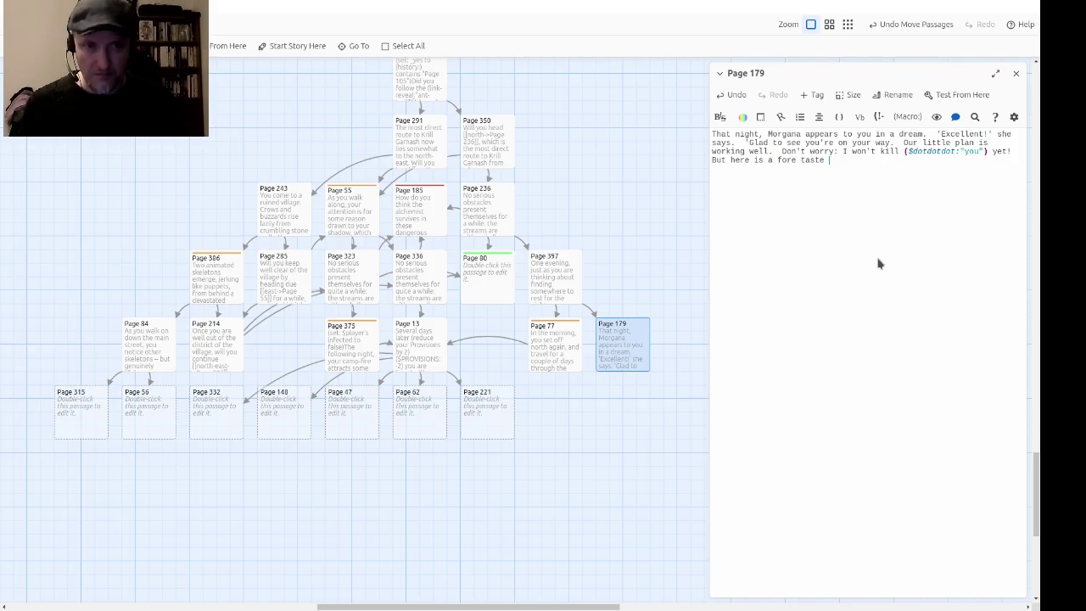
pyautogui.press('BackSpace')
pyautogui.press('End')
pyautogui.write('of my powe')
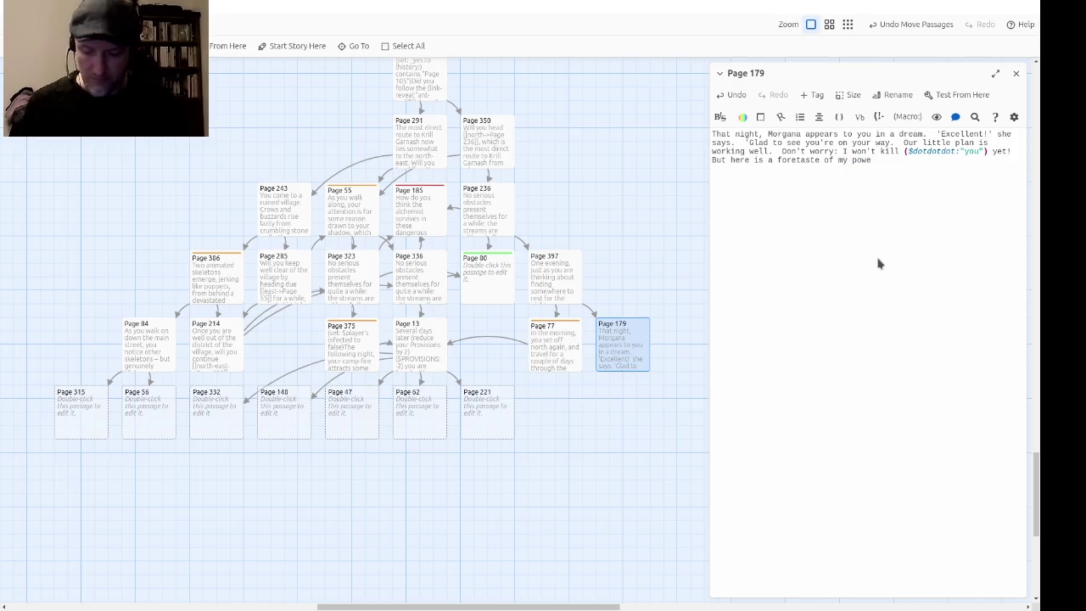
pyautogui.press('BackSpace')
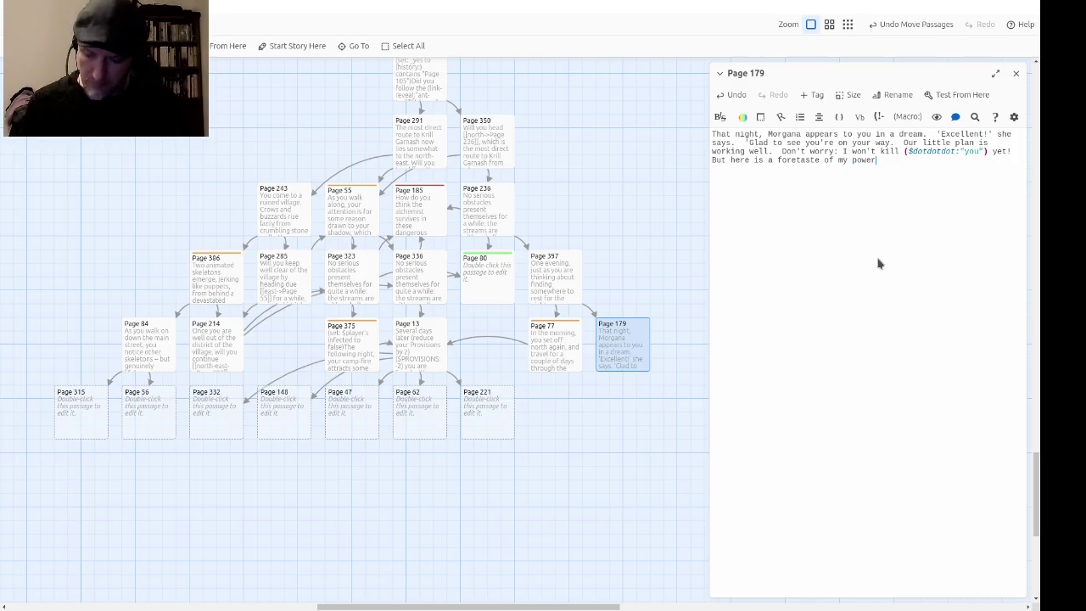
# Step: Add narration: the vision raises her hands and curses you (lose 2 LUCK points), with ($LUCK:-2)
pyautogui.write(".'  The vision")
pyautogui.write(' raise')
pyautogui.write('s her hands')
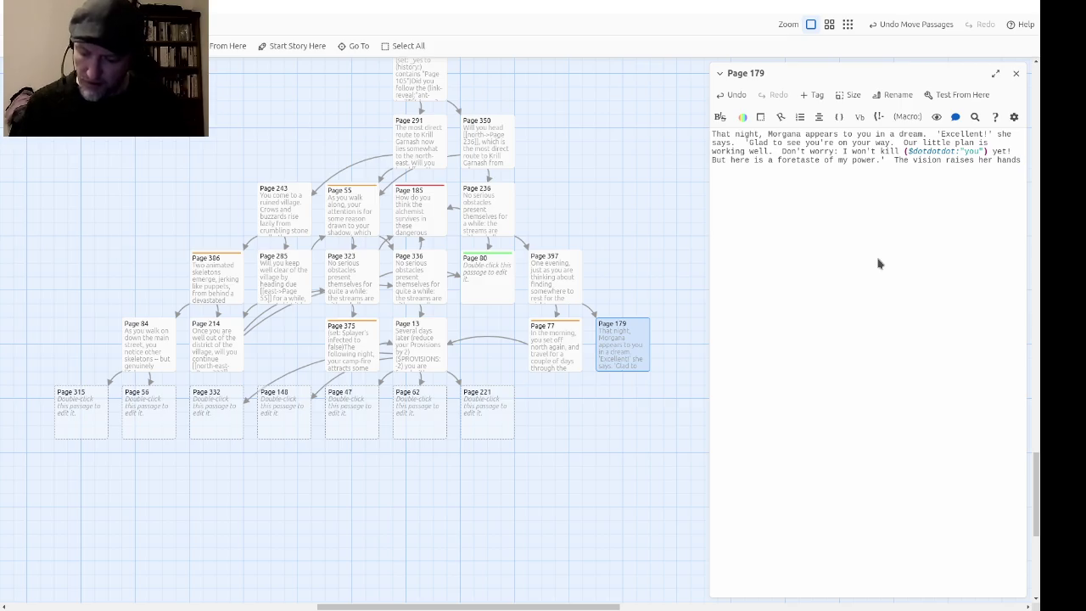
pyautogui.write('and c')
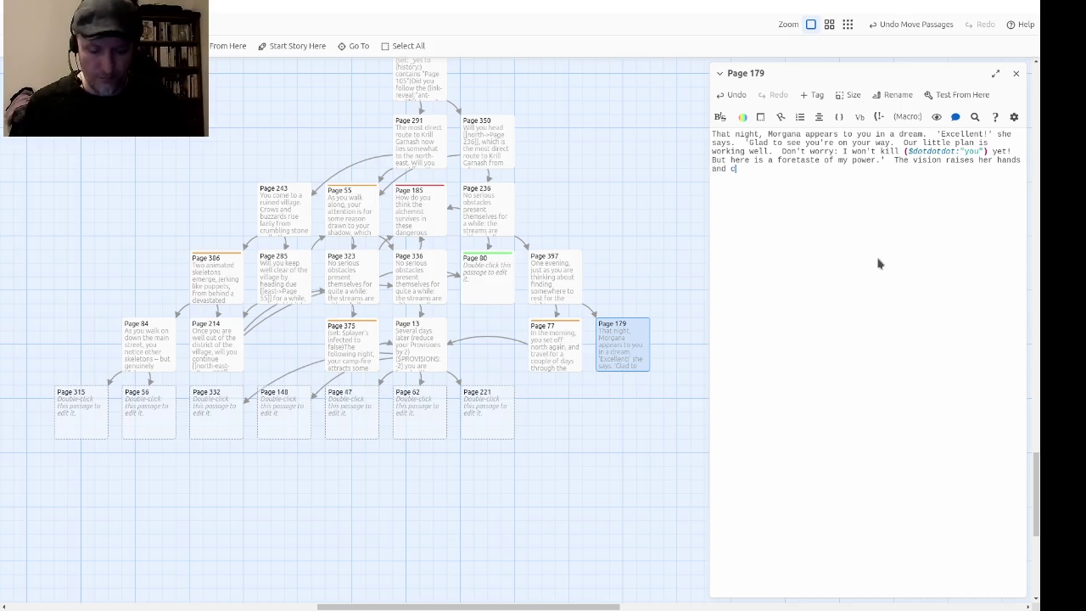
pyautogui.write('urses you (')
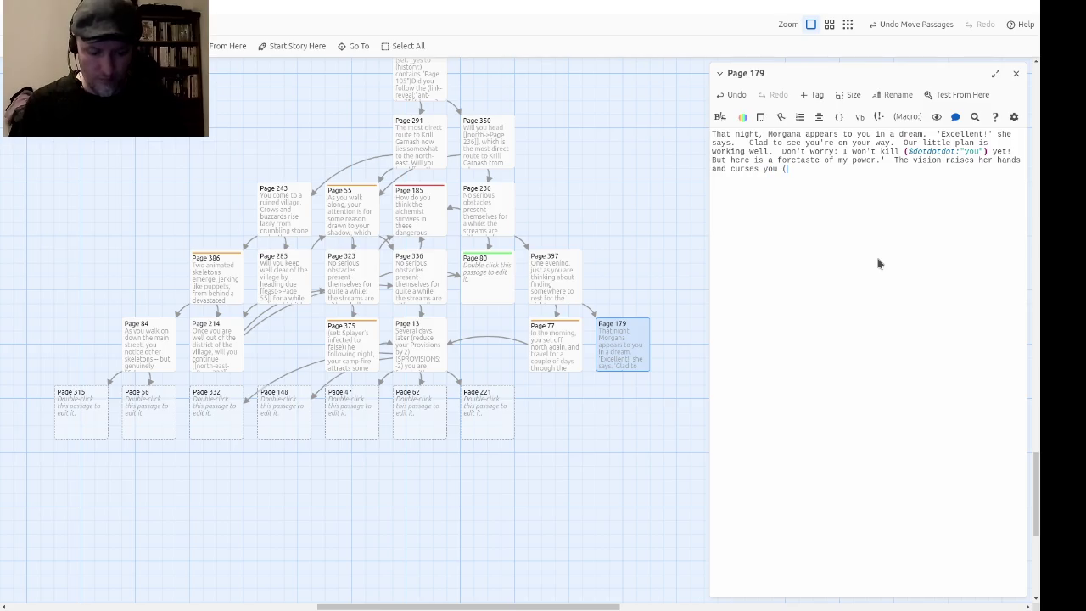
pyautogui.write('lose 2')
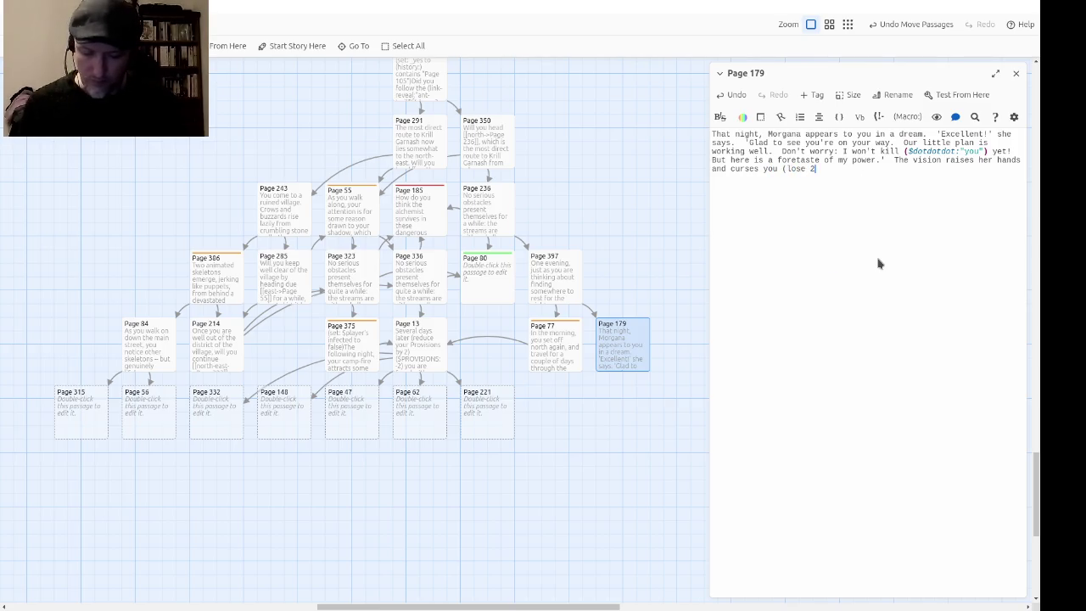
pyautogui.write(' LUCK points')
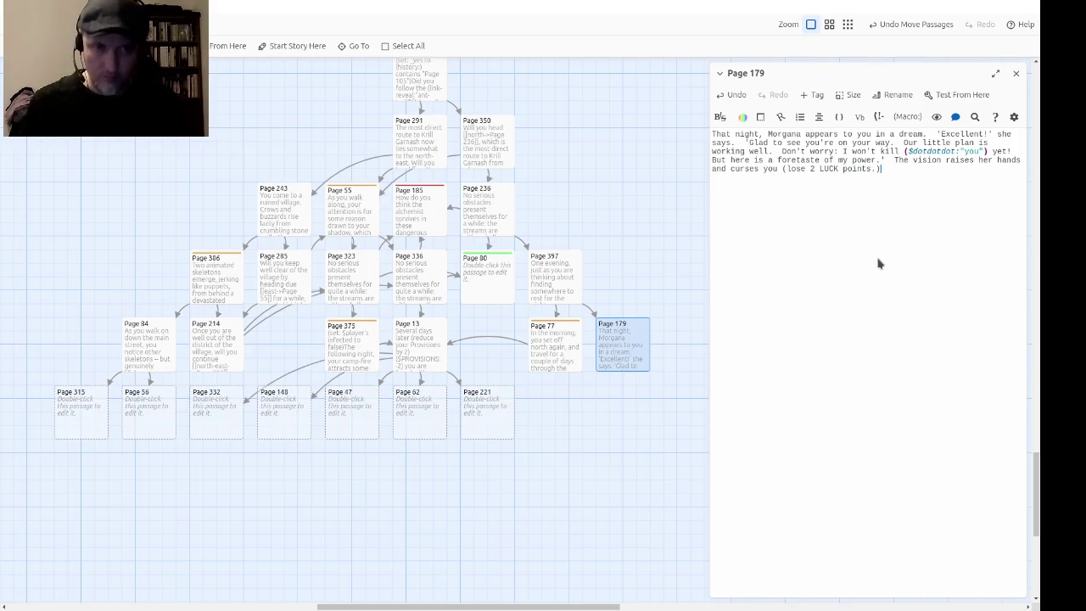
pyautogui.write('. ($LUCK:-2')
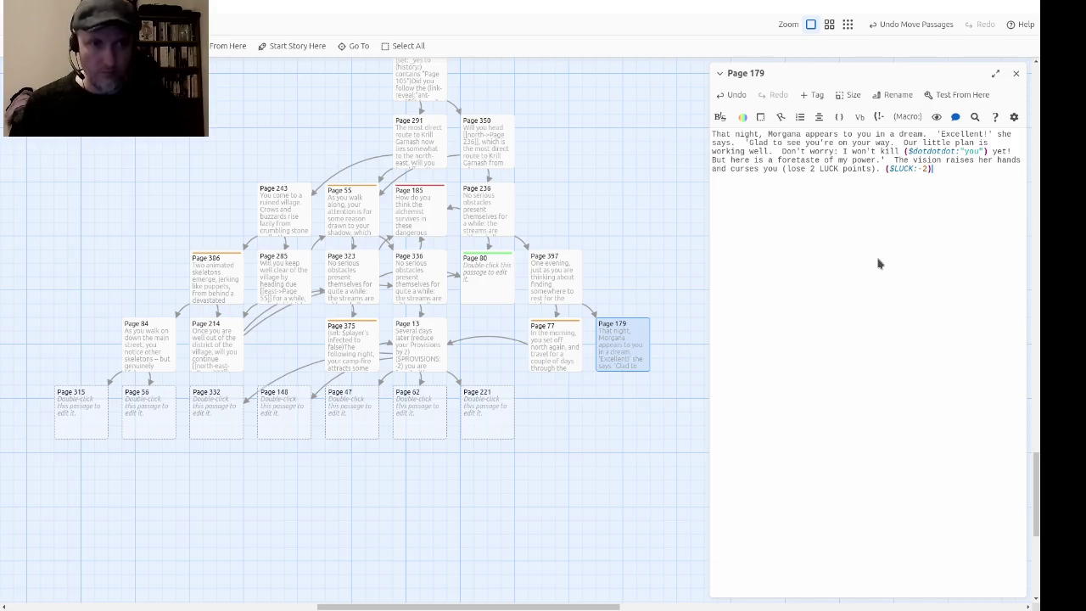
pyautogui.write(')')
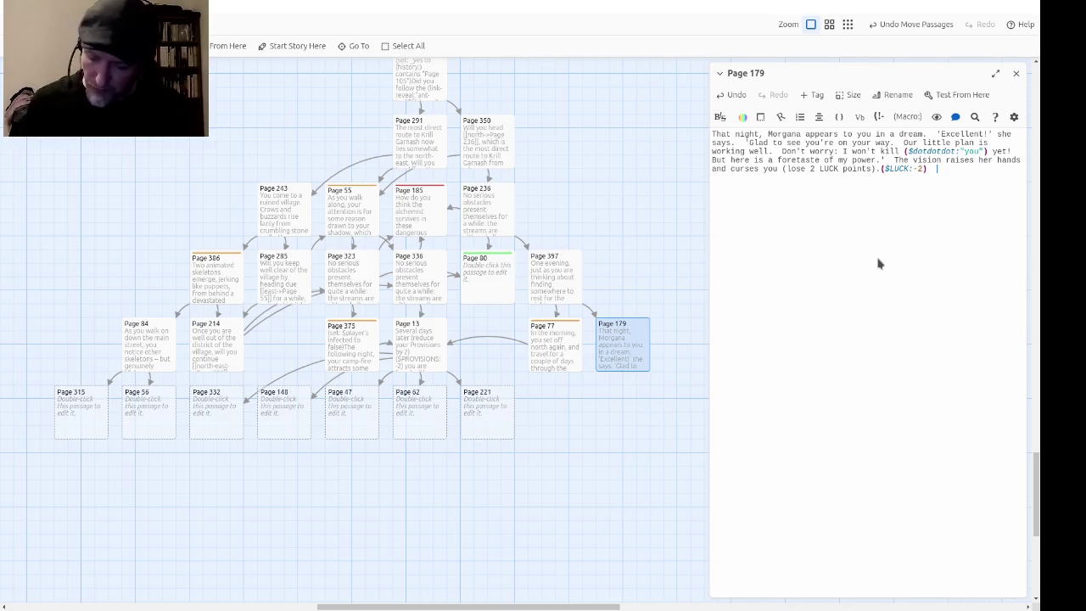
# Step: Write that you wake with a start and see her floating away in the distance, laughing evilly
pyautogui.write('You wak')
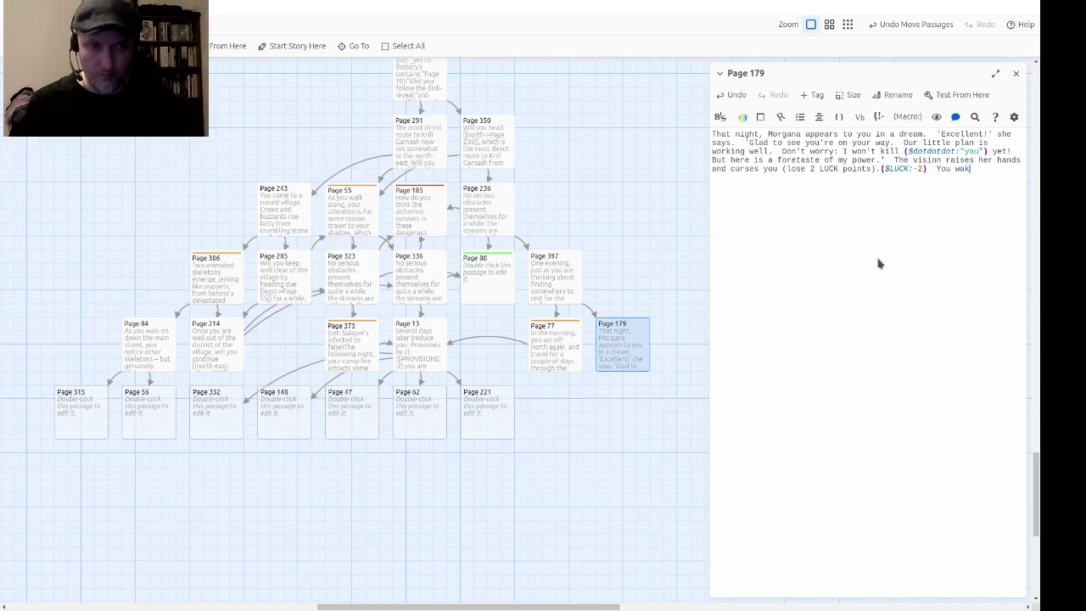
pyautogui.write('e up with a s')
pyautogui.write('tart an')
pyautogui.write('d, eve')
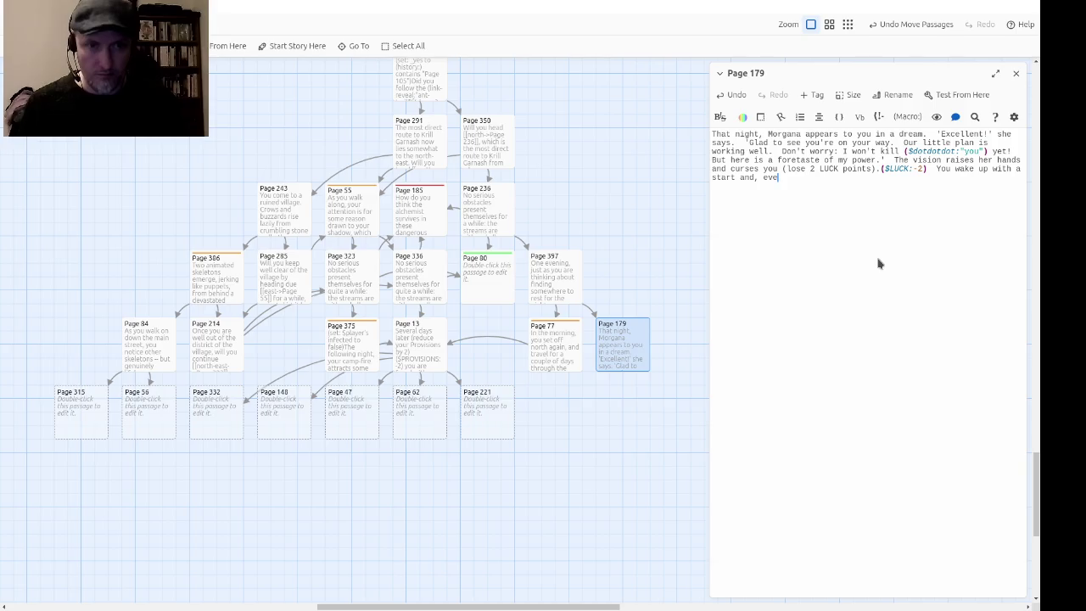
pyautogui.write('n with y')
pyautogui.write('our eyes open,')
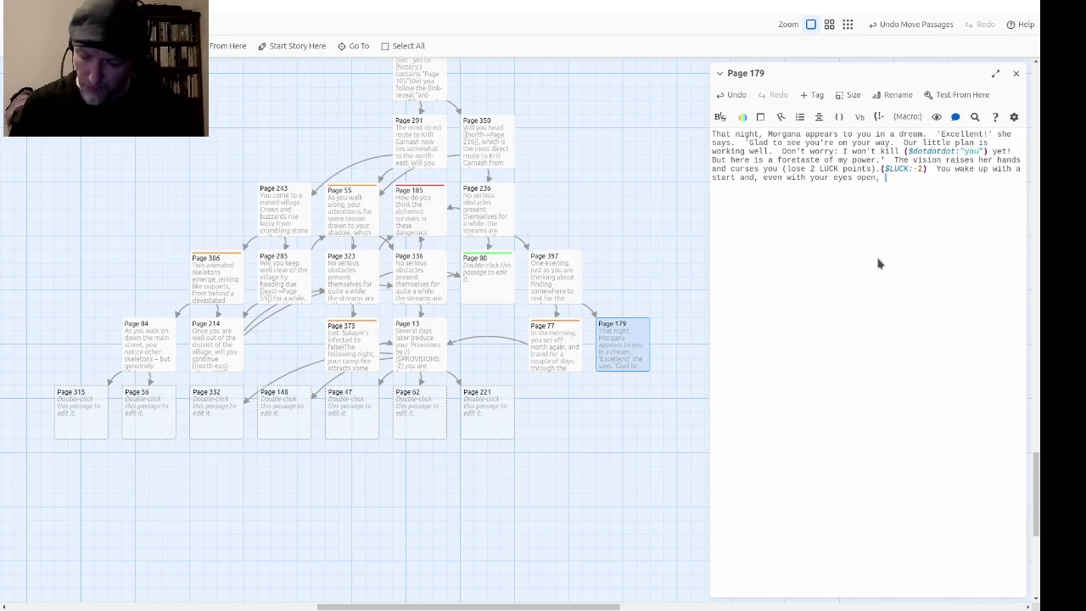
pyautogui.write('you')
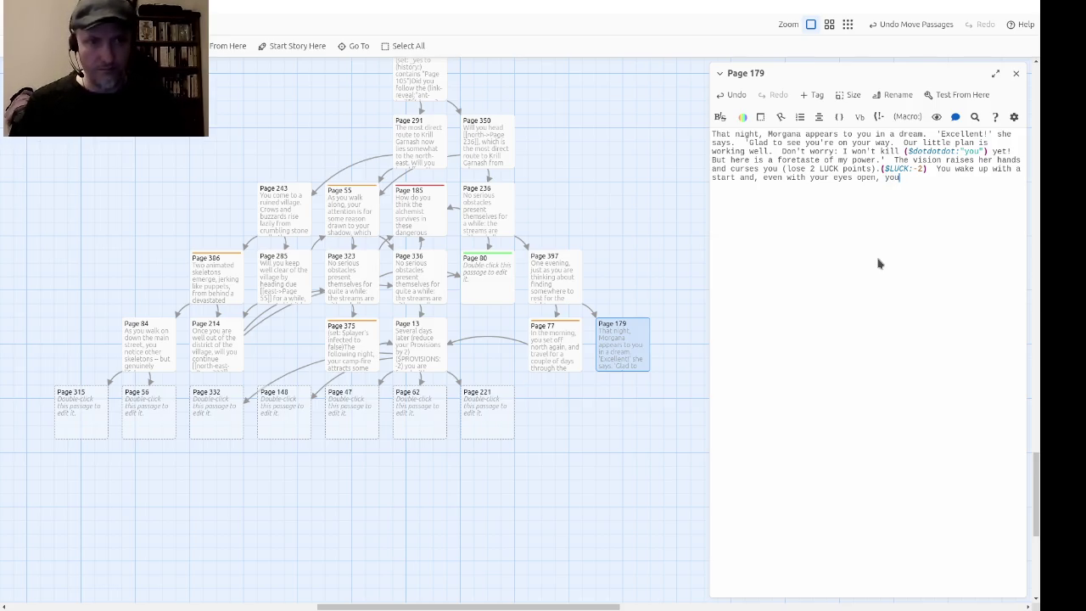
pyautogui.write(' seem yo s')
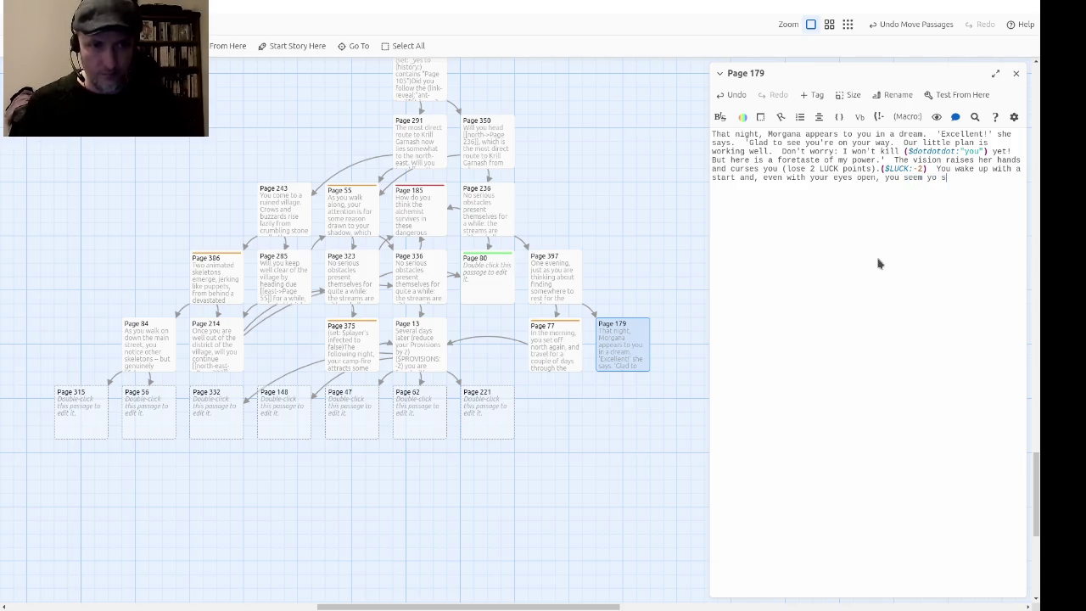
pyautogui.press('BackSpace')
pyautogui.press('BackSpace')
pyautogui.write('to see her ')
pyautogui.write(', floa')
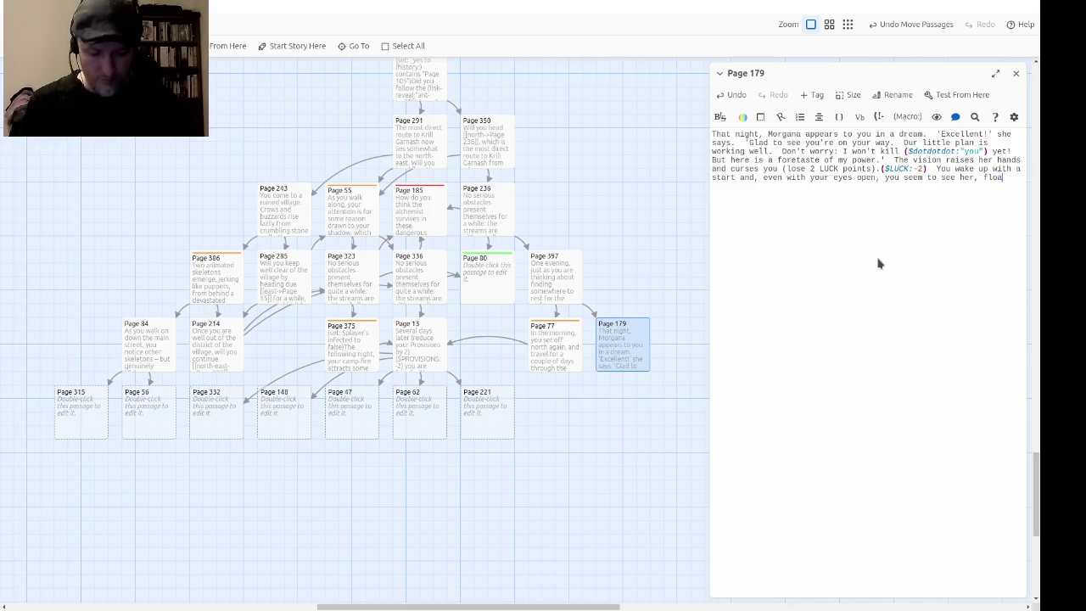
pyautogui.write('ting away in the ')
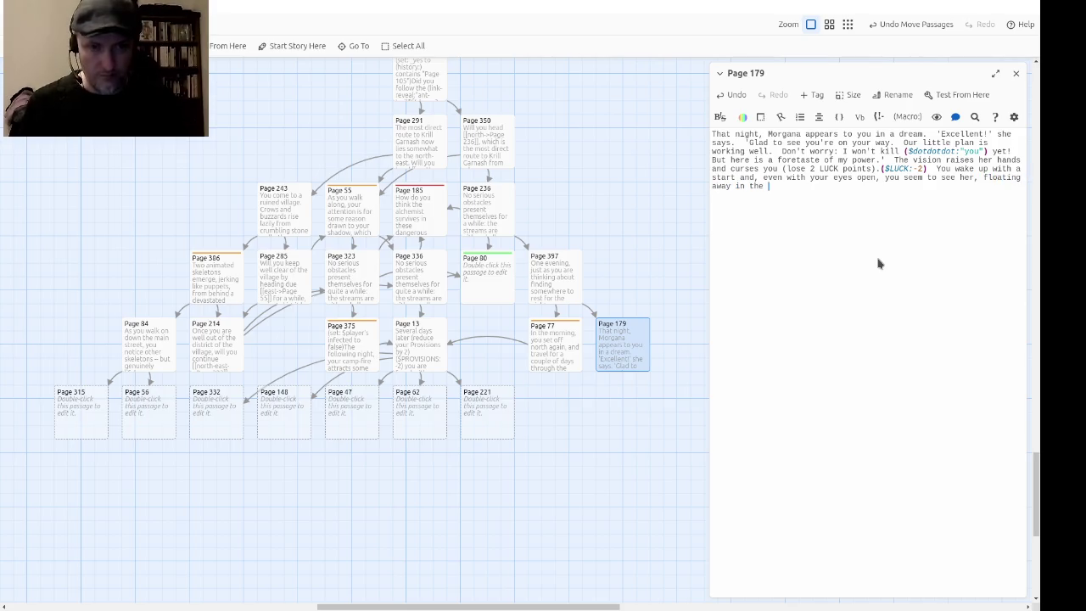
pyautogui.write('distance, laughing ')
pyautogui.write('evilly.')
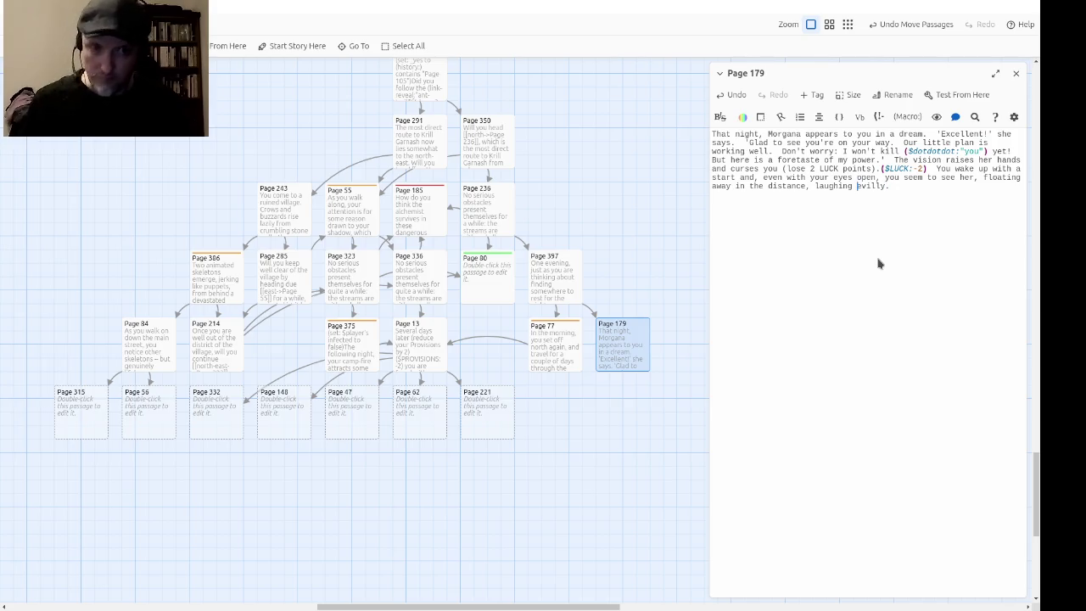
# Step: Turn 'laughing evilly' into a link to Page 77 and close the Page 179 editor
pyautogui.press('Left')
pyautogui.hotkey('ctrl', 'shift', 'Left')
pyautogui.hotkey('ctrl', 'shift', 'Left')
pyautogui.write('[[')
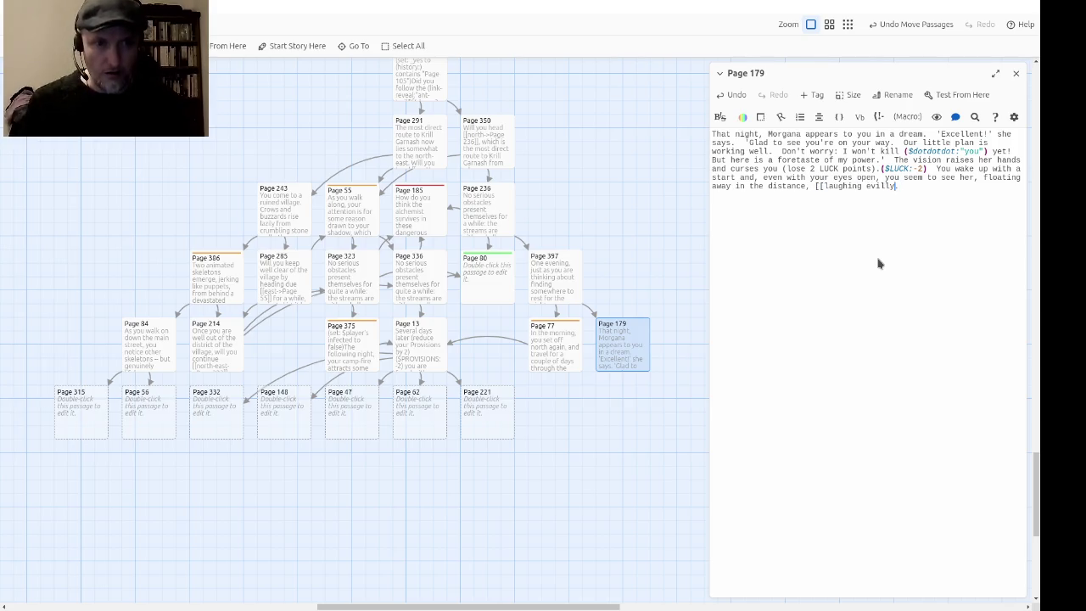
pyautogui.write('->Page ')
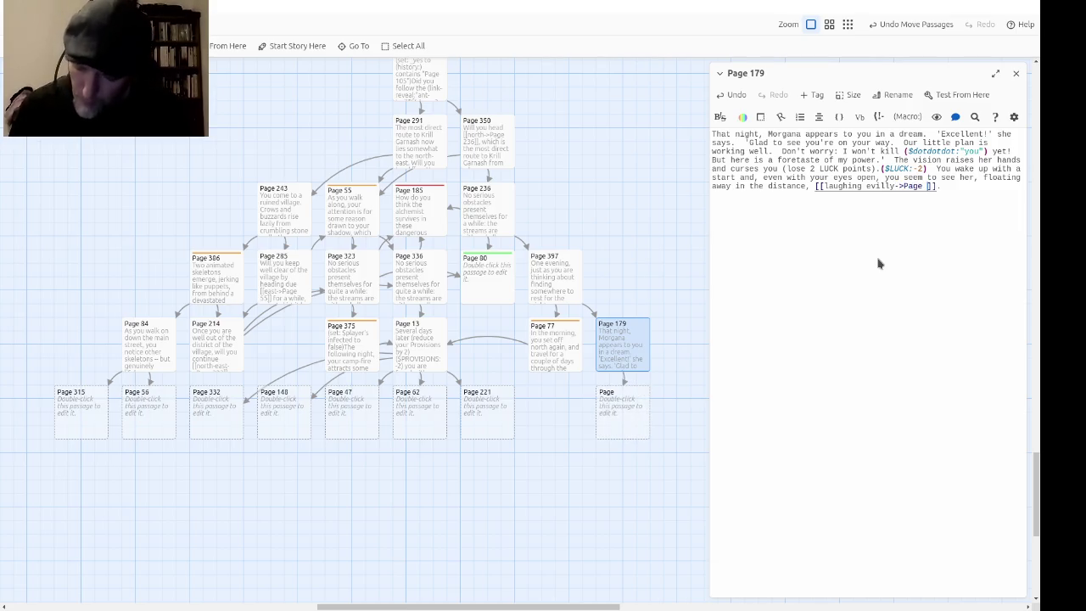
pyautogui.write('77')
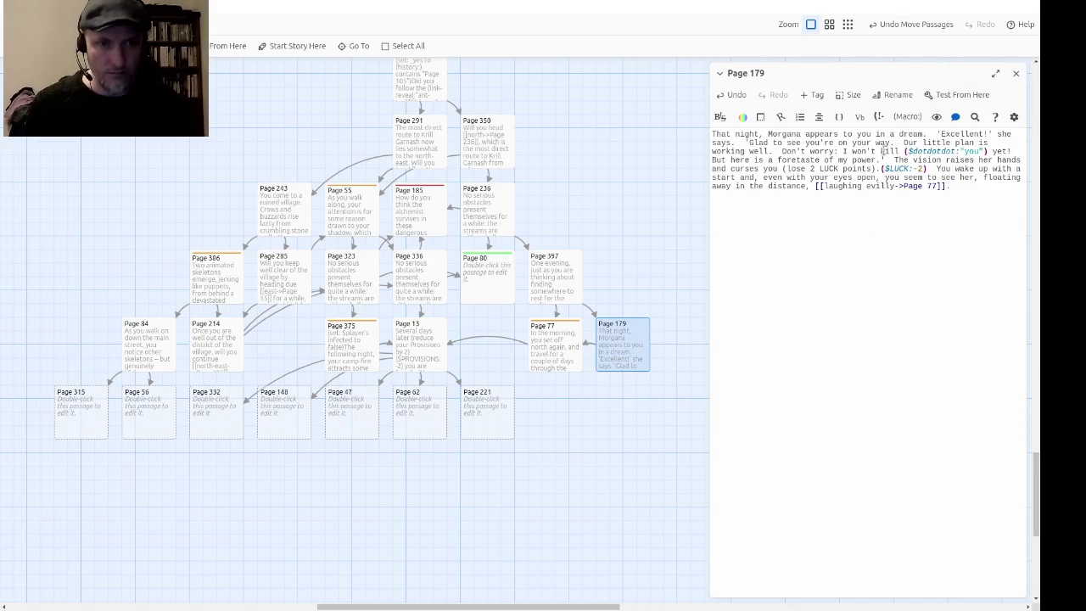
pyautogui.click(1014, 75)
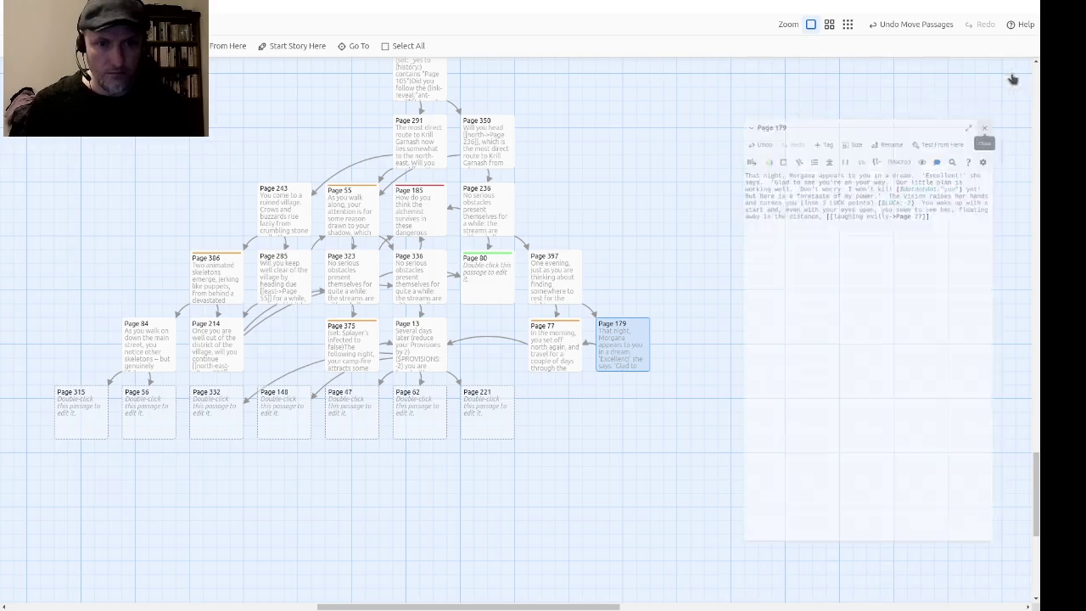
# Step: Review the Page 397 passage text, then close it and scroll the story map
pyautogui.doubleClick(535, 290)
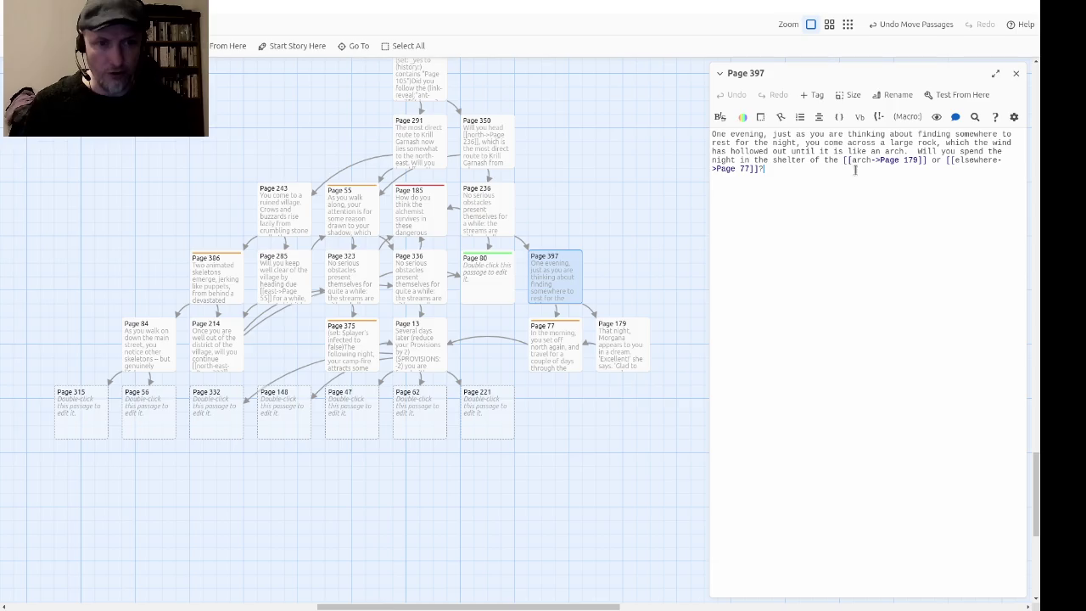
pyautogui.moveTo(923, 162); pyautogui.dragTo(767, 162)
pyautogui.click(767, 162)
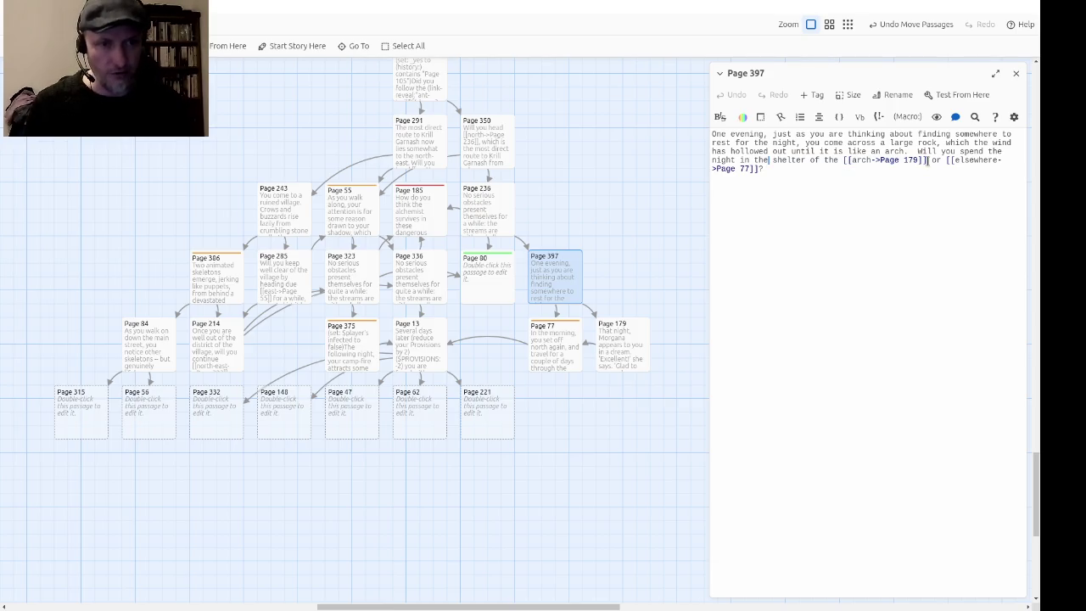
pyautogui.click(1016, 75)
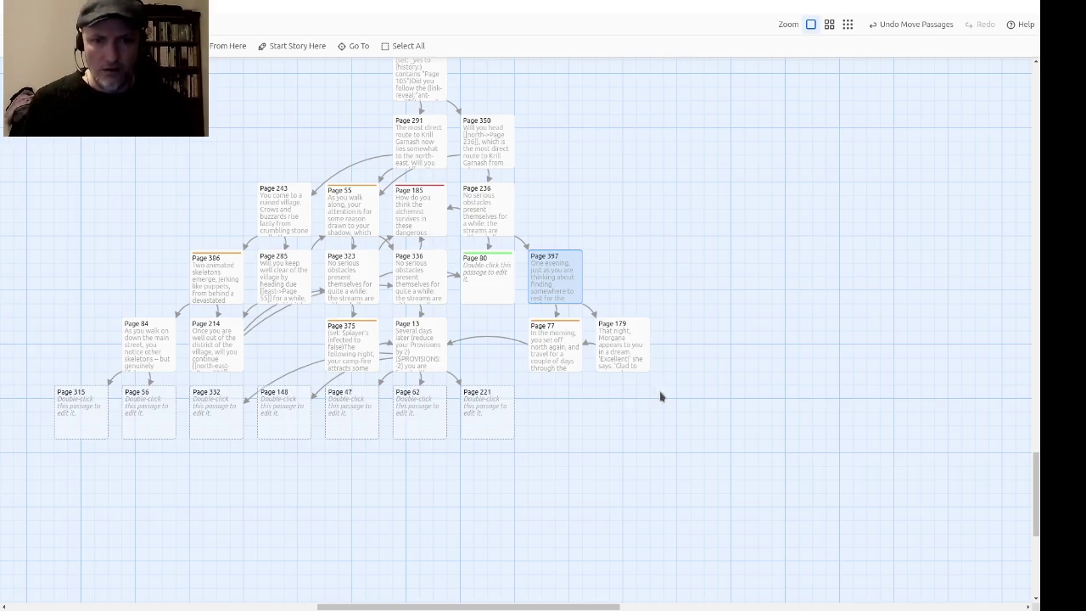
pyautogui.hscroll(-3, 491, 454)
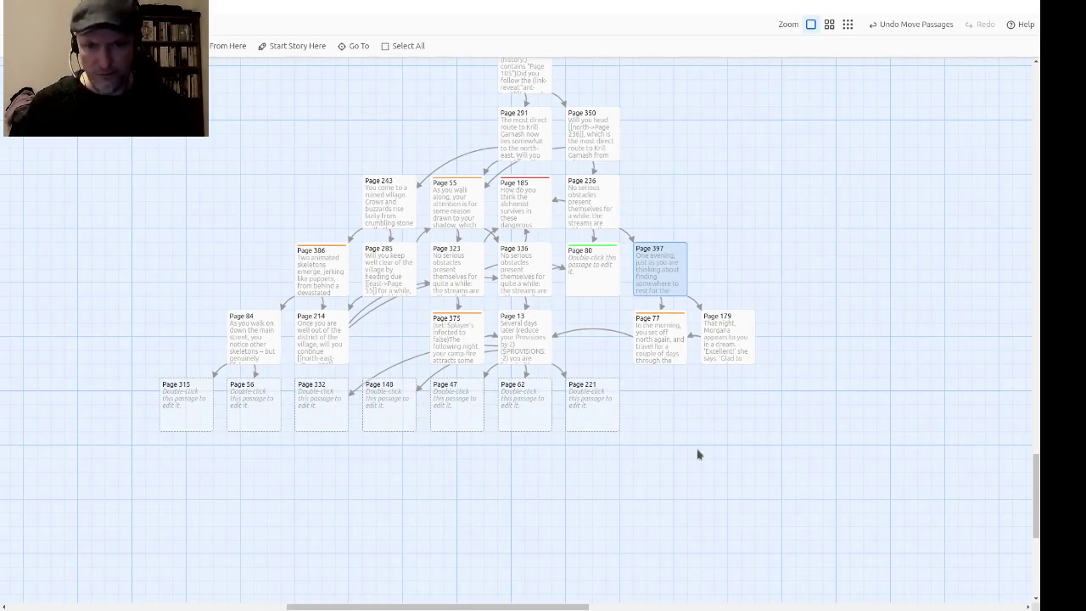
# Step: Open the empty Page 315 passage and type its opening about the black-shafted spear in the garden
pyautogui.click(192, 402)
pyautogui.doubleClick(192, 401)
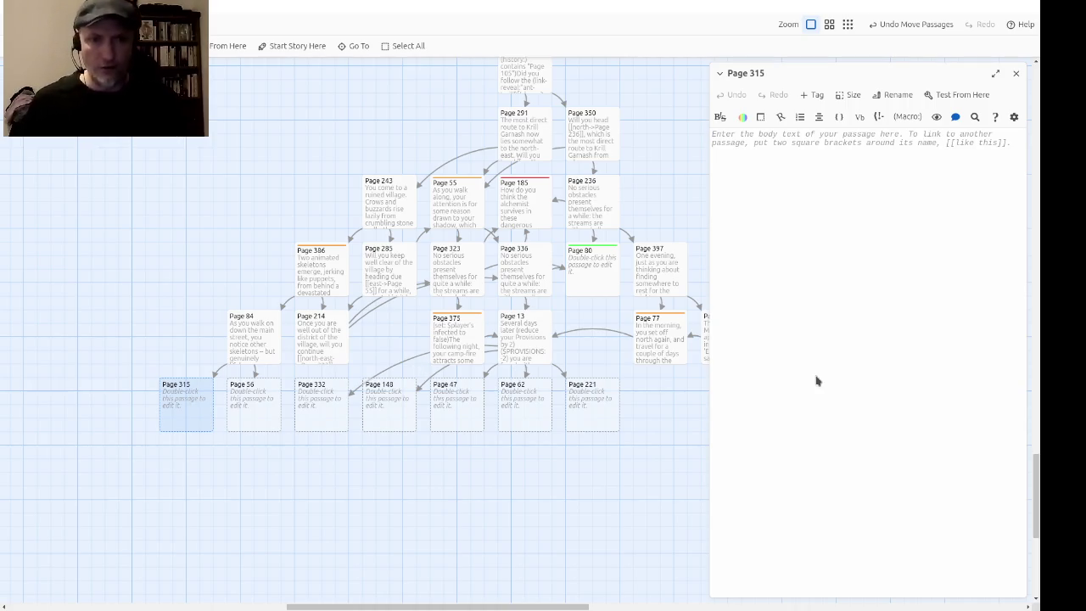
pyautogui.write('You fi')
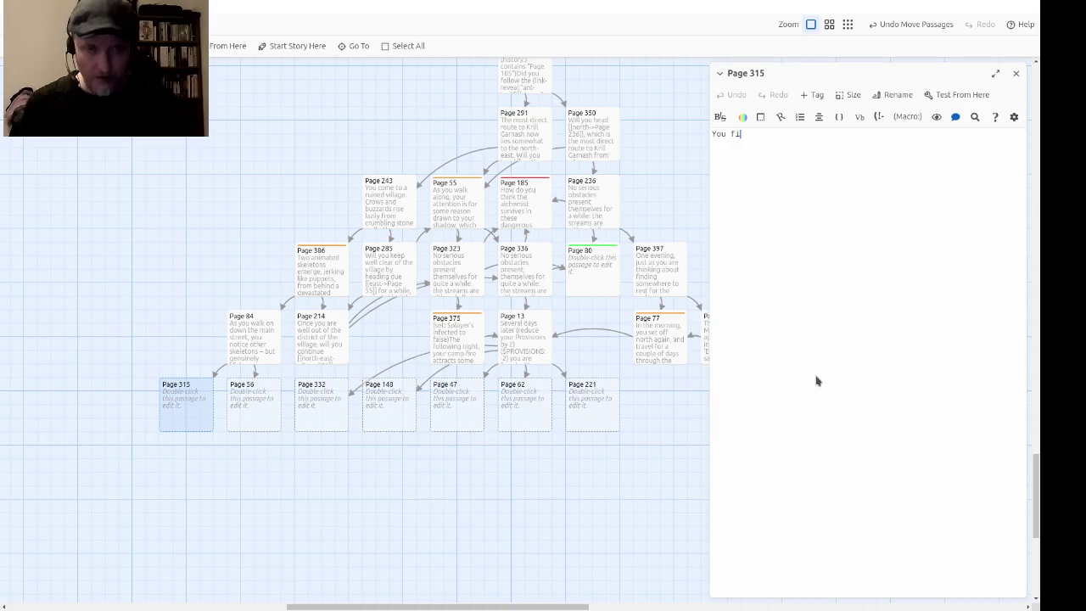
pyautogui.write('nd nothing')
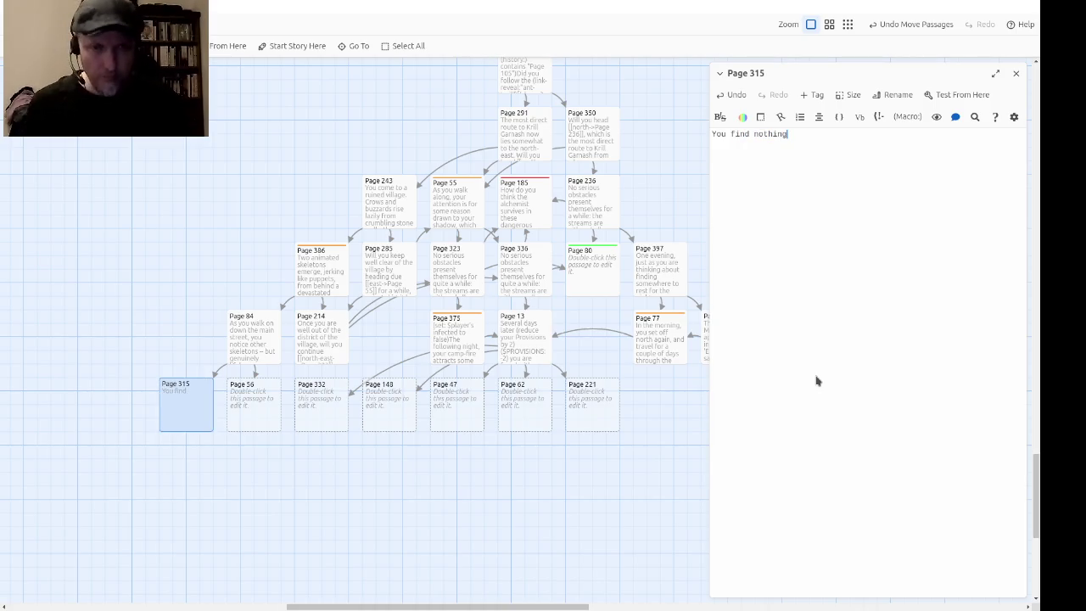
pyautogui.write(' of interest,')
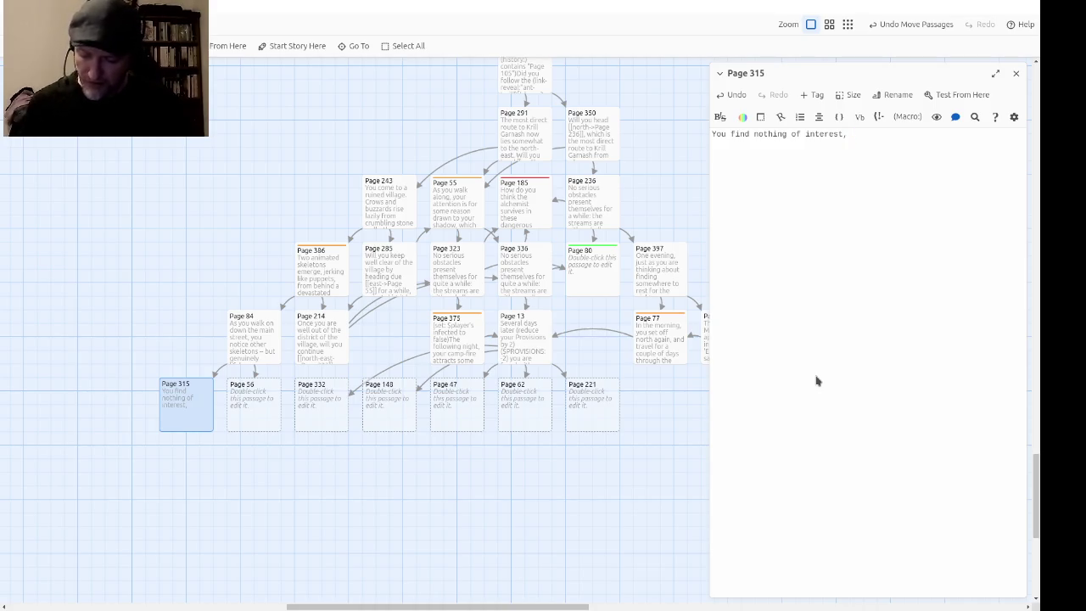
pyautogui.write(' exc')
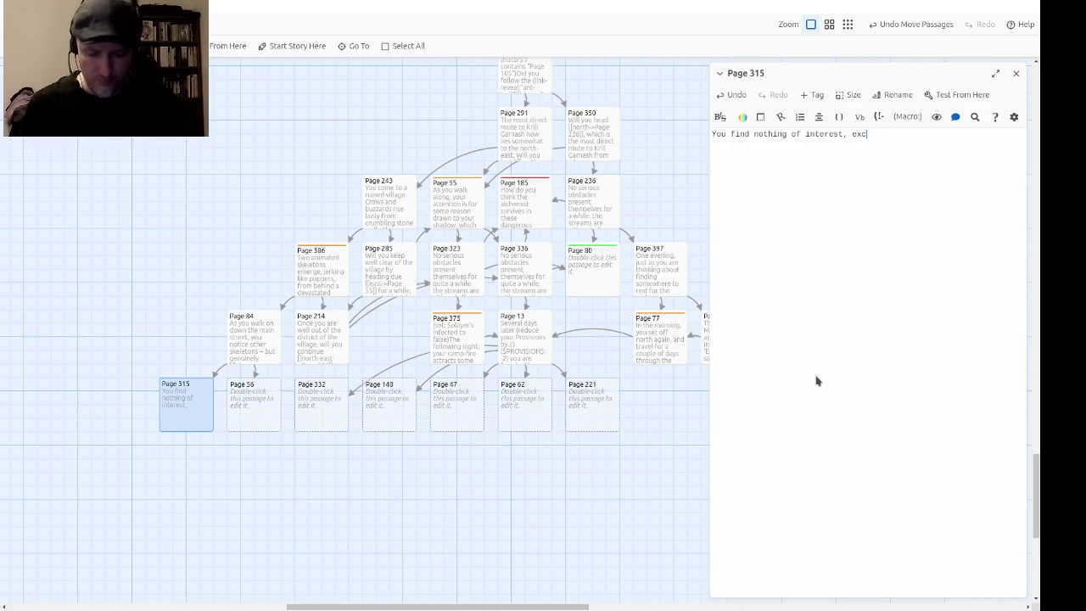
pyautogui.write('ept that right in ')
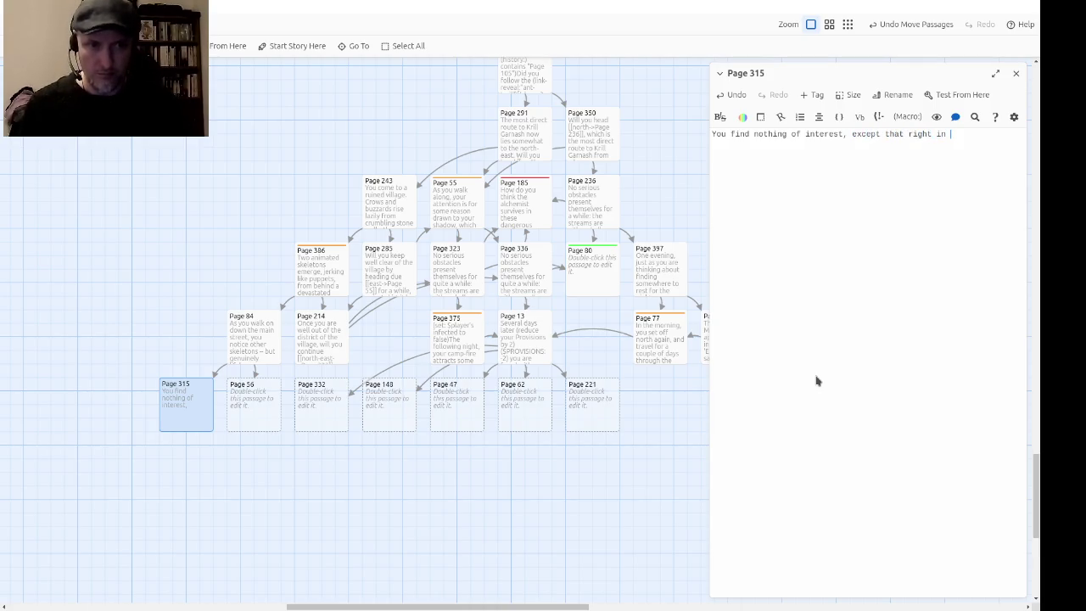
pyautogui.write('the middle of the garden of')
pyautogui.write(' the ')
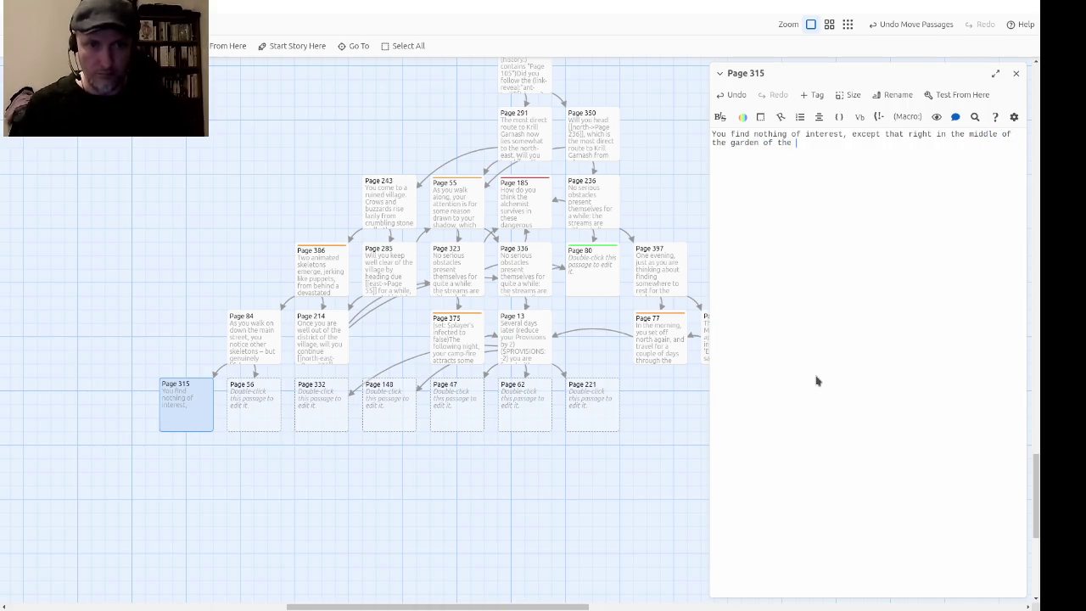
pyautogui.write('largest house')
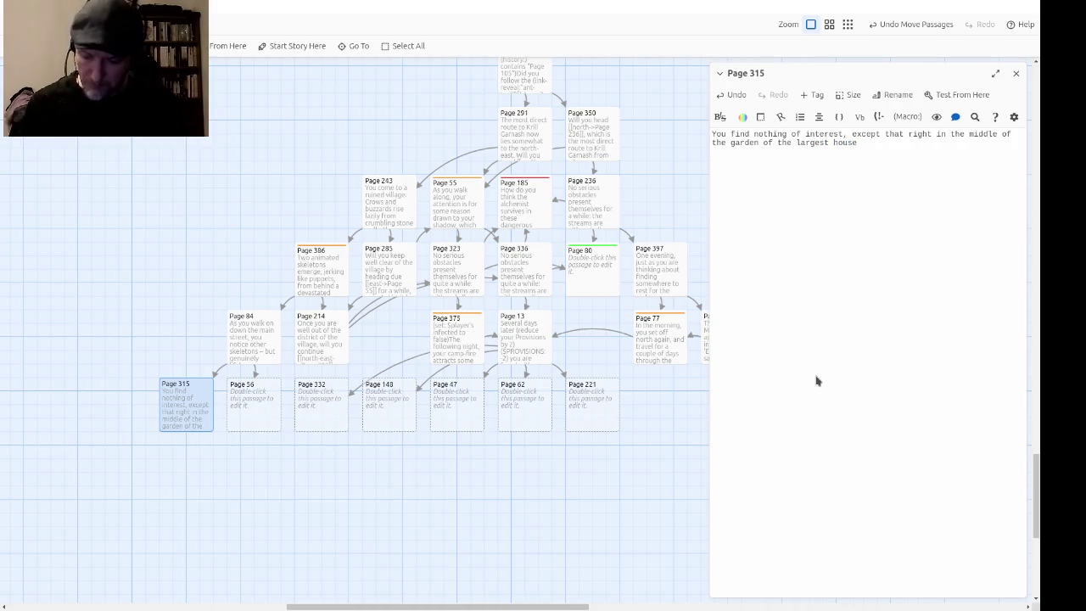
pyautogui.write(' a bl')
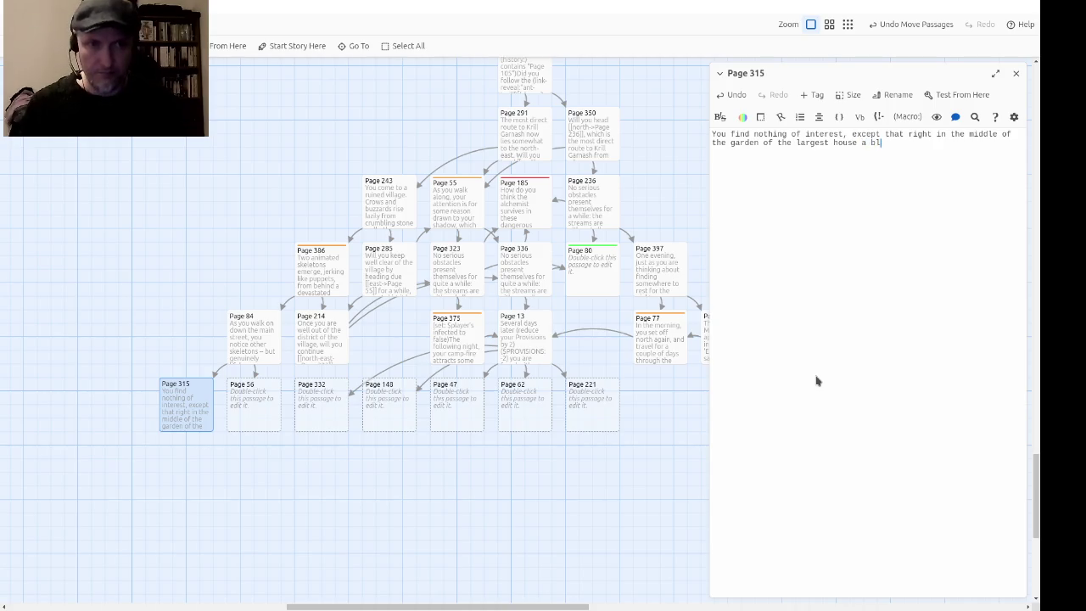
pyautogui.write('ack-shafte')
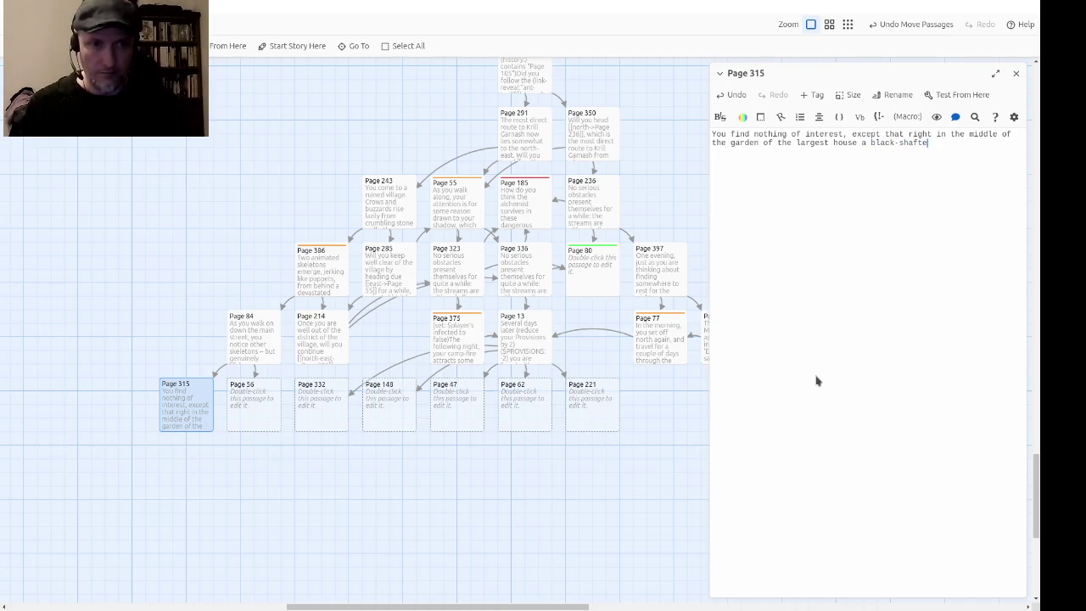
pyautogui.write('d spear is stuck ')
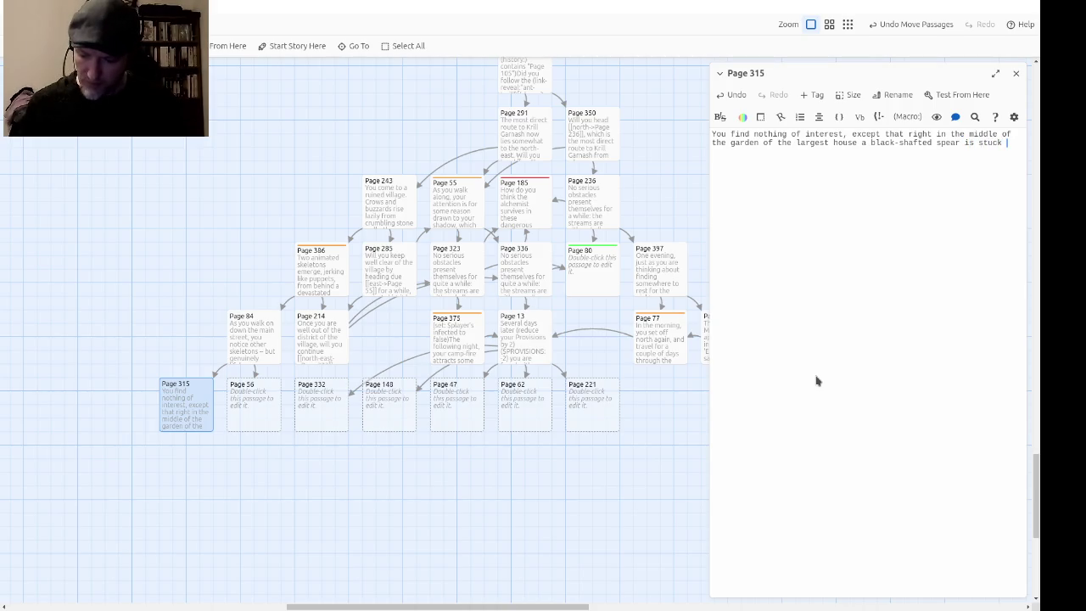
pyautogui.write('into th')
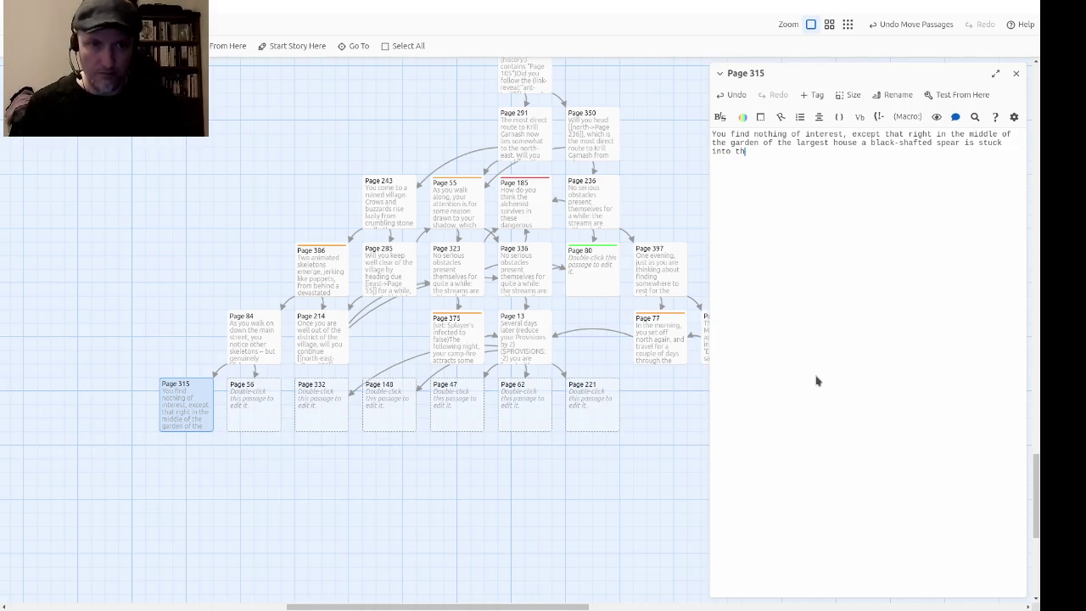
pyautogui.write('e ground.  A ')
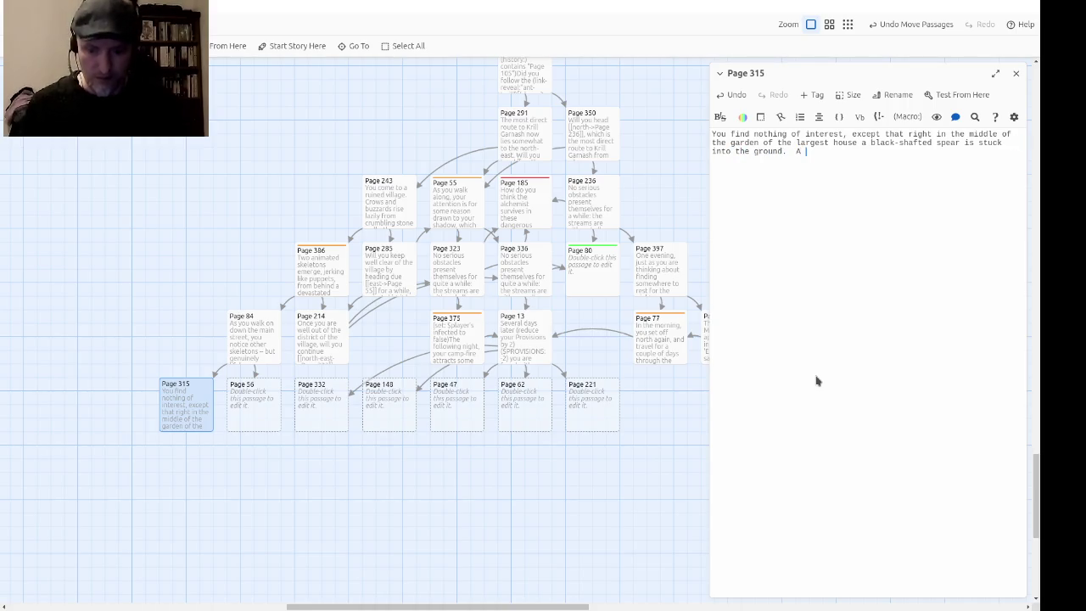
pyautogui.write('bloo')
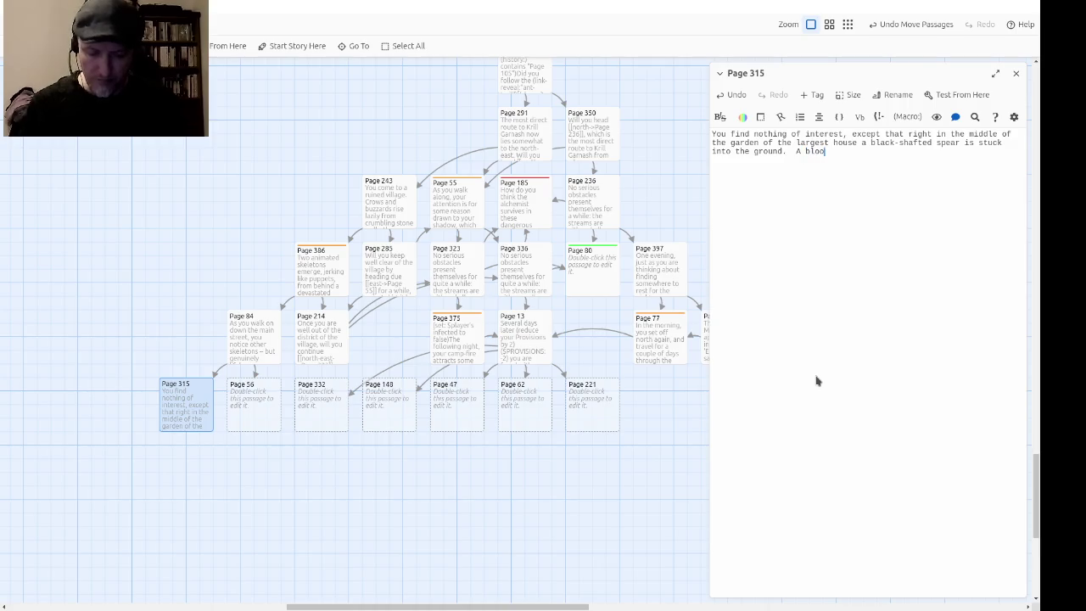
pyautogui.write("d-red 'M' is sew")
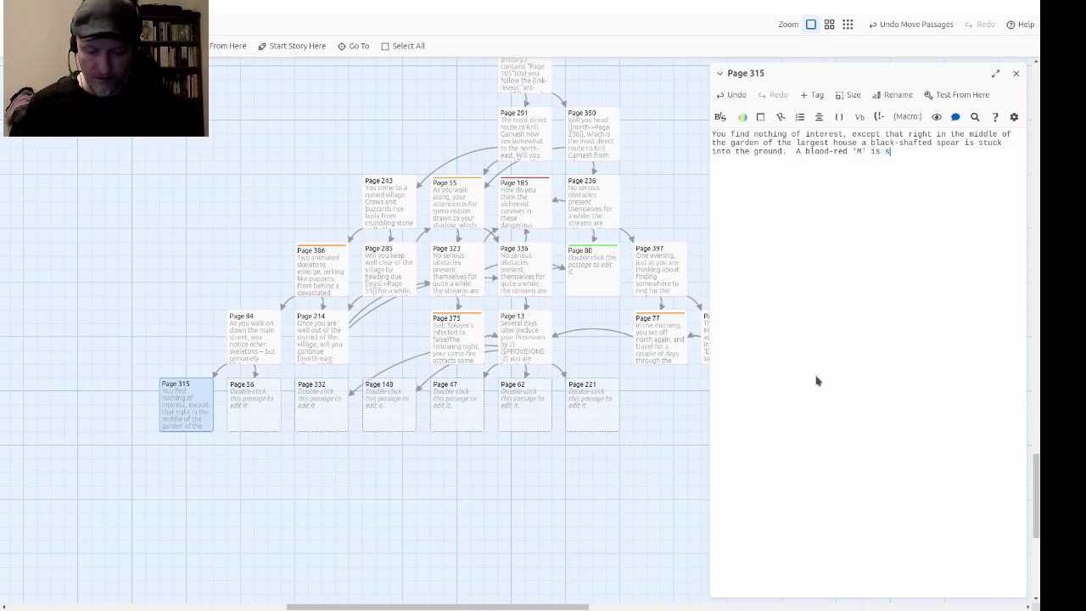
pyautogui.write('n on ')
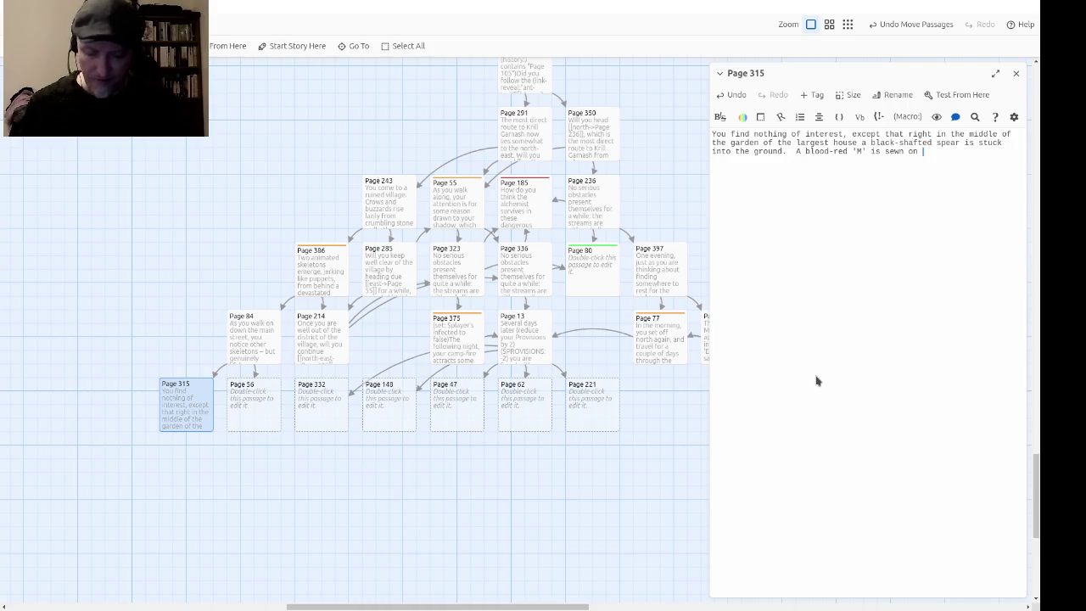
pyautogui.write('to the black gl')
# Step: Add the flag fluttering from the spear and Morgana's challenge, correcting her name
pyautogui.press('BackSpace')
pyautogui.press('BackSpace')
pyautogui.write('flag ')
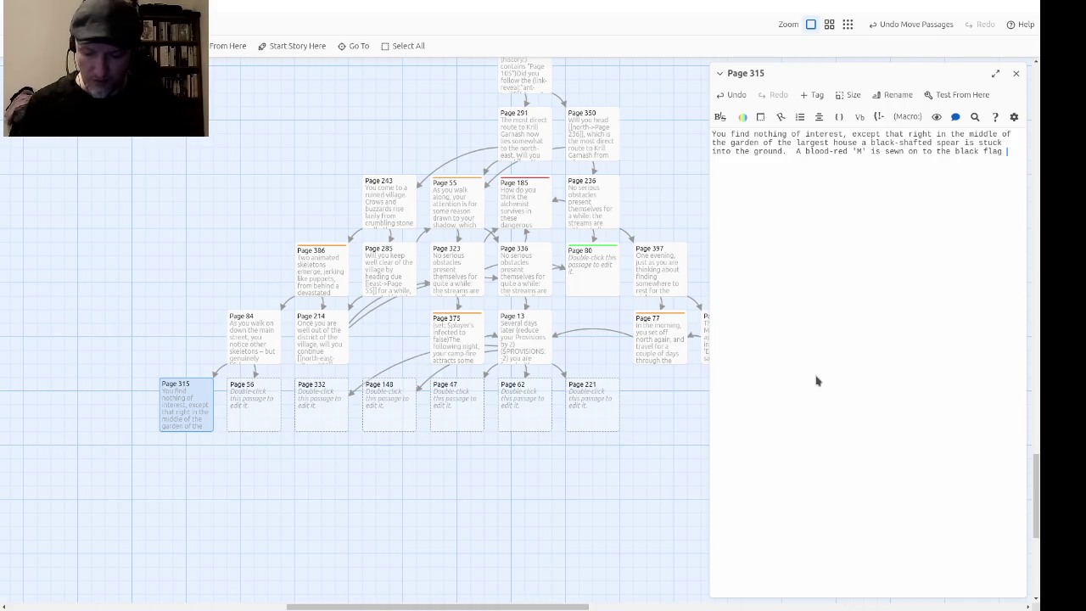
pyautogui.write('whch')
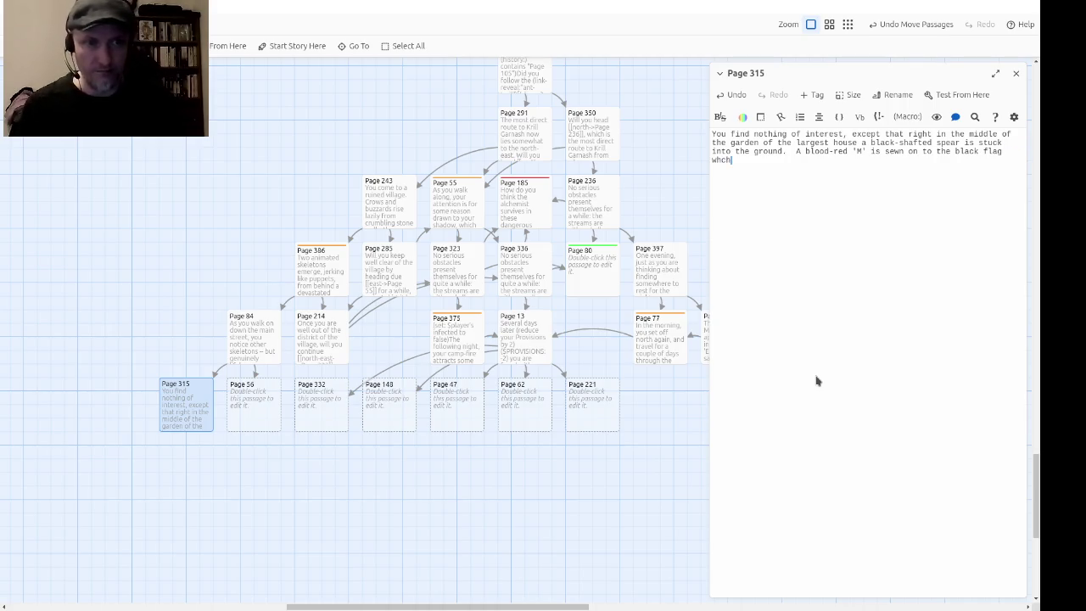
pyautogui.press('BackSpace')
pyautogui.press('BackSpace')
pyautogui.write('ich f')
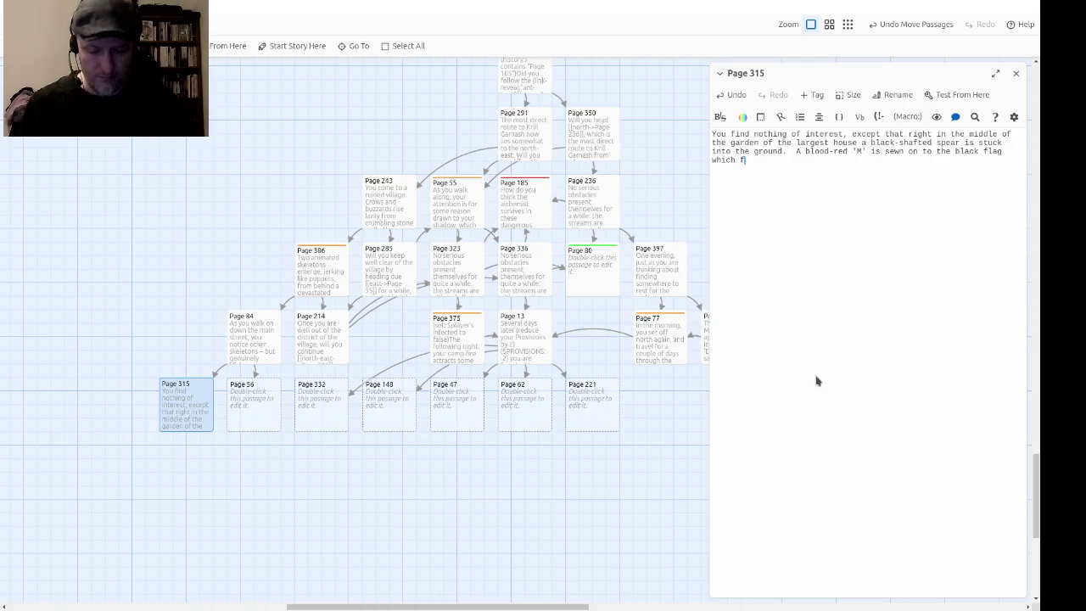
pyautogui.write('lutters from the end of the spear.')
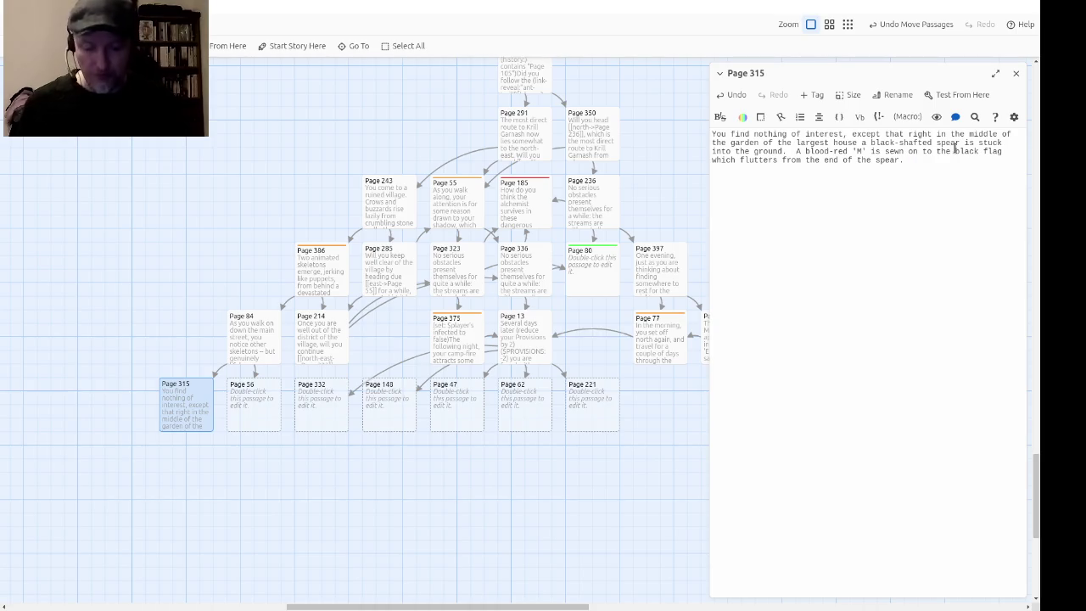
pyautogui.write('This is ')
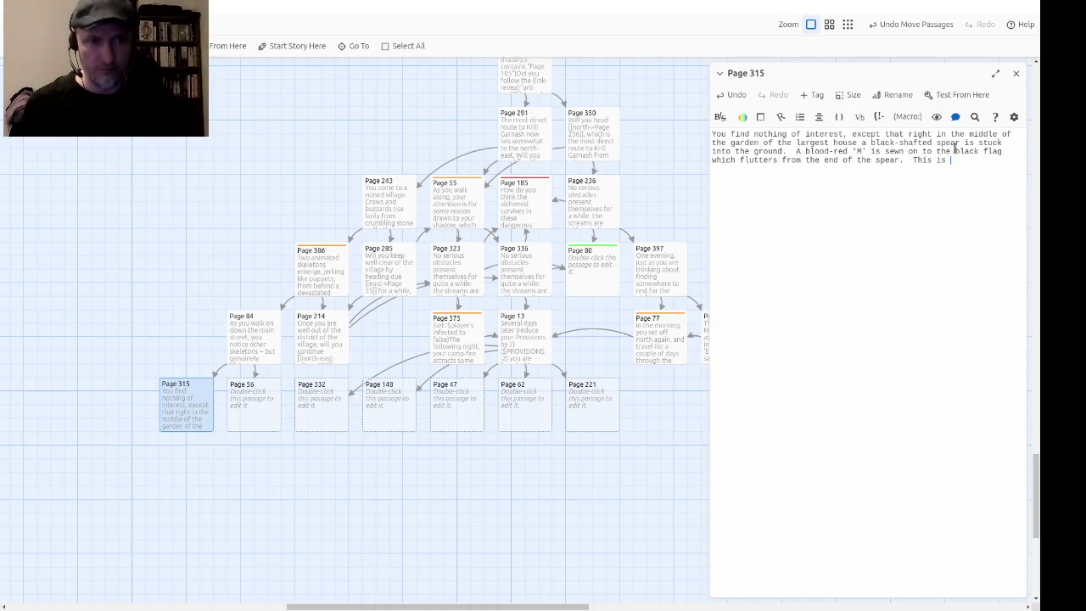
pyautogui.write('clearly some k')
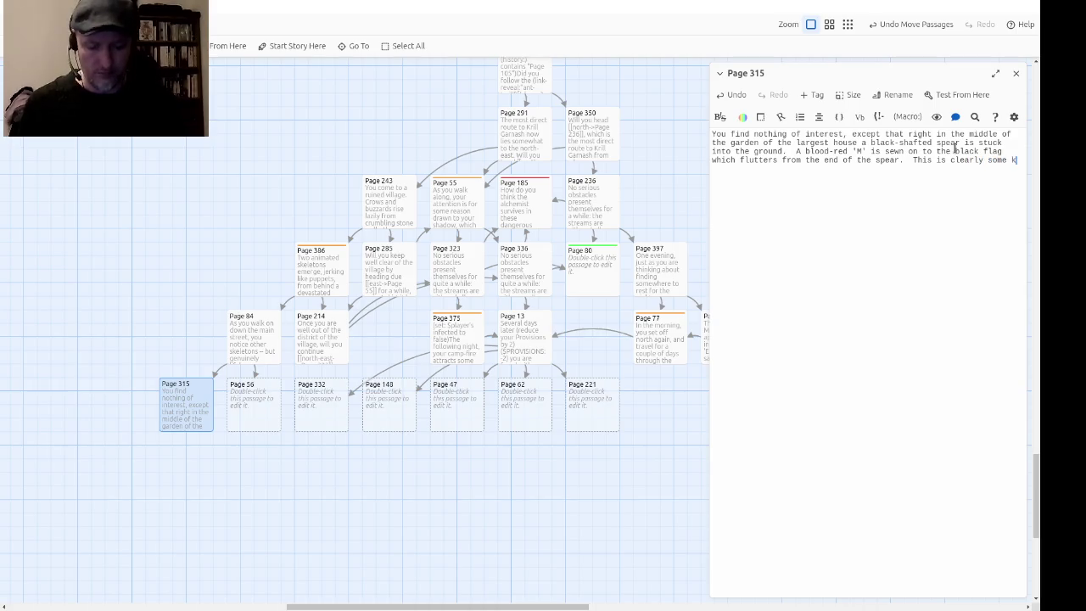
pyautogui.write('ind of challenge ')
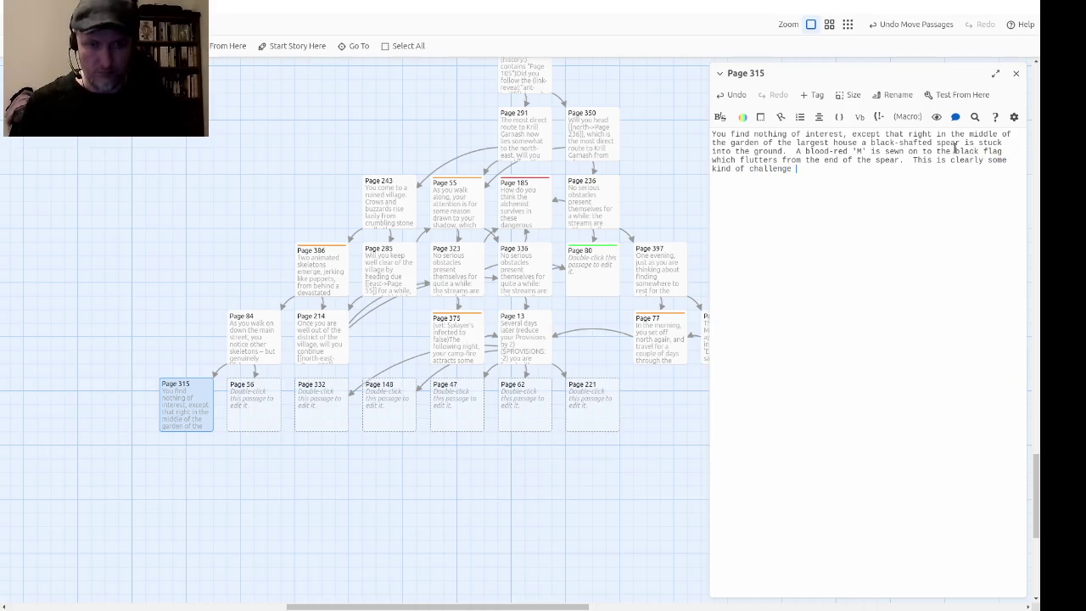
pyautogui.write('from Morganon.')
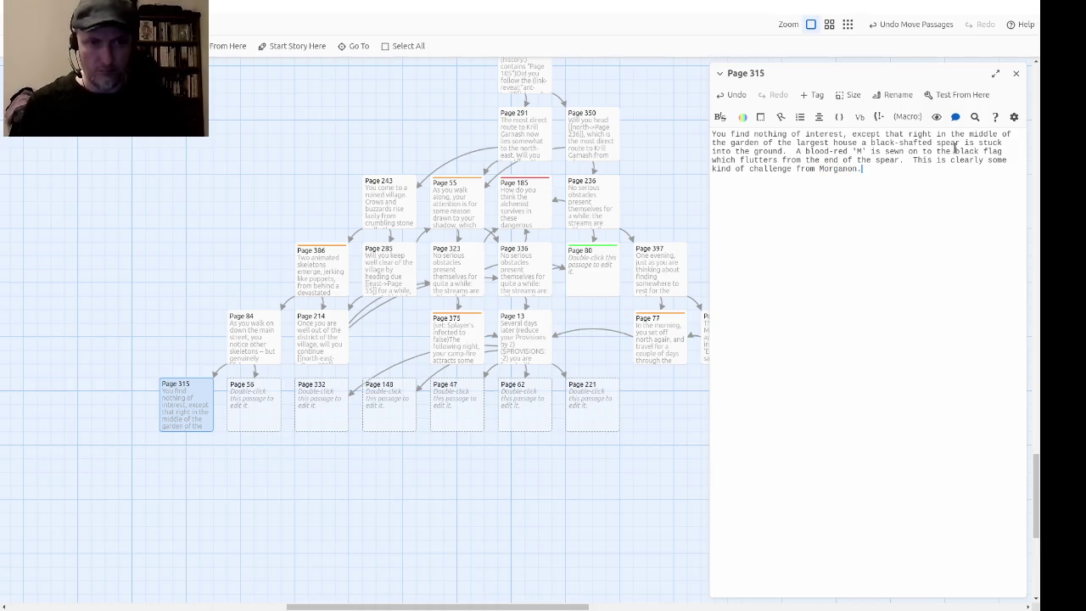
pyautogui.press('Delete')
pyautogui.write('a')
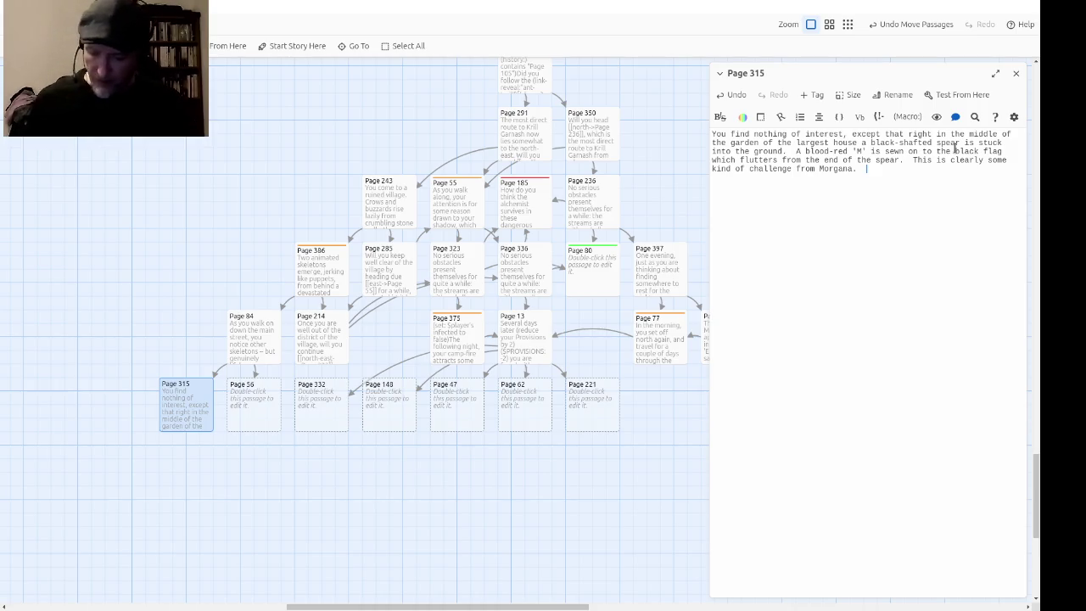
# Step: Ask whether to pluck out the spear or carry on north or north-east
pyautogui.write('W')
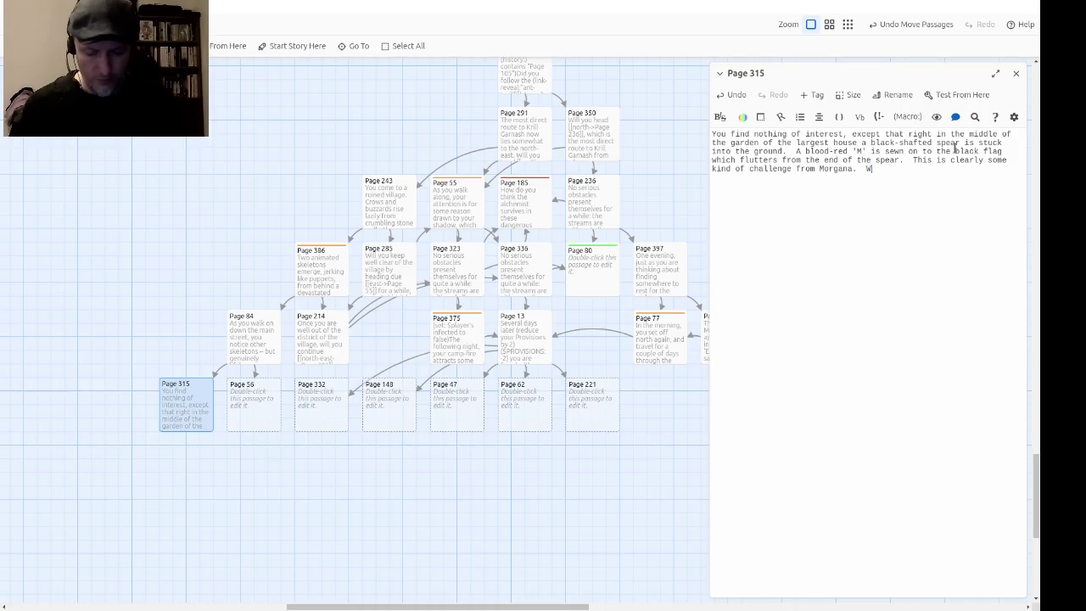
pyautogui.write('ill you graps')
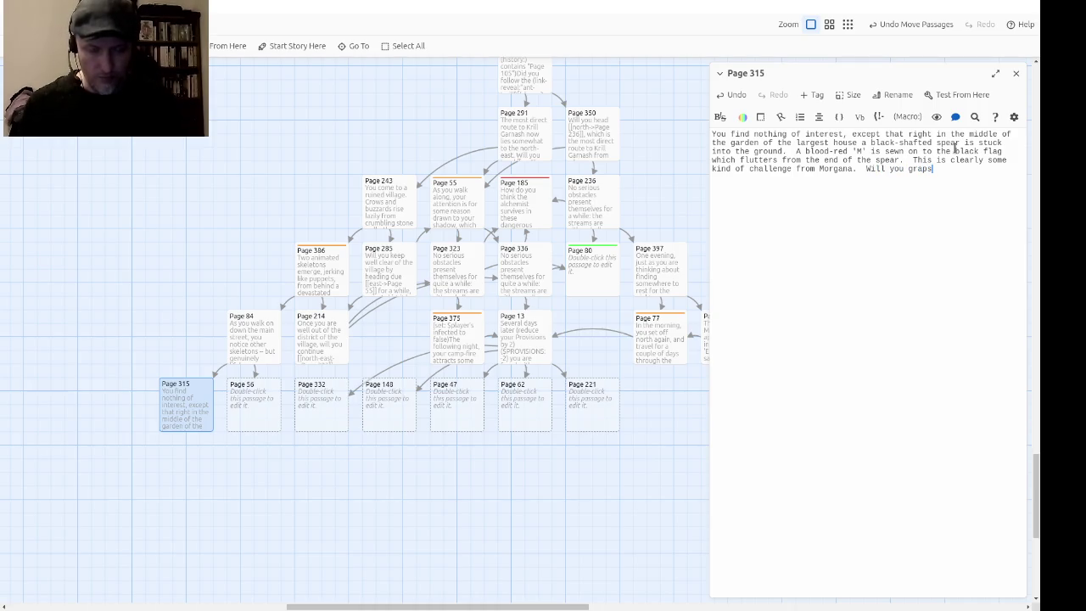
pyautogui.press('BackSpace')
pyautogui.press('BackSpace')
pyautogui.write('sp the sp')
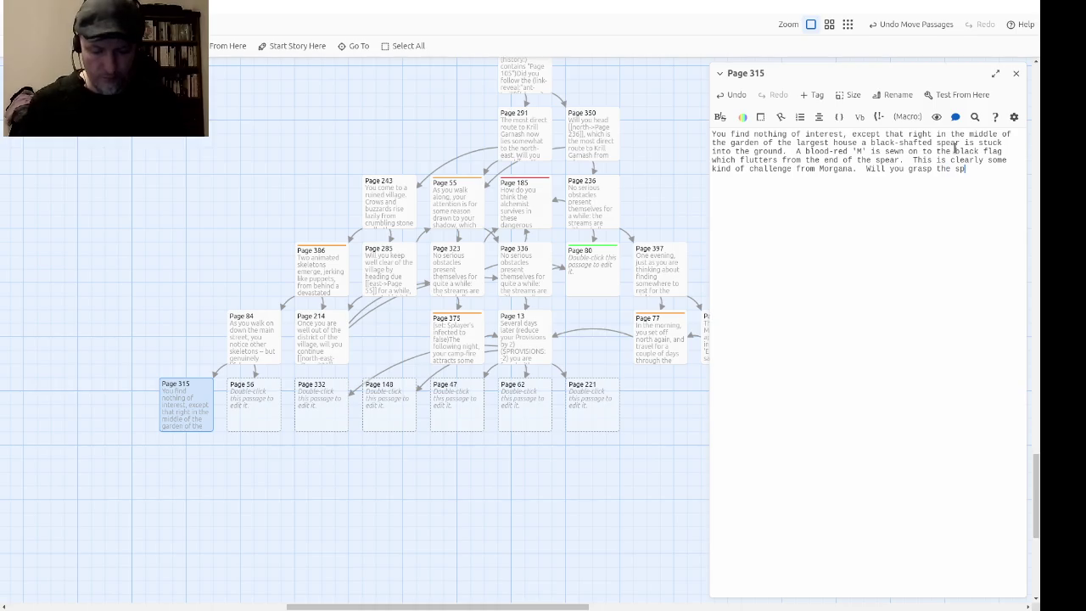
pyautogui.write('ear to puuck it o')
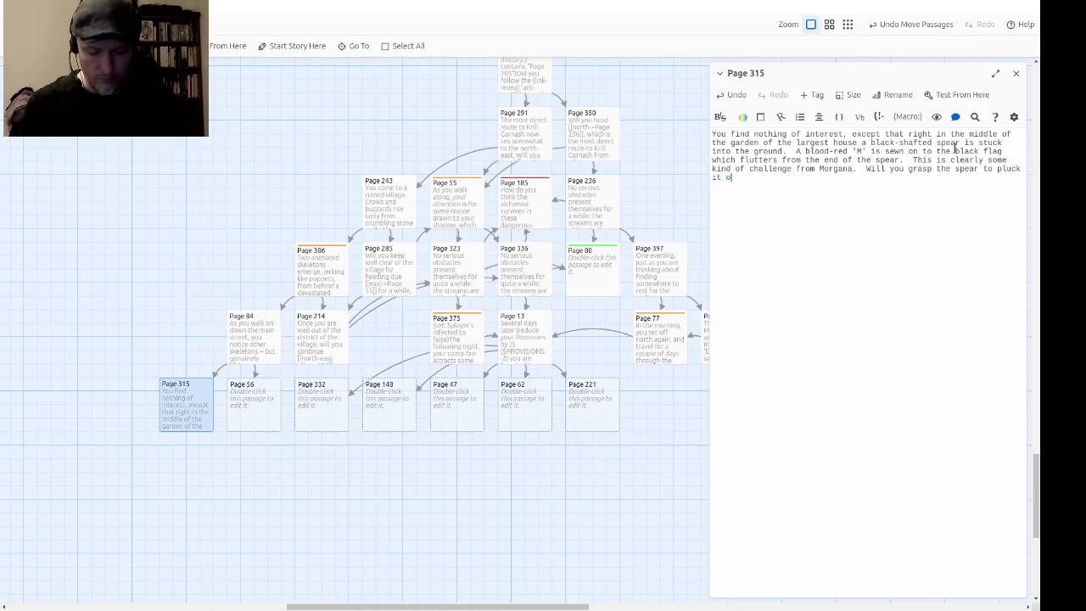
pyautogui.write('ut of the ground?')
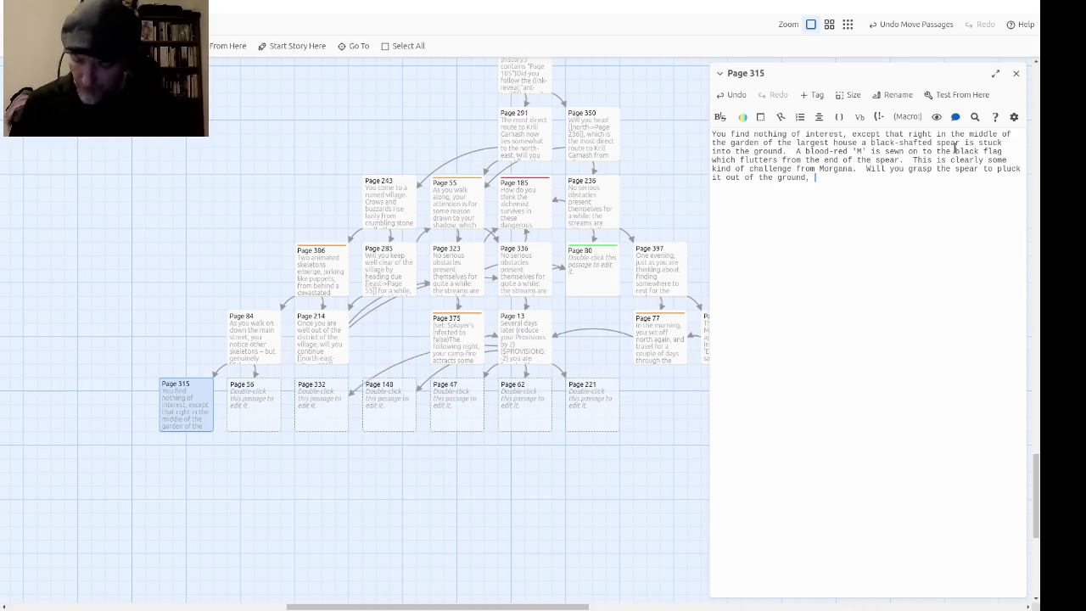
pyautogui.write(' or leave ')
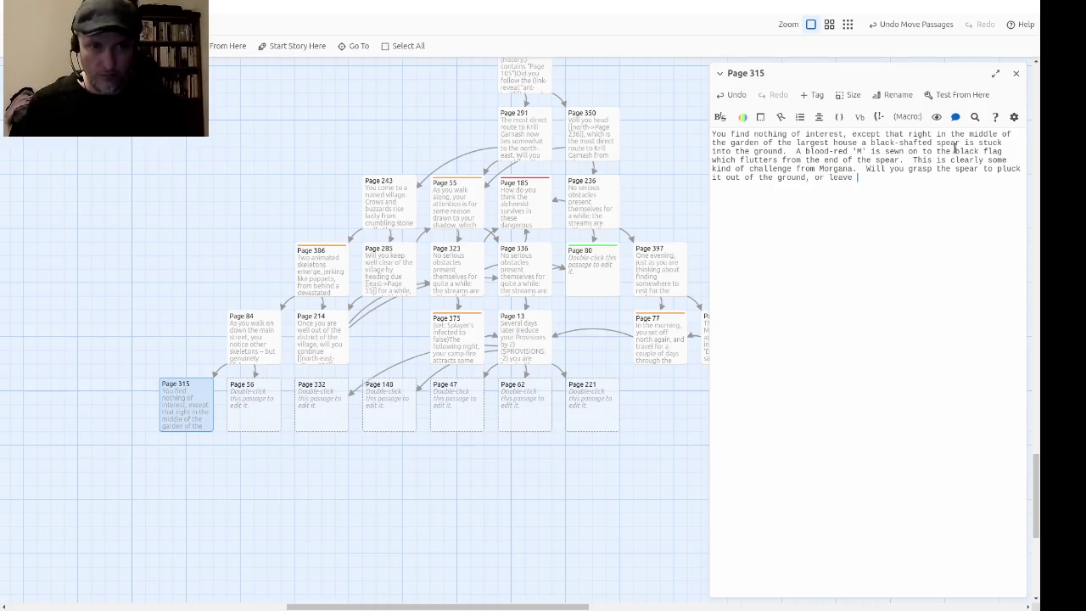
pyautogui.write('it and carry on,')
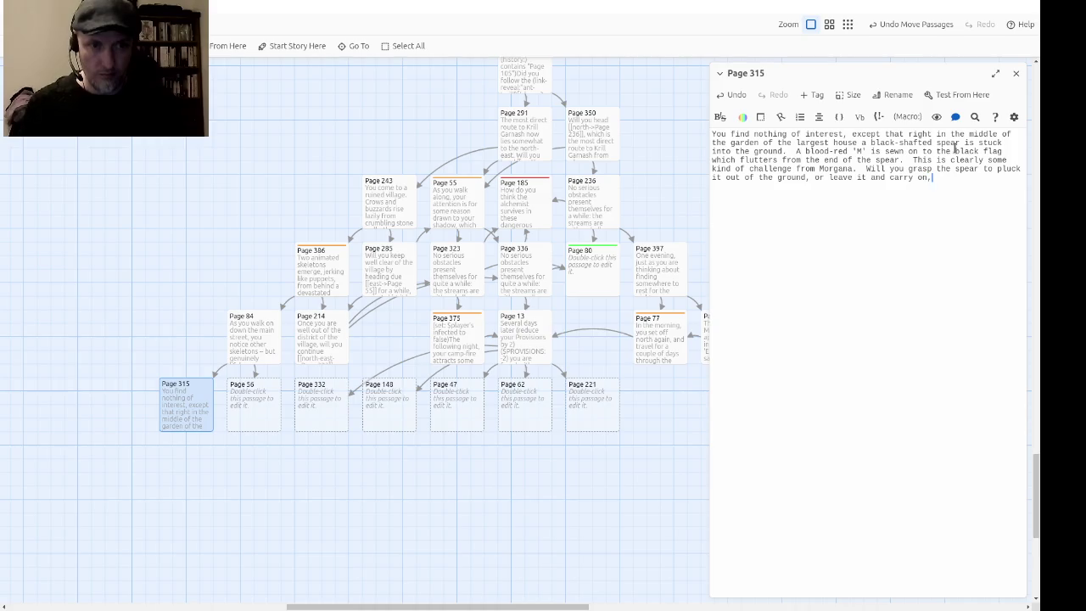
pyautogui.write(' either north ')
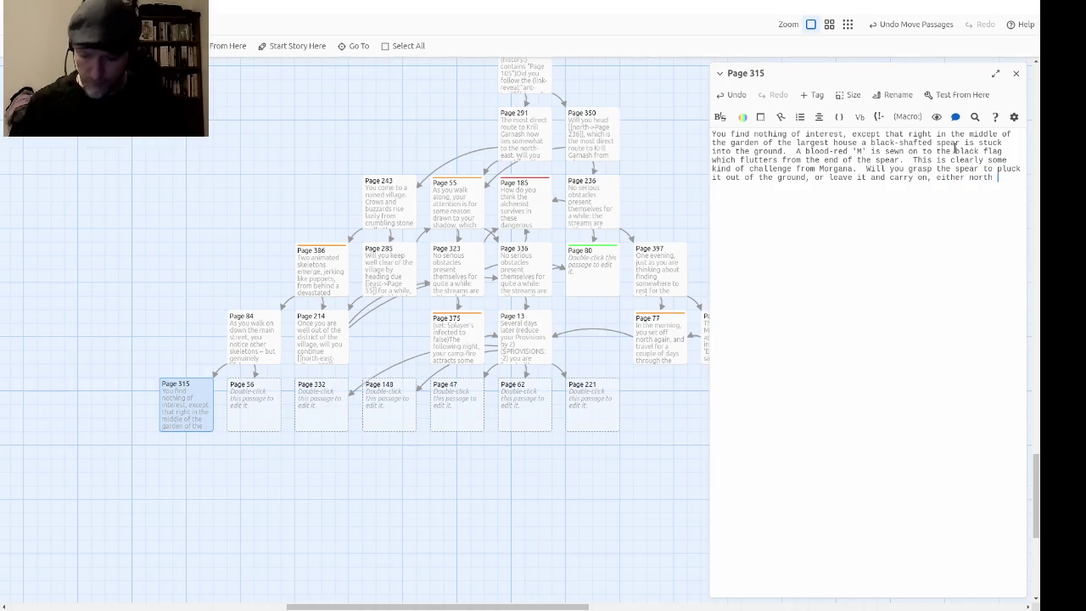
pyautogui.write('through the village ')
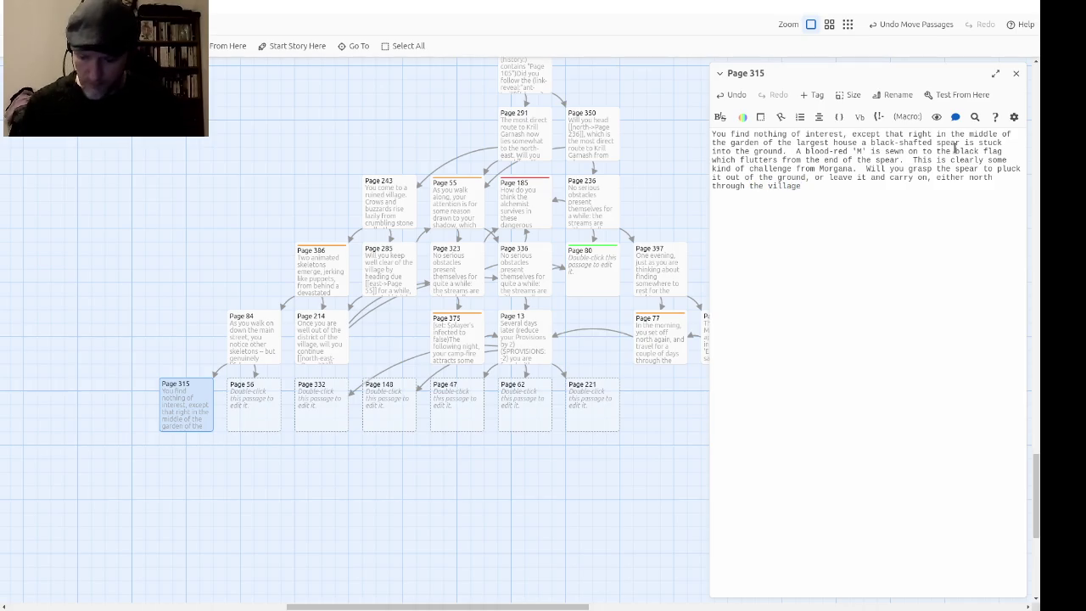
pyautogui.write('o')
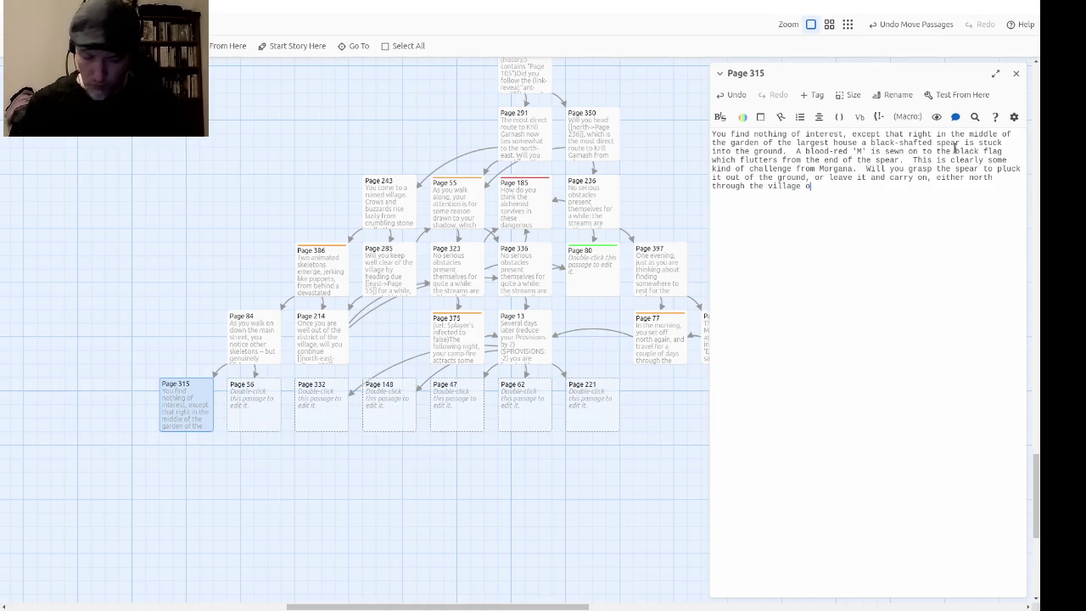
pyautogui.write('r north-east ')
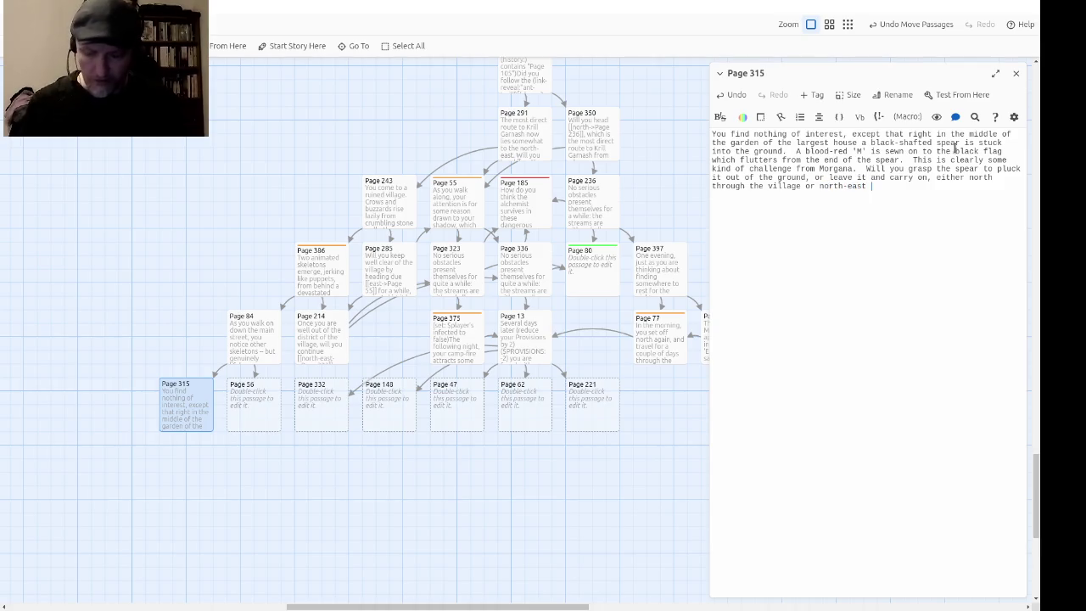
pyautogui.write('away from it?')
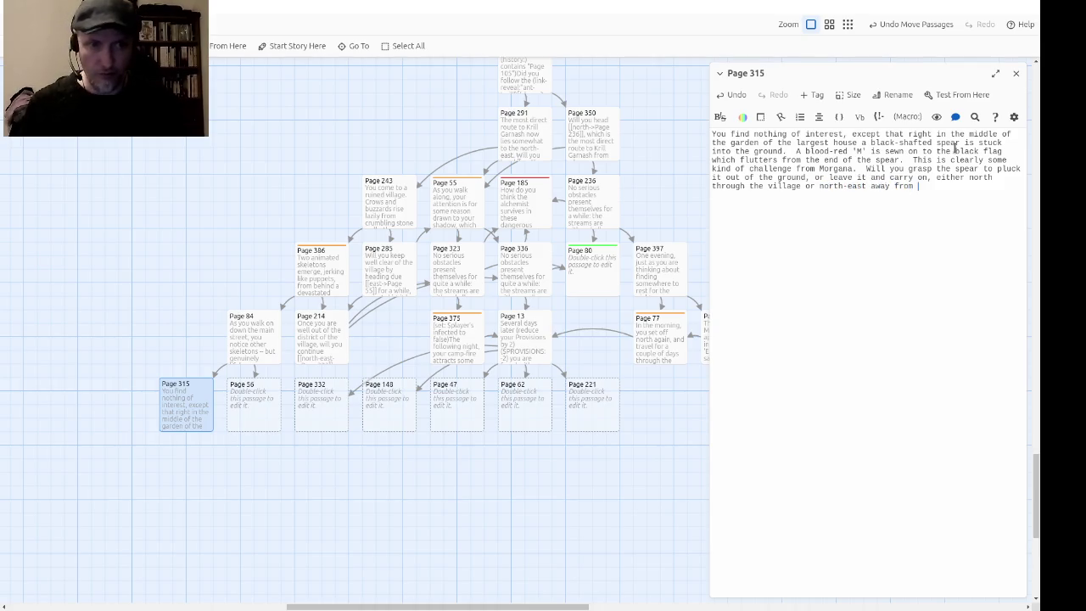
pyautogui.press('Up')
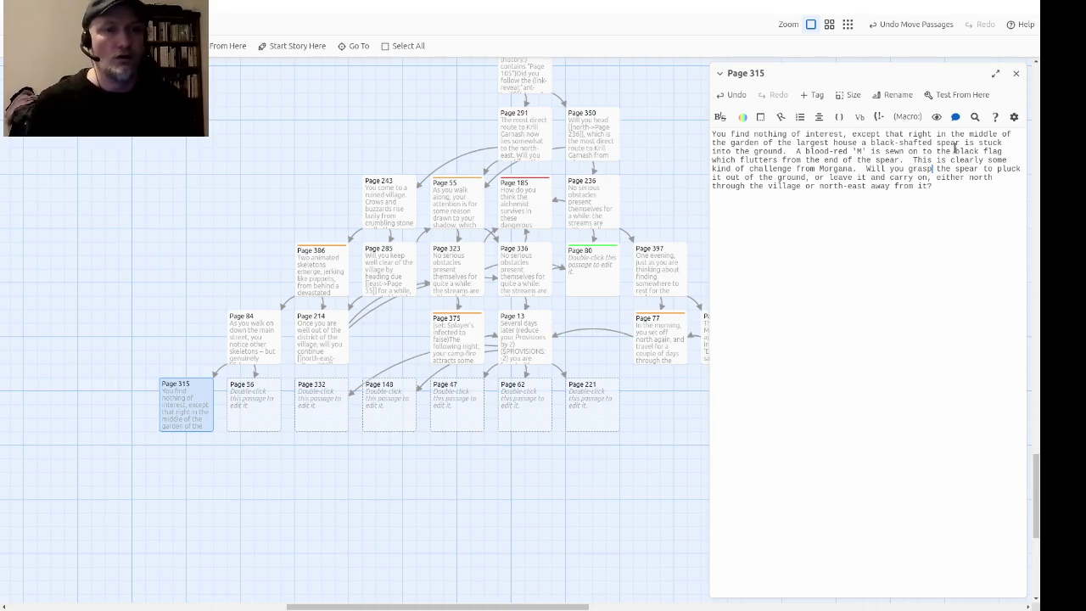
# Step: Link the Page 315 choices to Page 11, Page 56 and Page 323, then close the editor
pyautogui.write('[[')
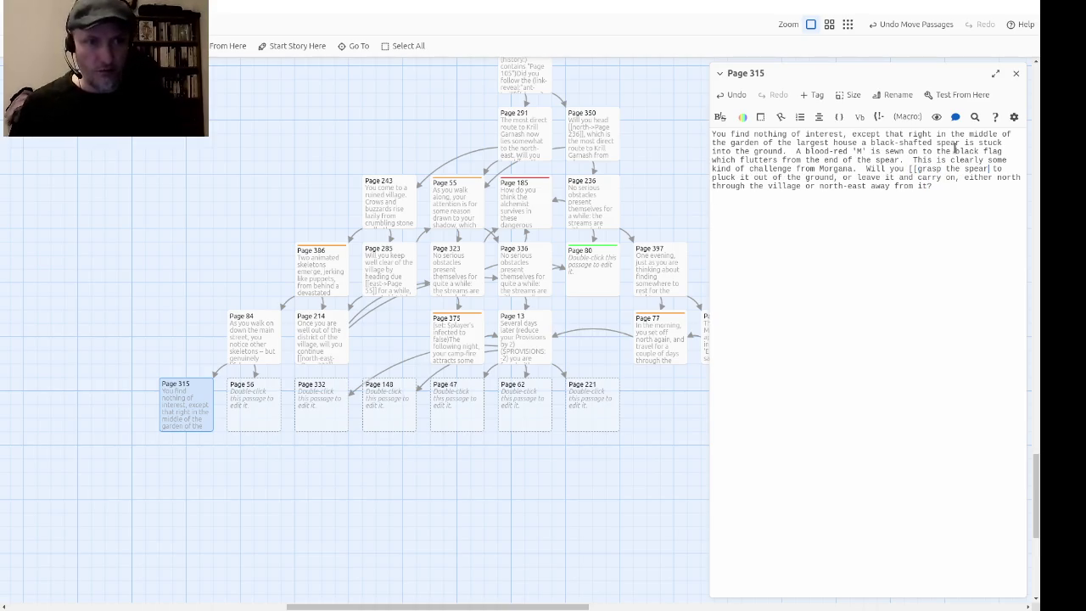
pyautogui.write('->Page ')
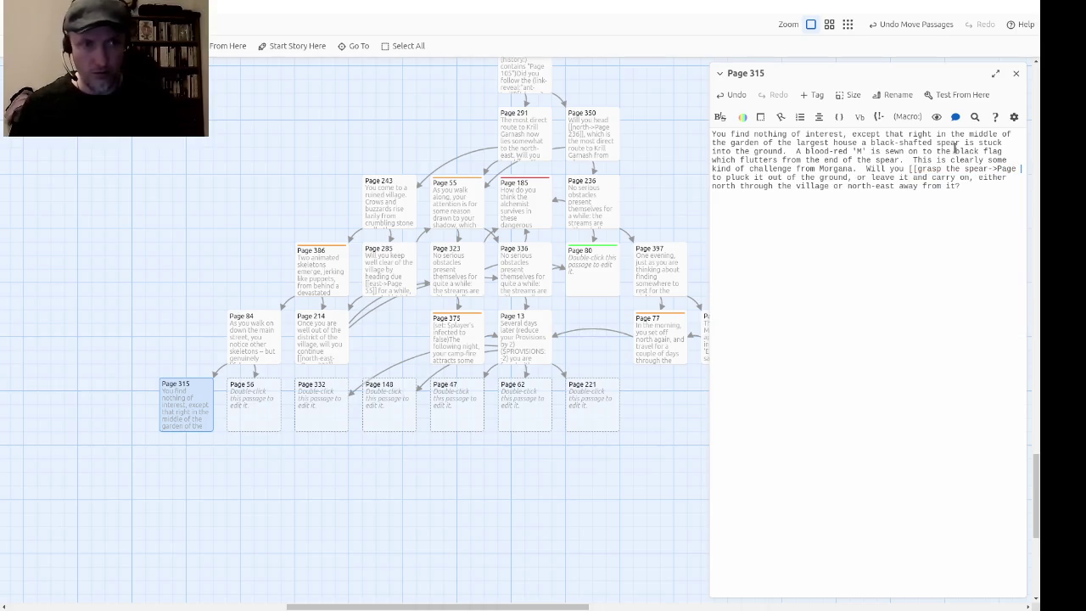
pyautogui.write('11]]')
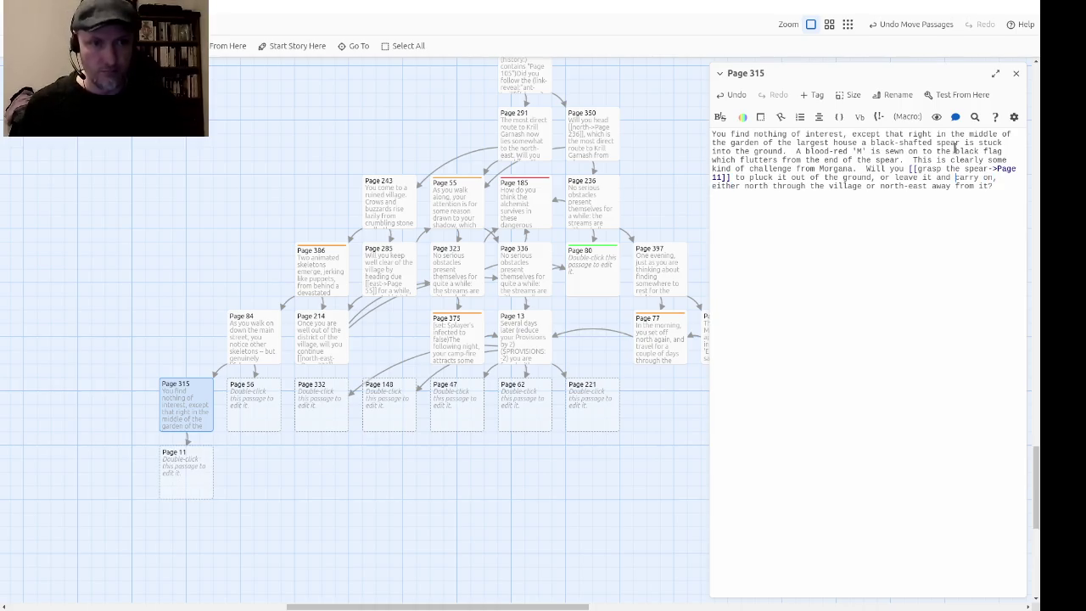
pyautogui.hotkey('ctrl', 'Right')
pyautogui.hotkey('ctrl', 'Left')
pyautogui.write('[[')
pyautogui.write('->Page')
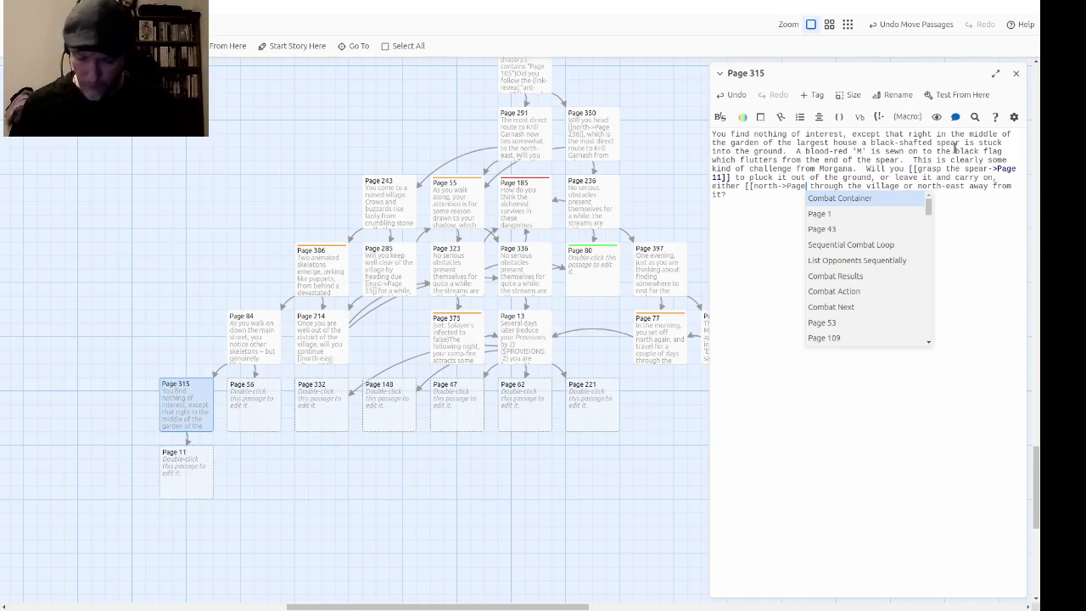
pyautogui.write(' 56]]')
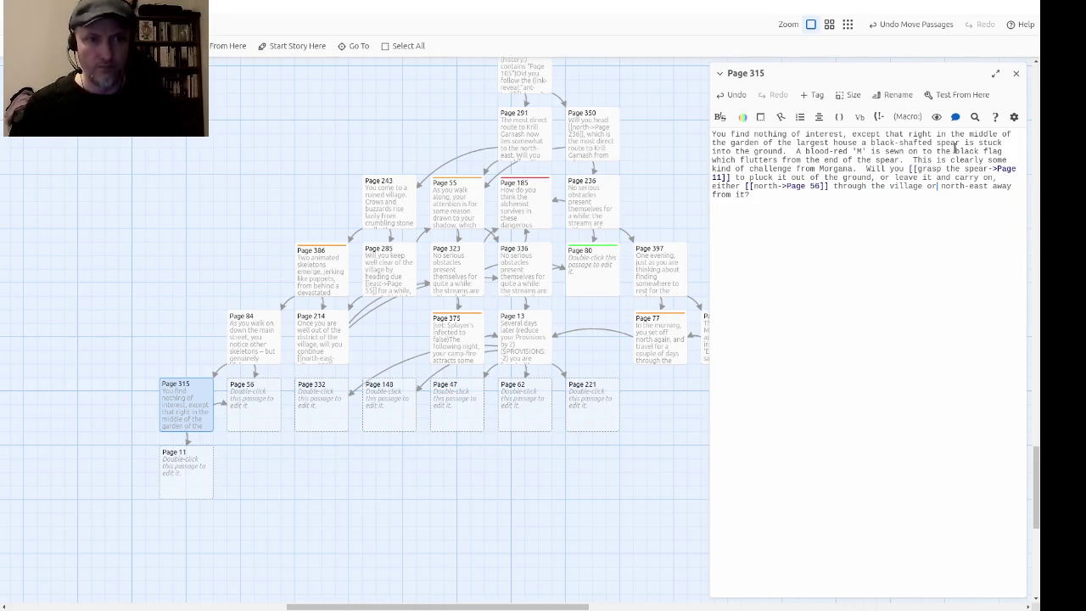
pyautogui.write('[[')
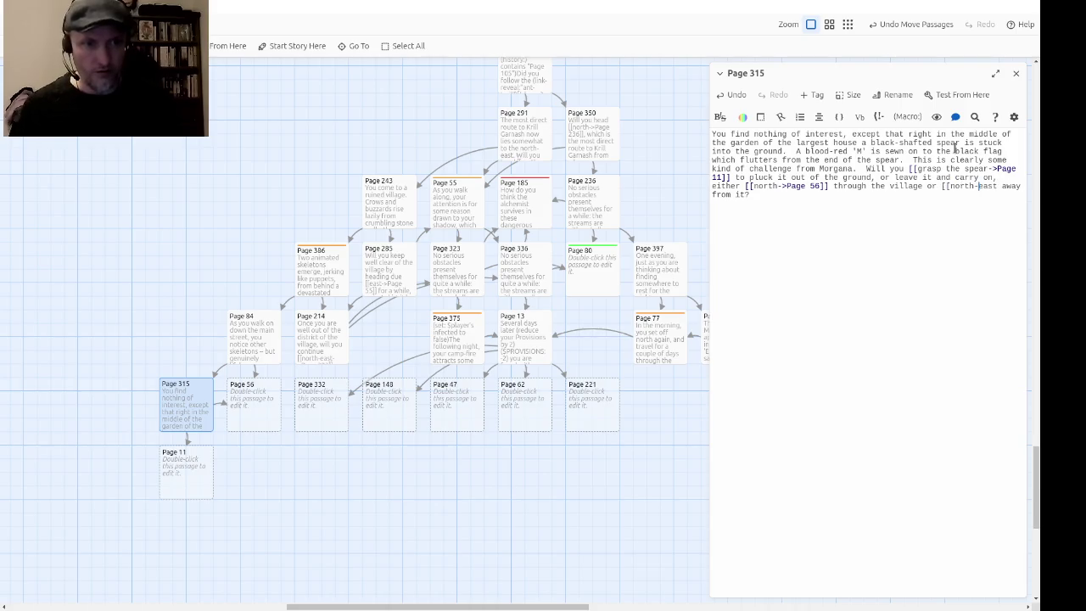
pyautogui.write('->Page ')
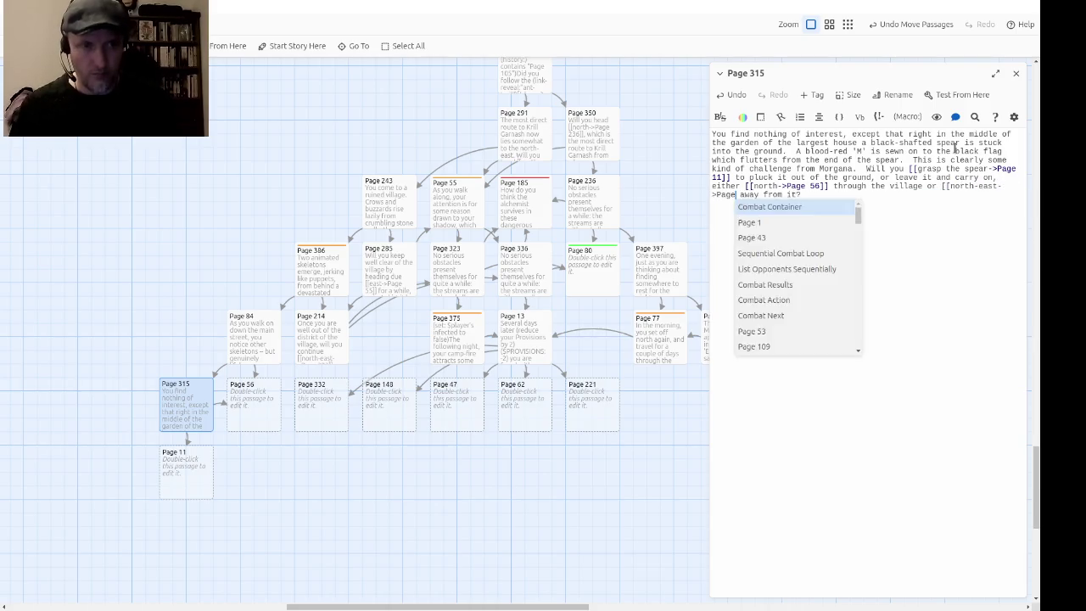
pyautogui.write('323]]')
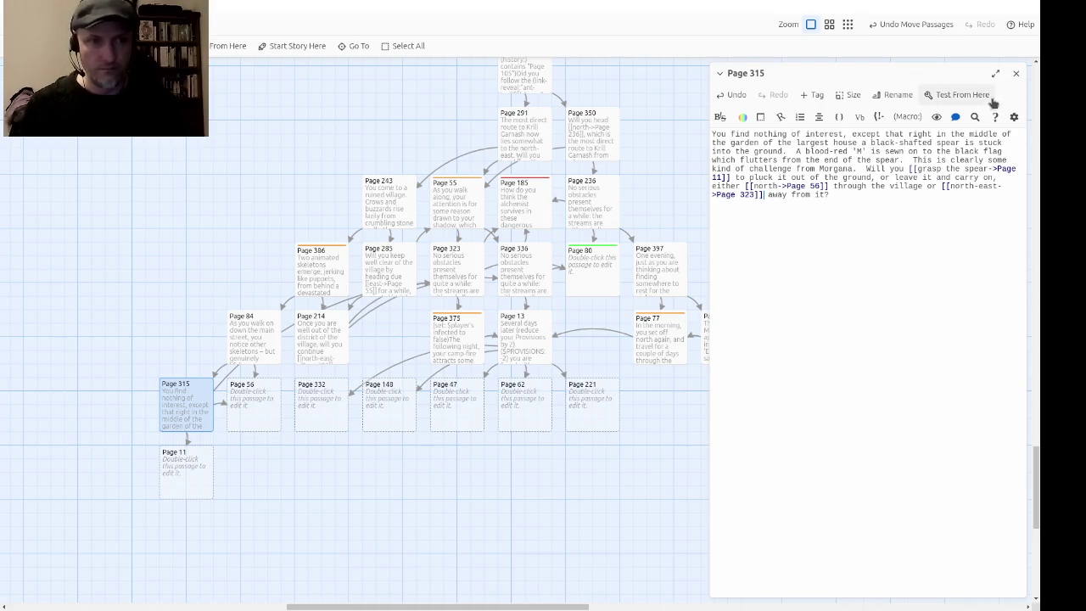
pyautogui.click(1015, 73)
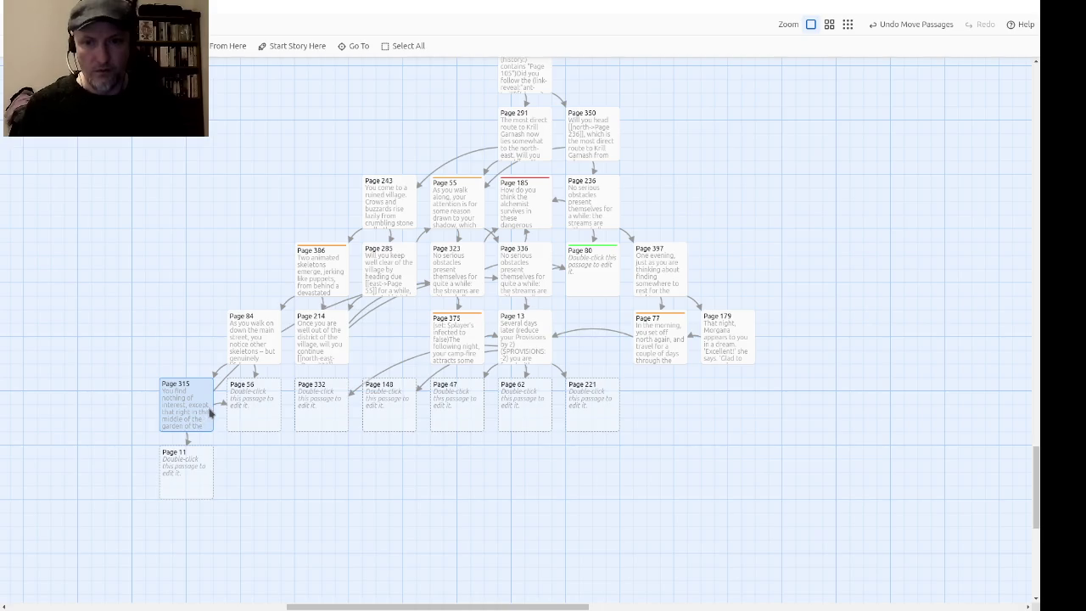
# Step: Open Page 56 and write that beyond the village you reach a ruined farmhouse and its barns
pyautogui.doubleClick(247, 417)
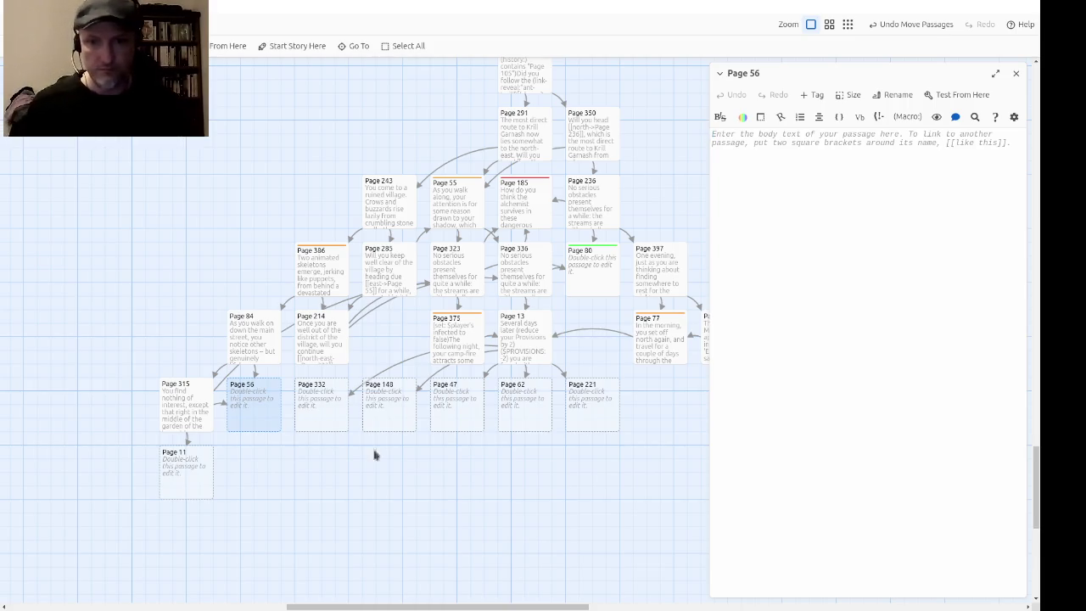
pyautogui.write('A litt')
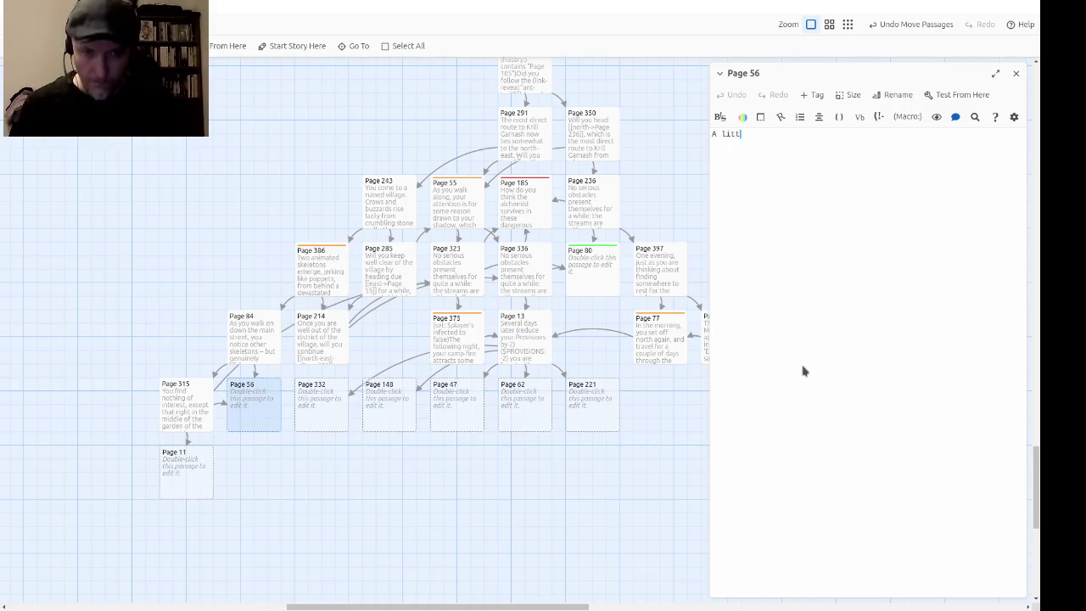
pyautogui.write('le w')
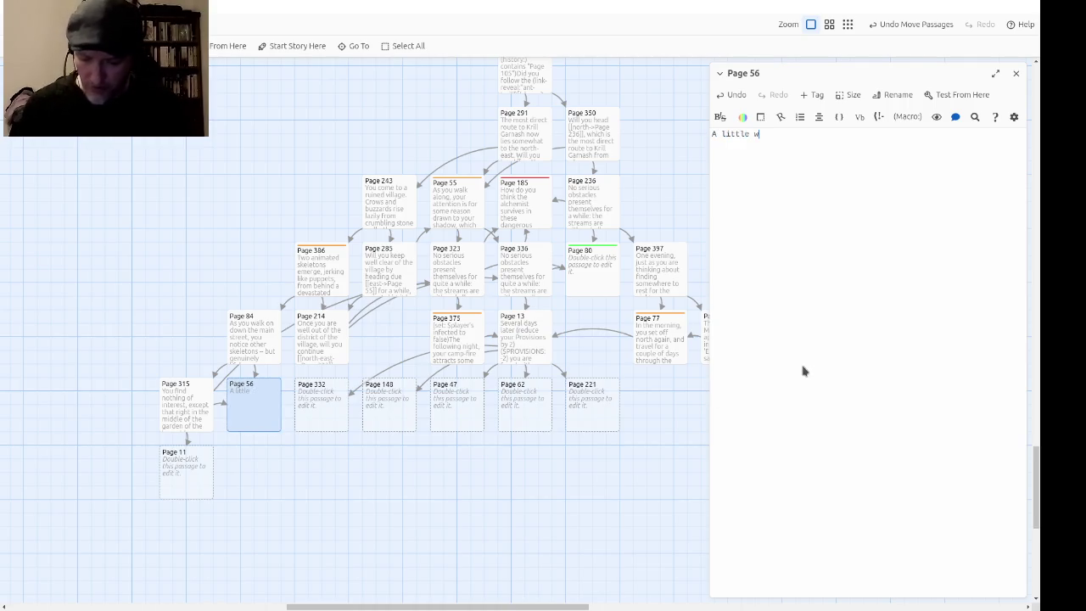
pyautogui.write('ay beyond the v')
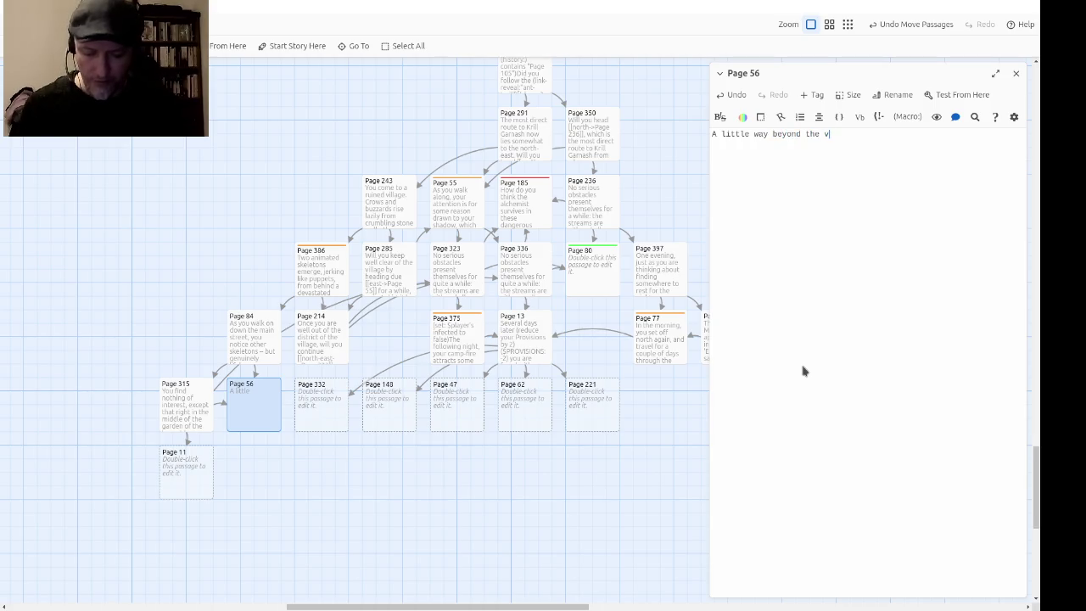
pyautogui.write('illage ')
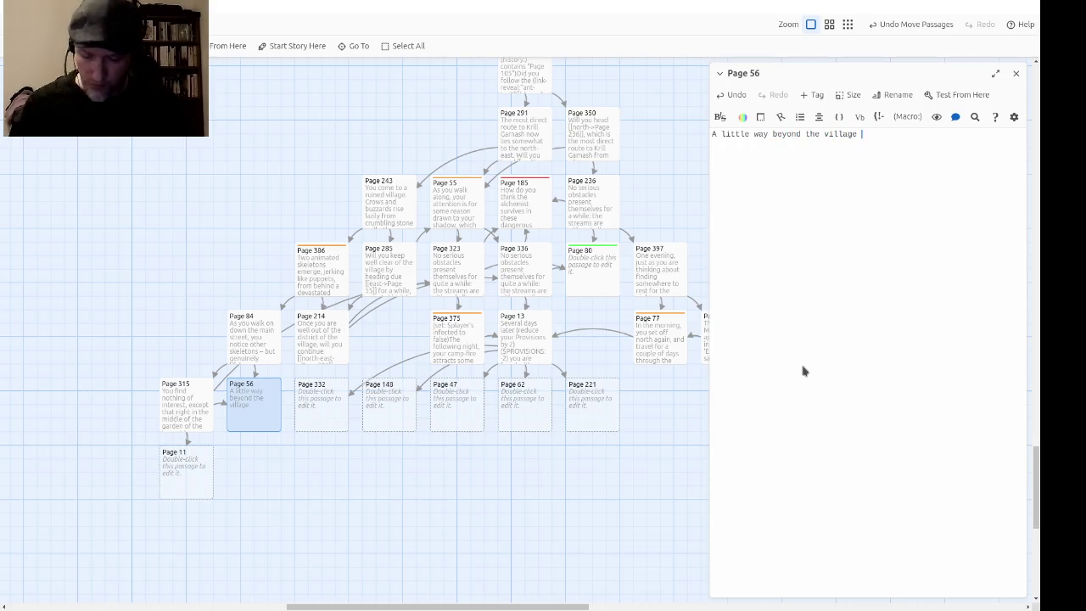
pyautogui.write('you come to th')
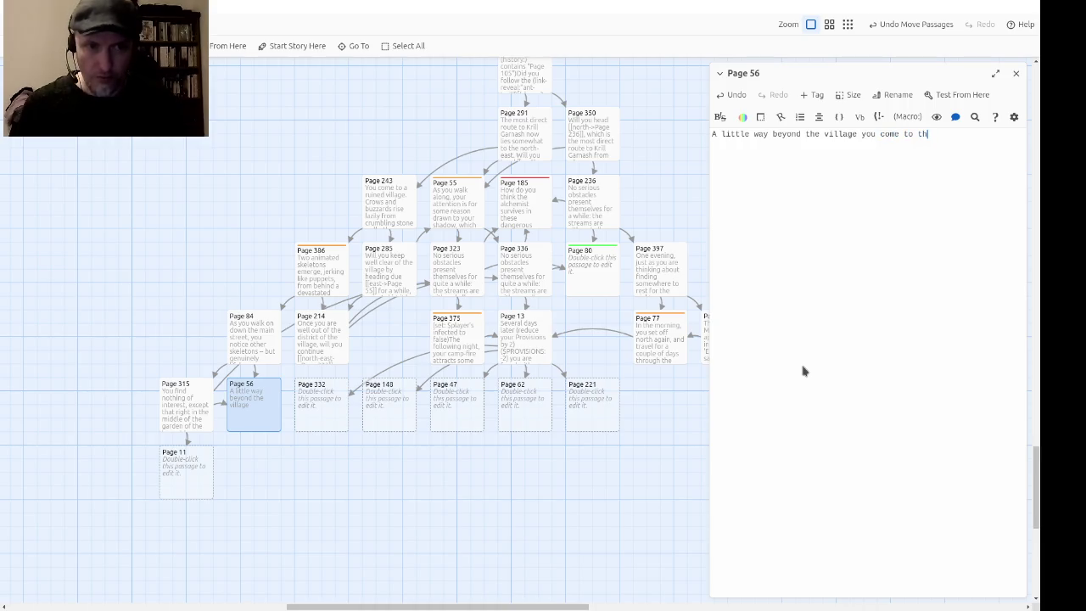
pyautogui.write('e ruins of')
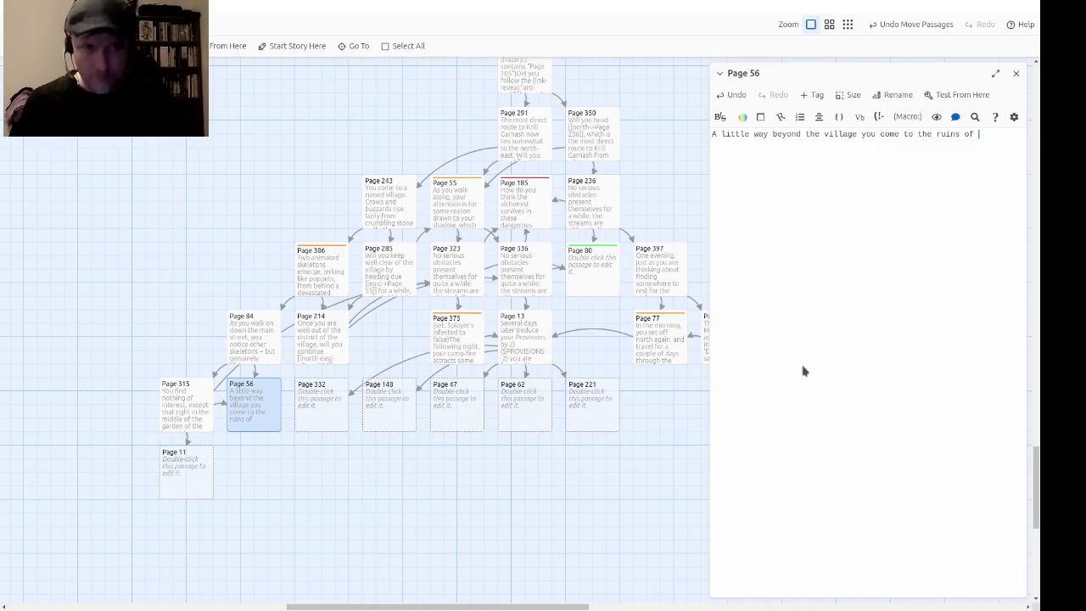
pyautogui.write('what was onc')
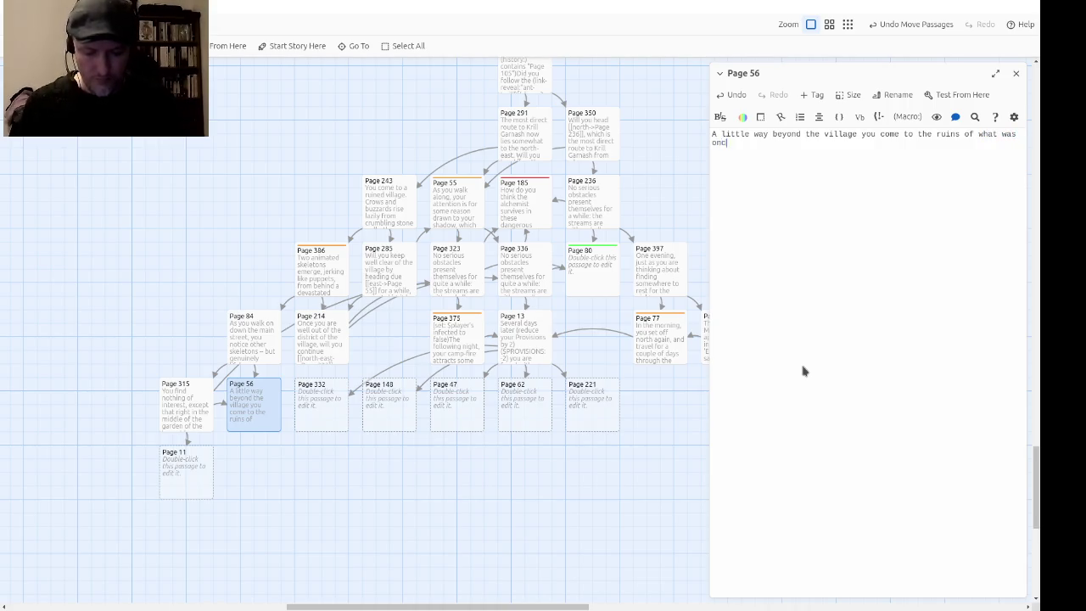
pyautogui.write('e a farmhouse a')
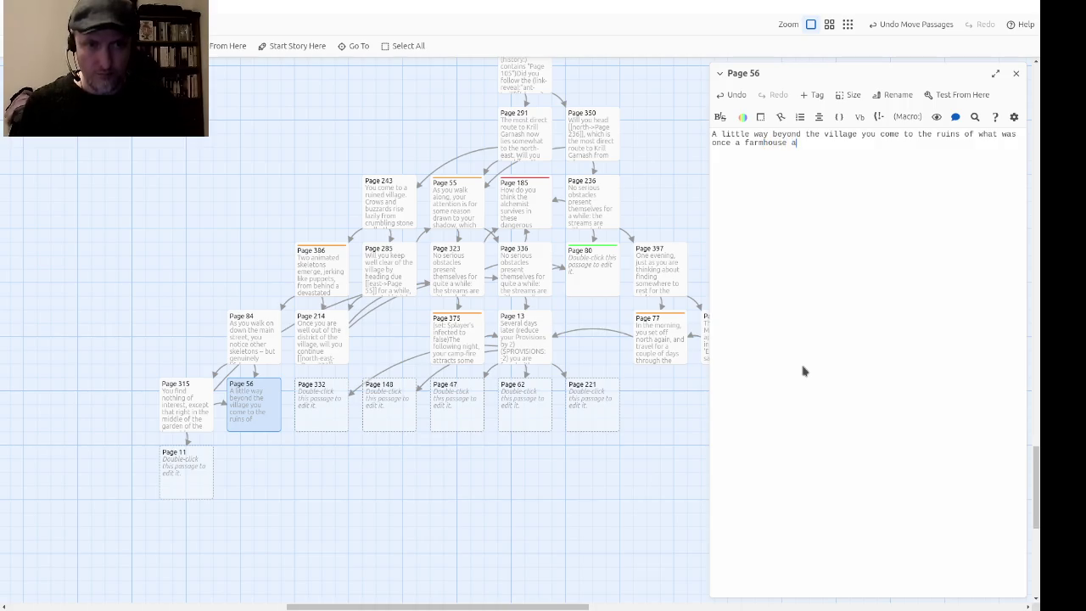
pyautogui.write('nd its barins.')
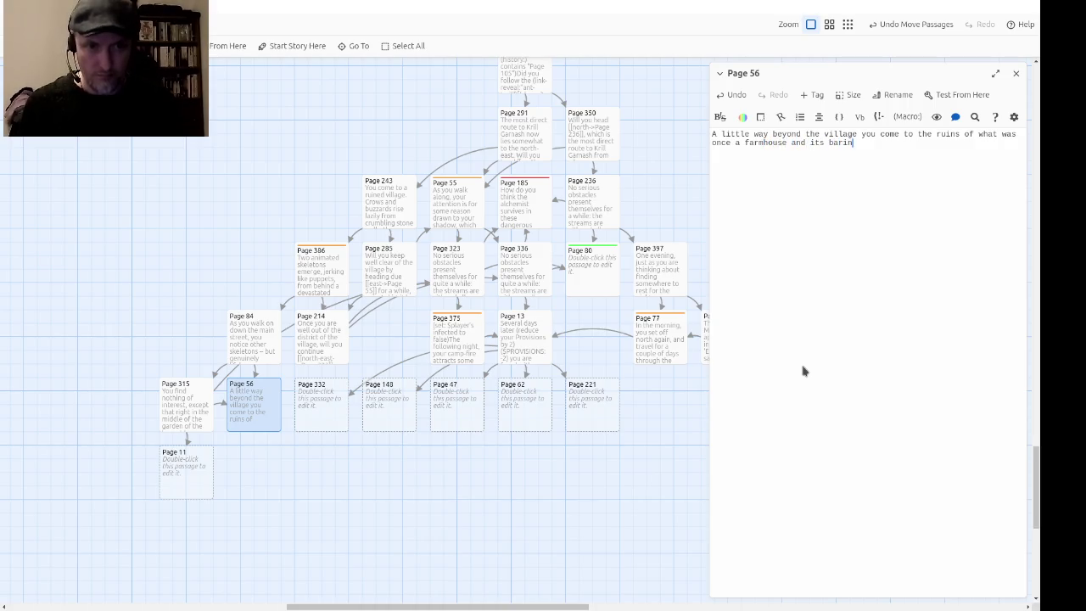
pyautogui.press('BackSpace')
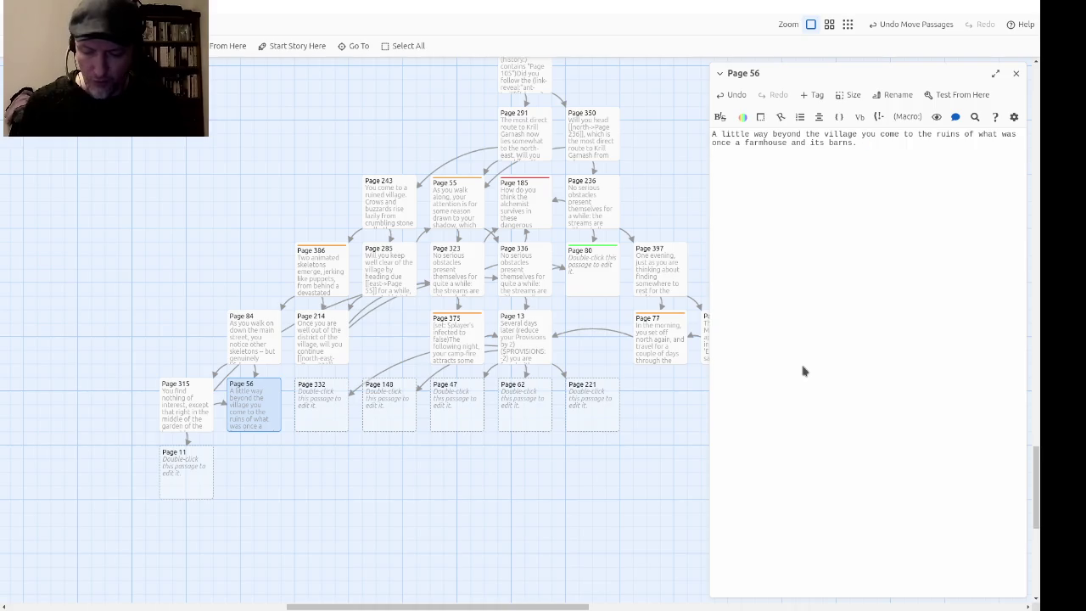
# Step: Describe an old woman threading bones on twine, mumbling and not yet noticing you
pyautogui.write('Sitting in fr')
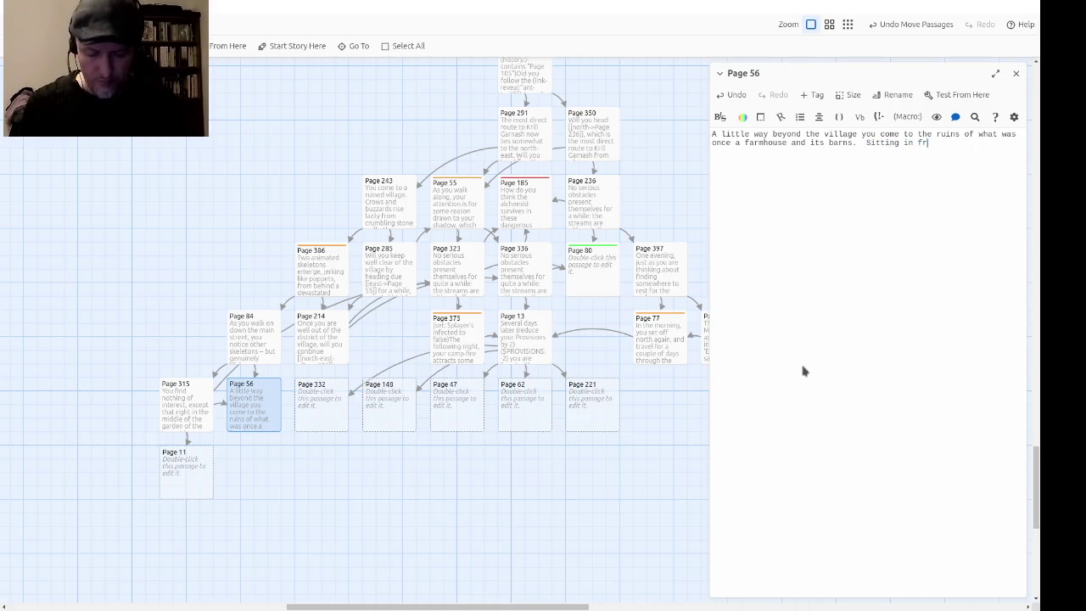
pyautogui.write('ont of the farmhou')
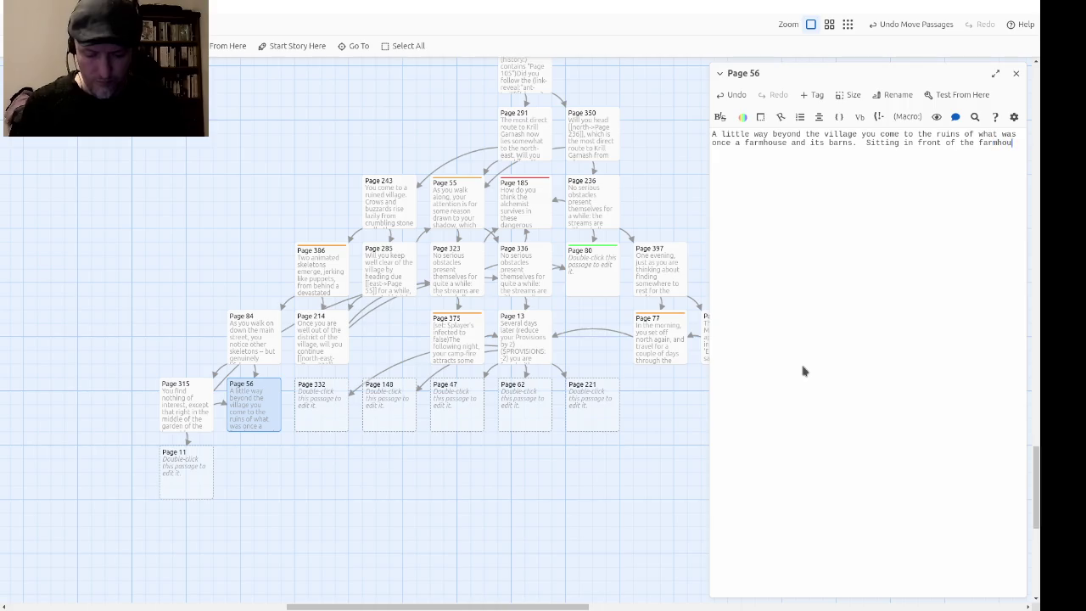
pyautogui.write('se is an old o')
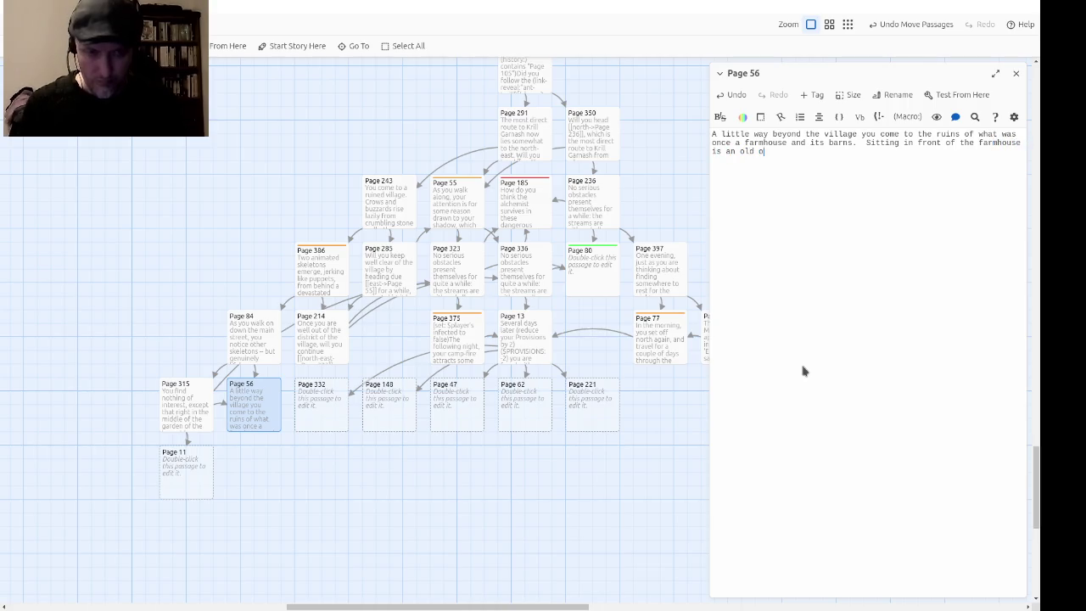
pyautogui.press('BackSpace')
pyautogui.write('woman,')
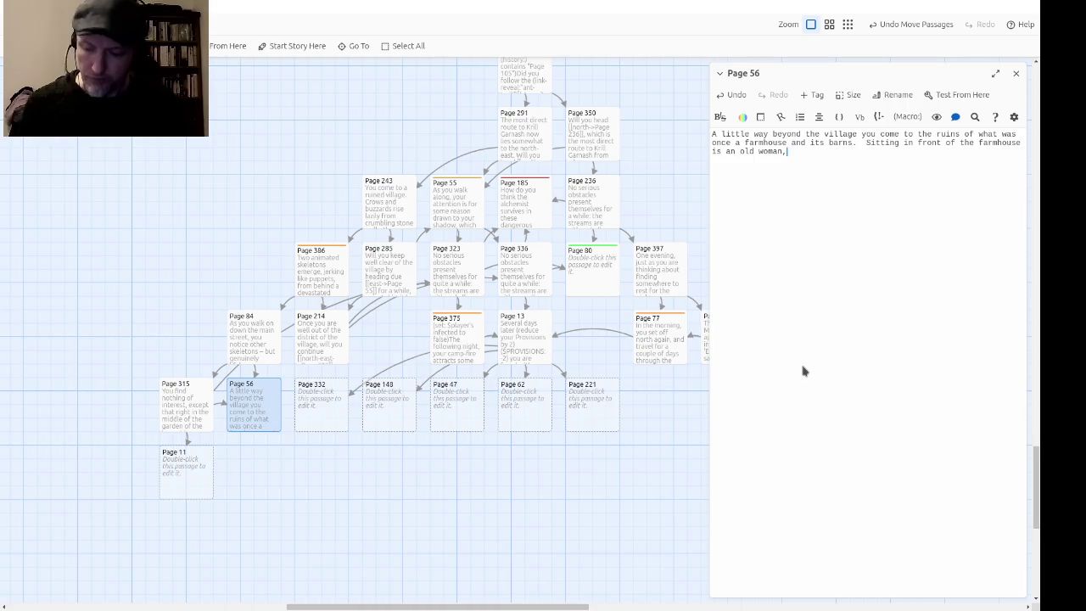
pyautogui.write('threading bones ')
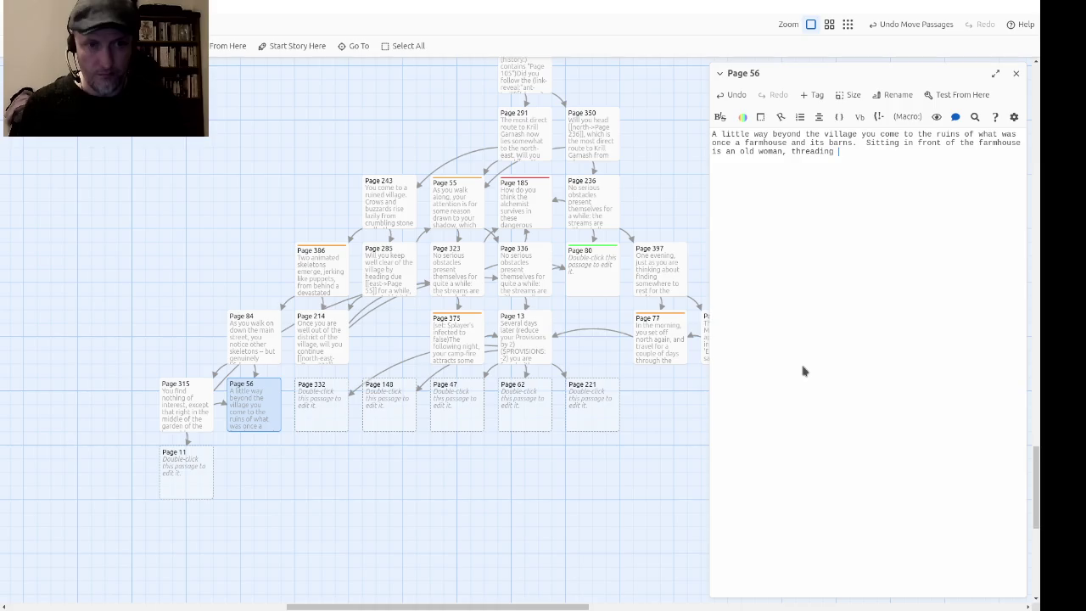
pyautogui.write('on to a l')
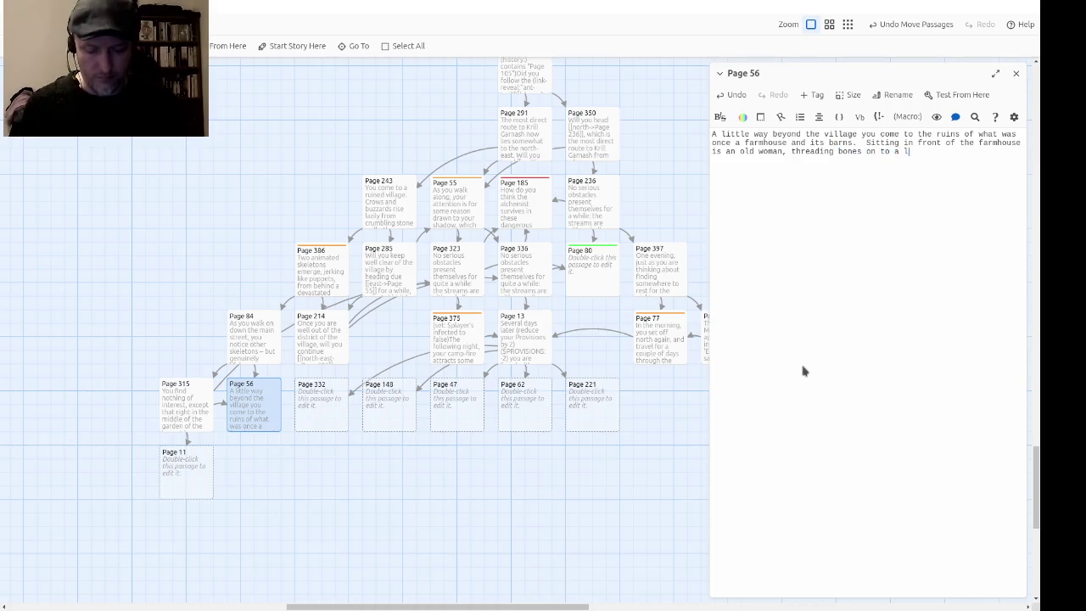
pyautogui.write('ength of twine.  ')
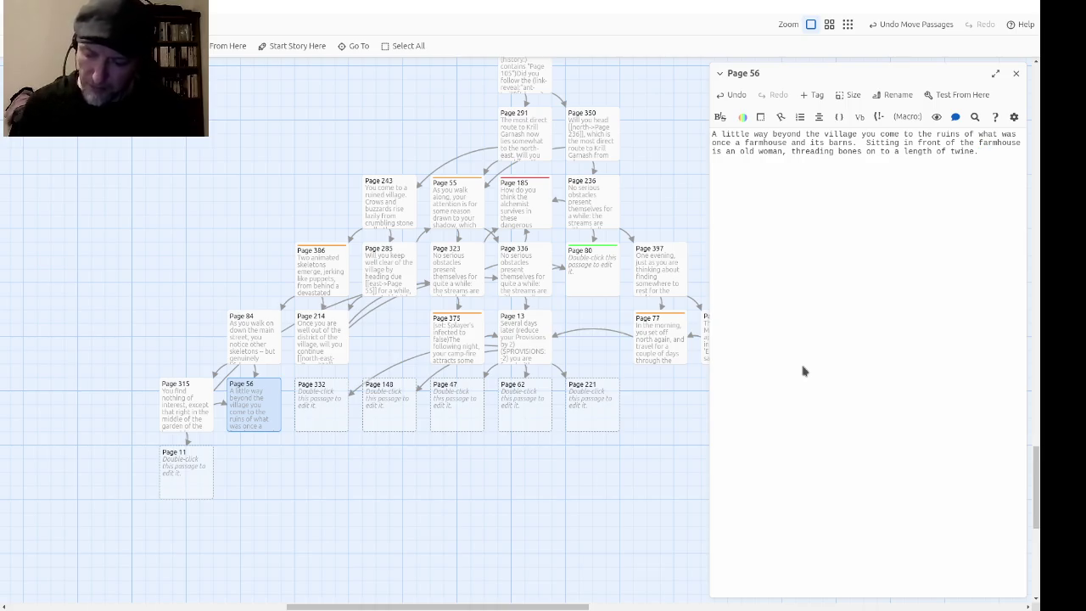
pyautogui.write('She i')
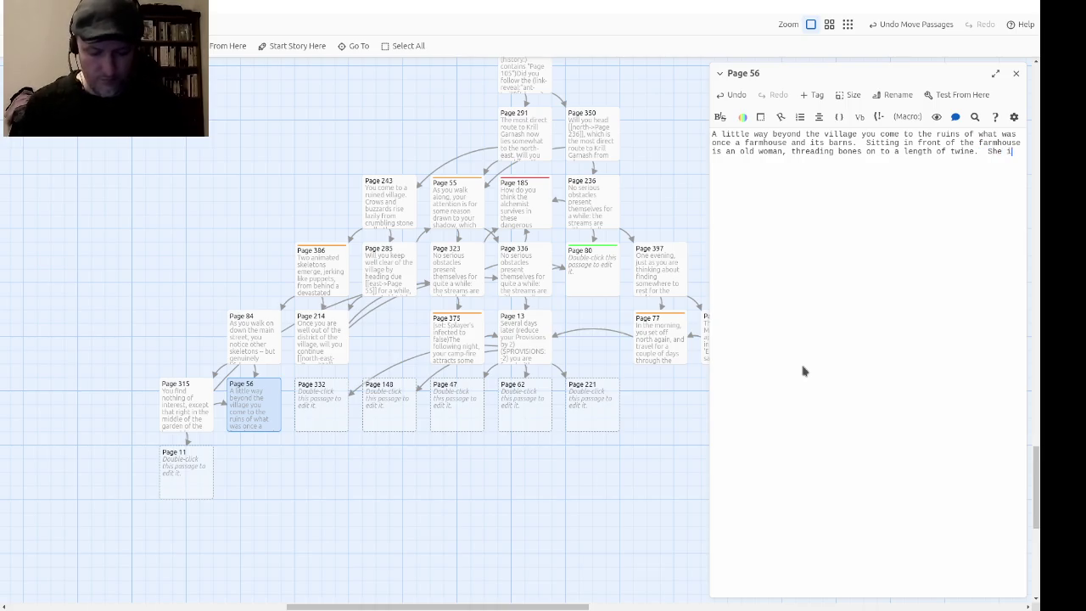
pyautogui.write('s mumbling to herself')
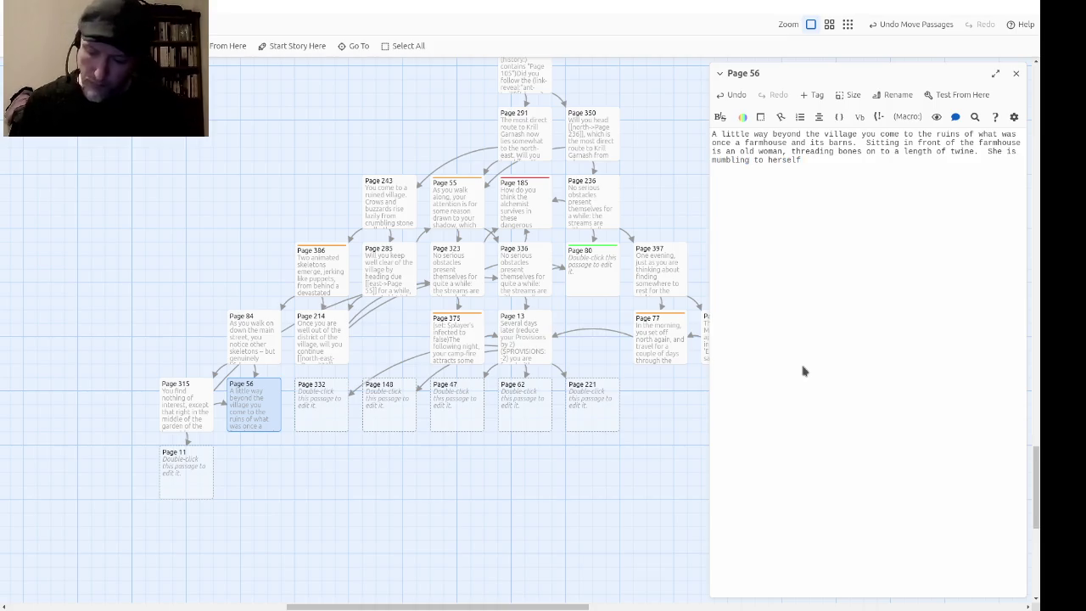
pyautogui.write(', am')
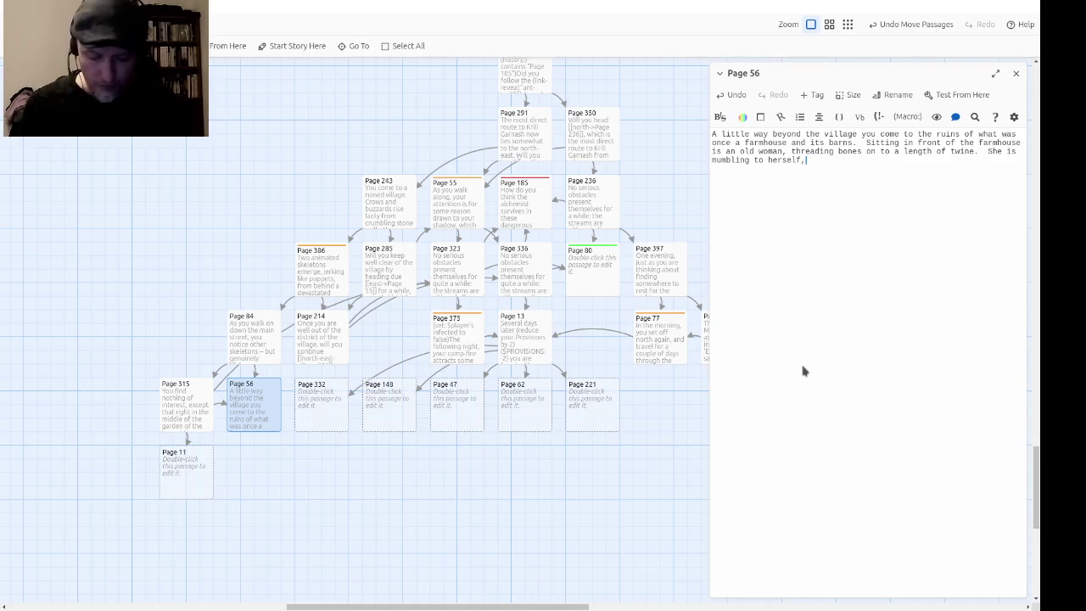
pyautogui.press('BackSpace')
pyautogui.write("nd hasn't noticed you yet.")
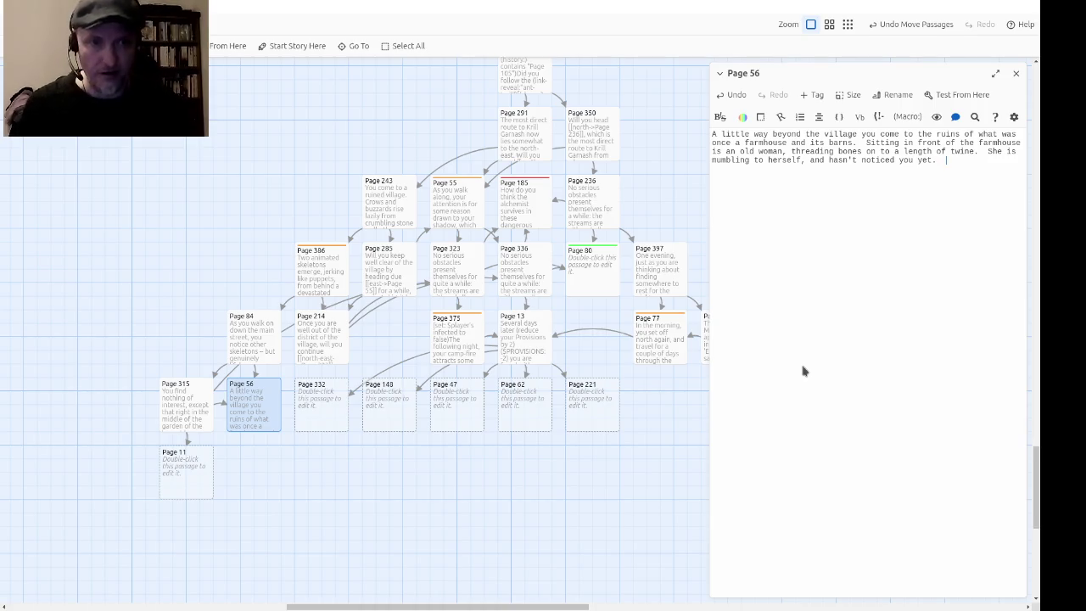
# Step: Add the choice to approach her (Page 23) or go around the farmhouse (Page 336)
pyautogui.write('Will you ')
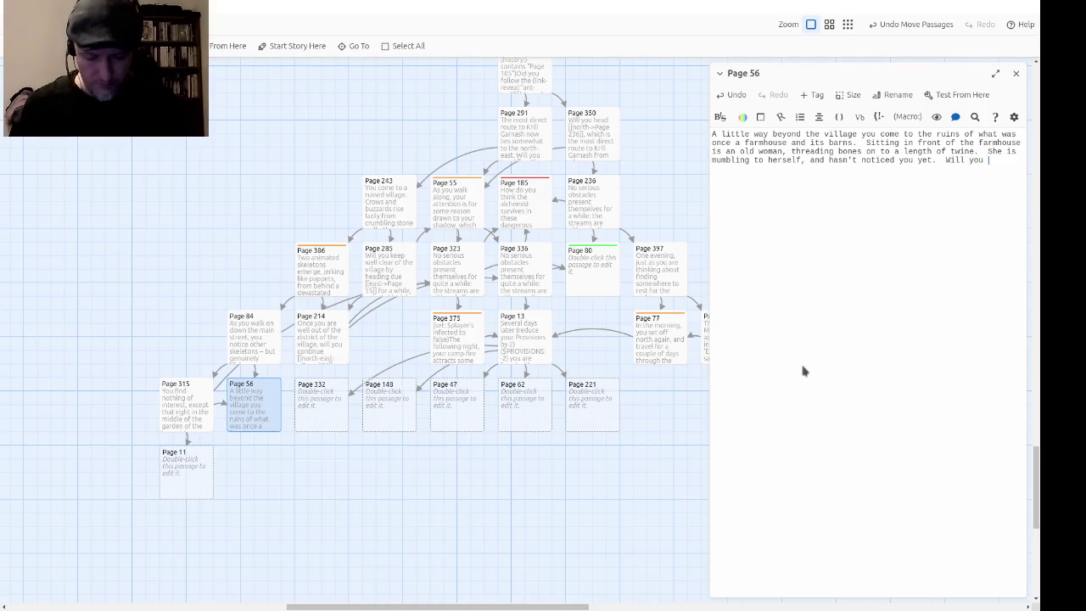
pyautogui.write('approach her,')
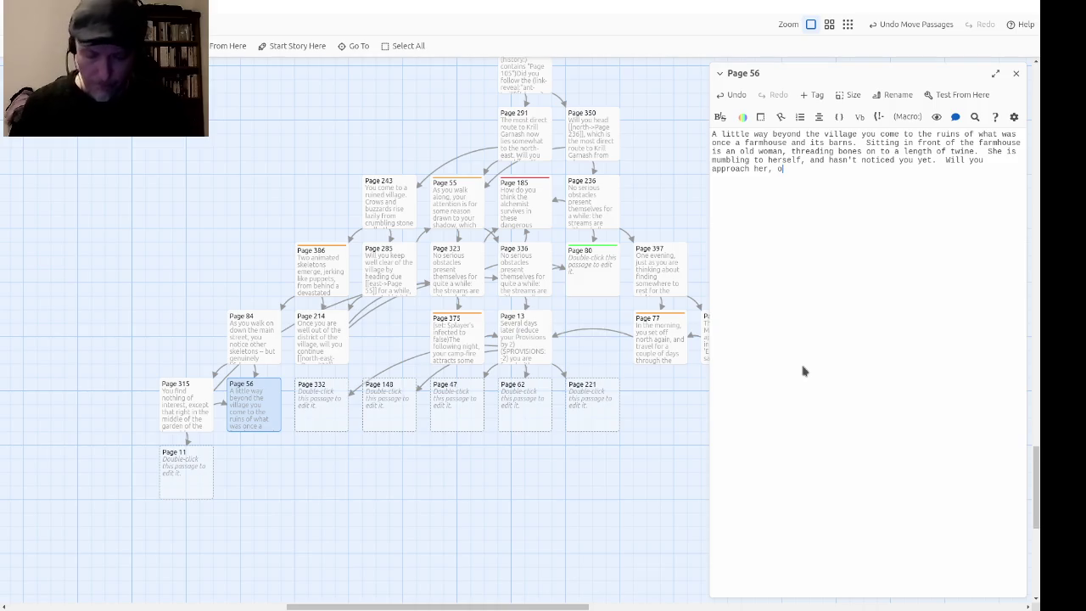
pyautogui.write('or make you r way around the')
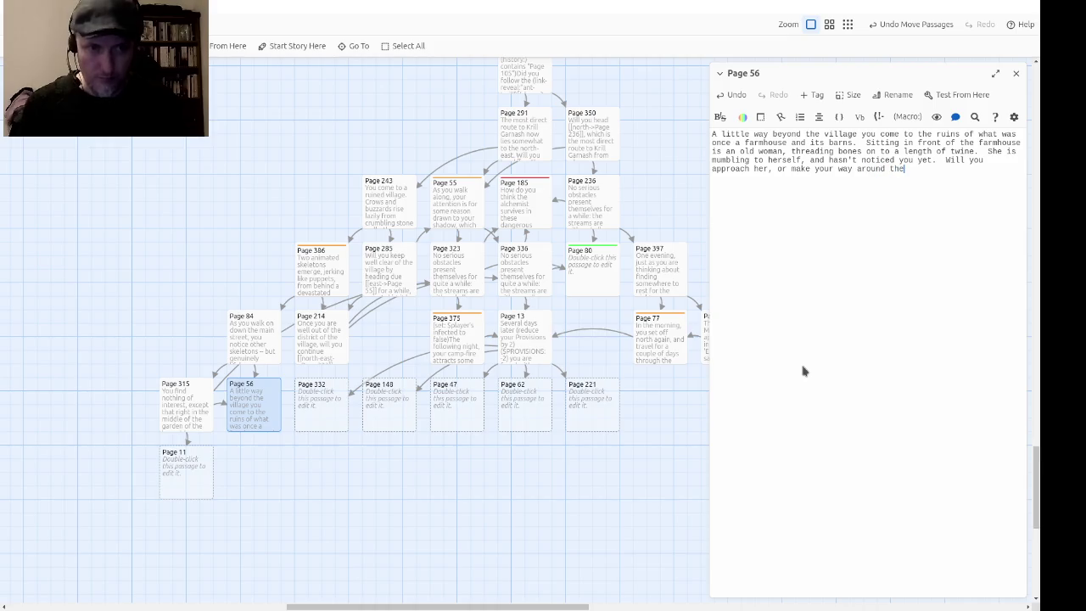
pyautogui.write('farmhouse u')
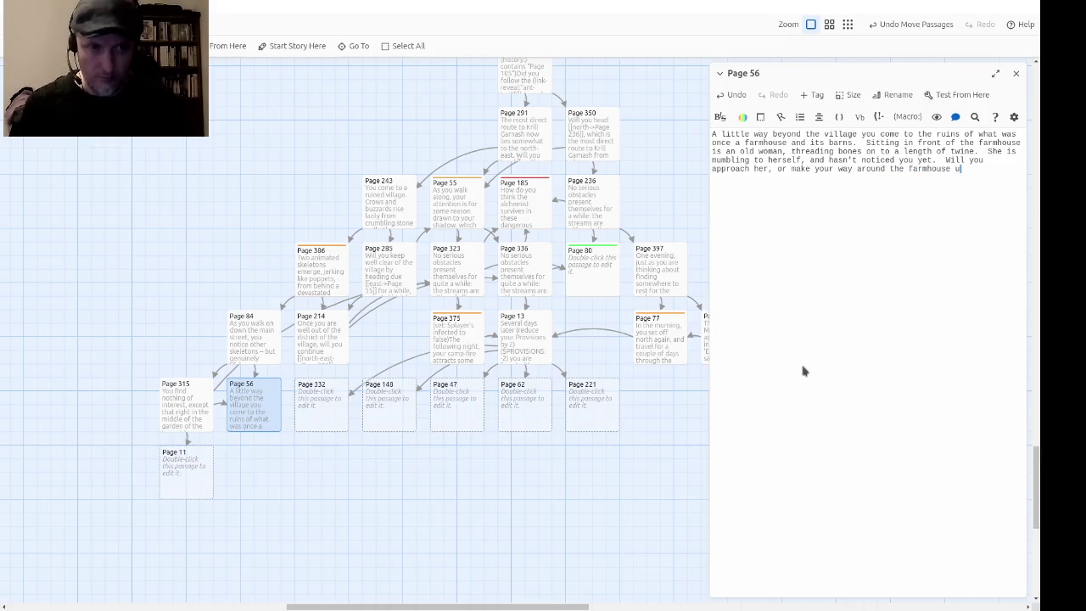
pyautogui.write('nder cover?')
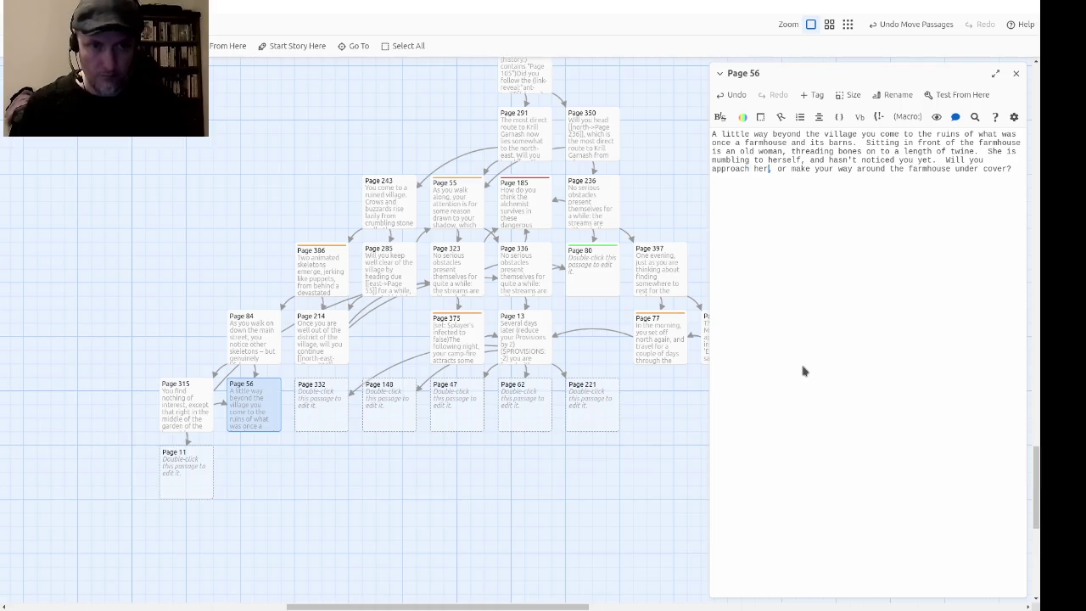
pyautogui.write('[[')
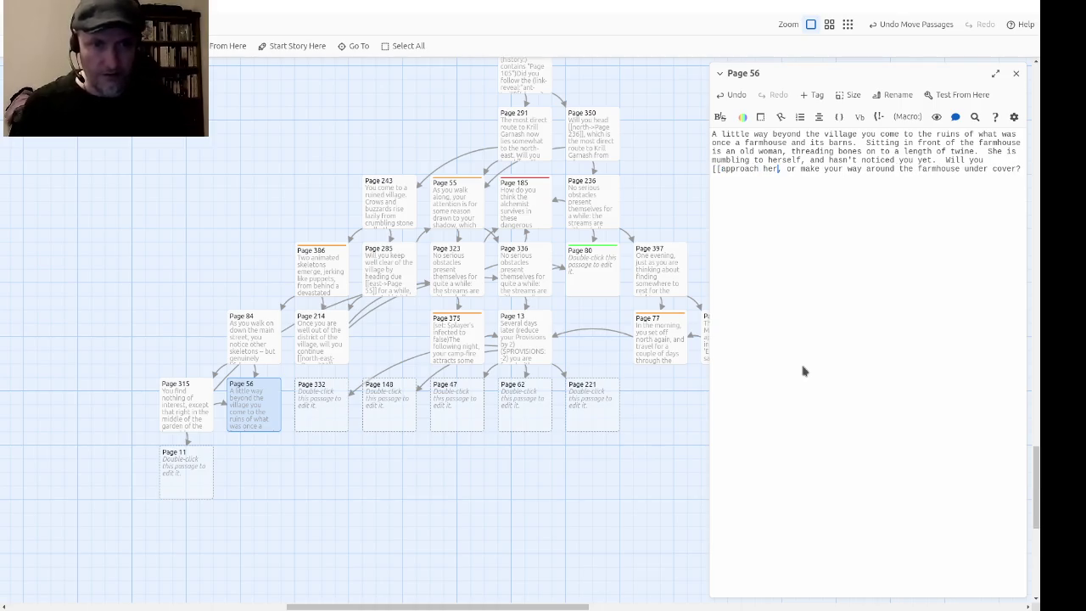
pyautogui.write('->Page')
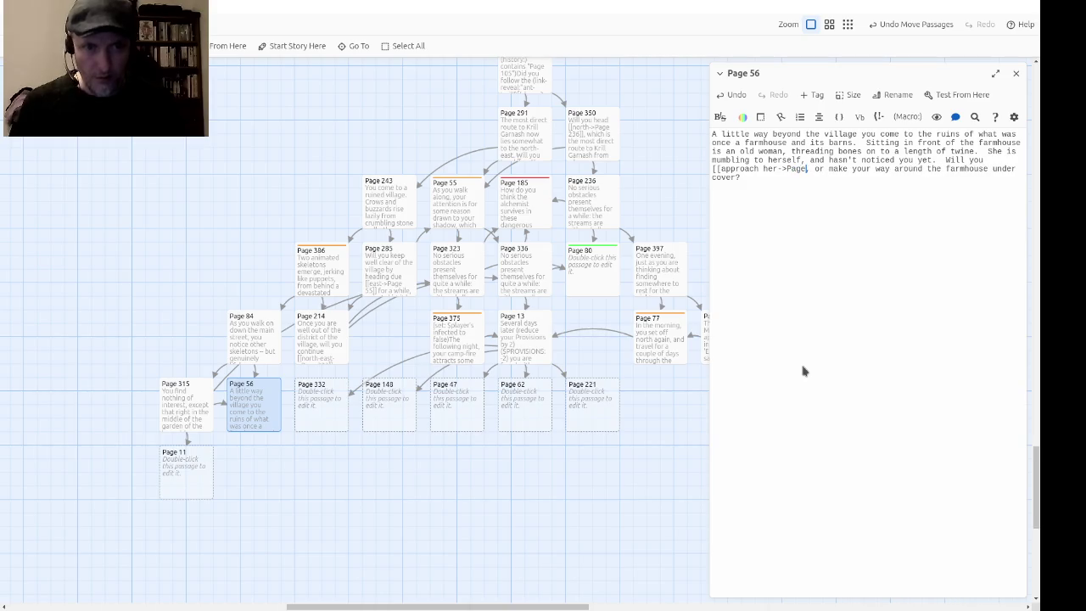
pyautogui.write(' 23]]')
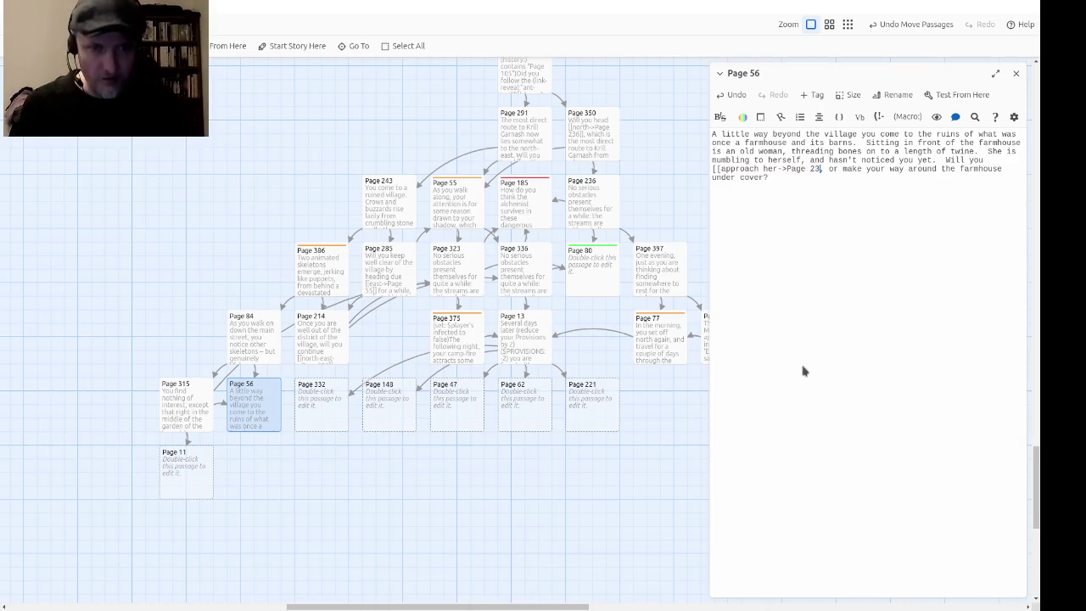
pyautogui.hotkey('ctrl', 'Right')
pyautogui.hotkey('ctrl', 'Right')
pyautogui.hotkey('ctrl', 'Right')
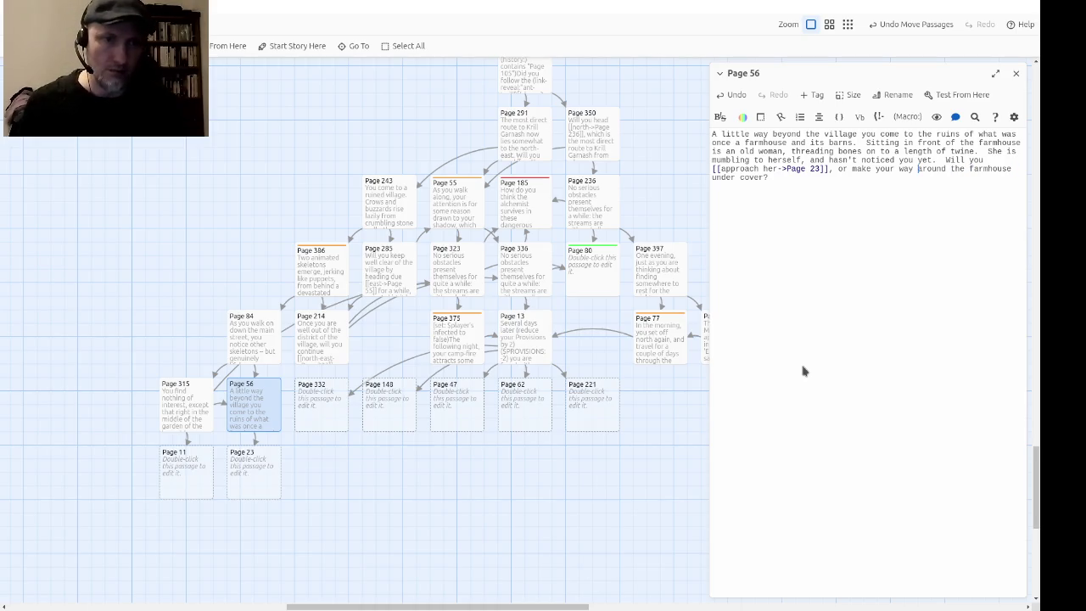
pyautogui.write('[[')
pyautogui.hotkey('ctrl', 'Right')
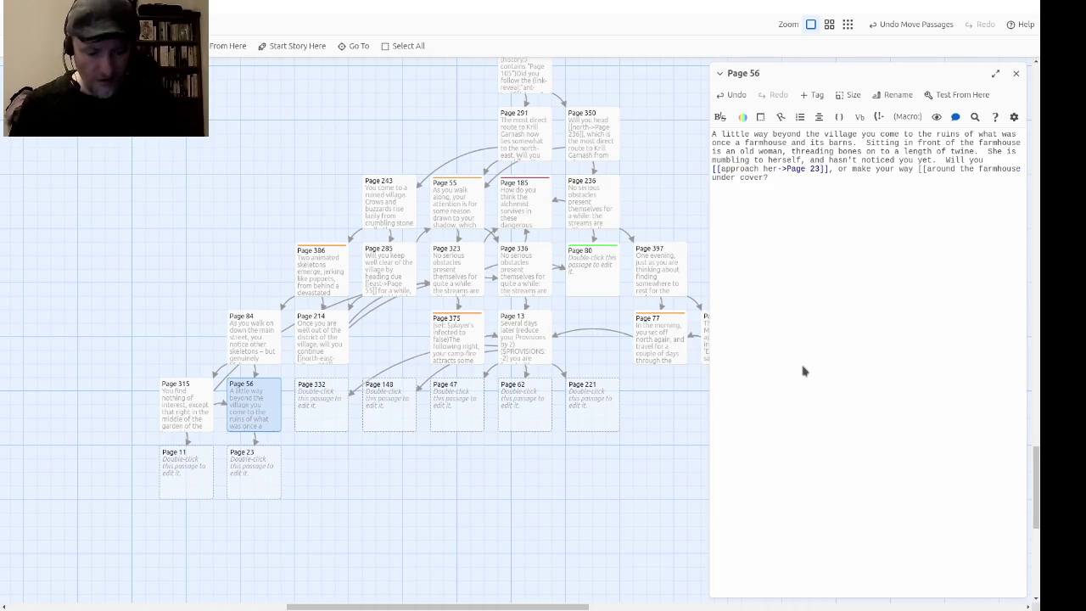
pyautogui.write('->Page ')
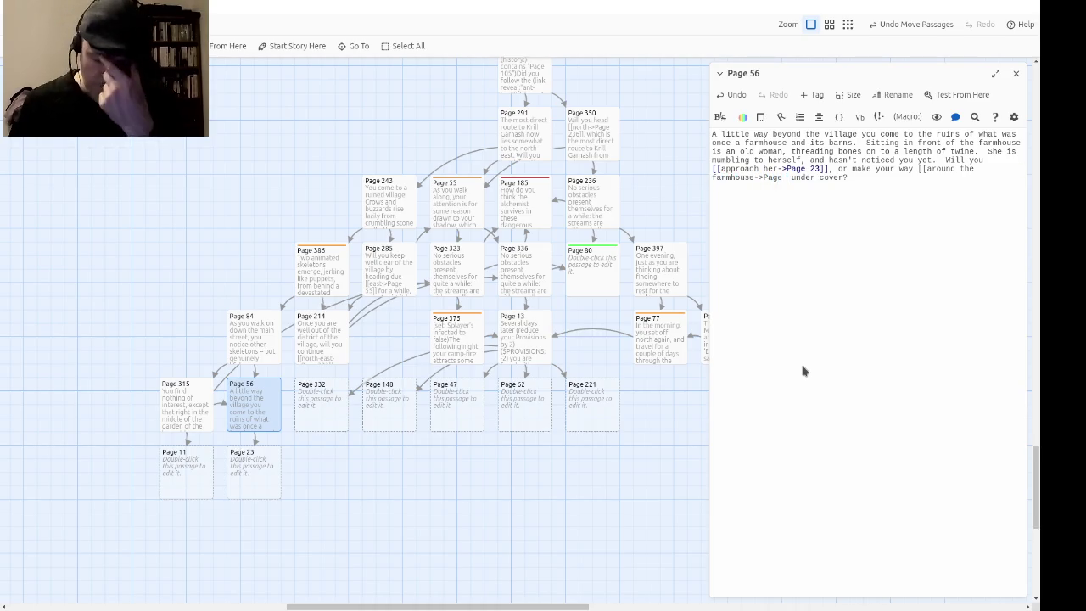
pyautogui.write('336]]')
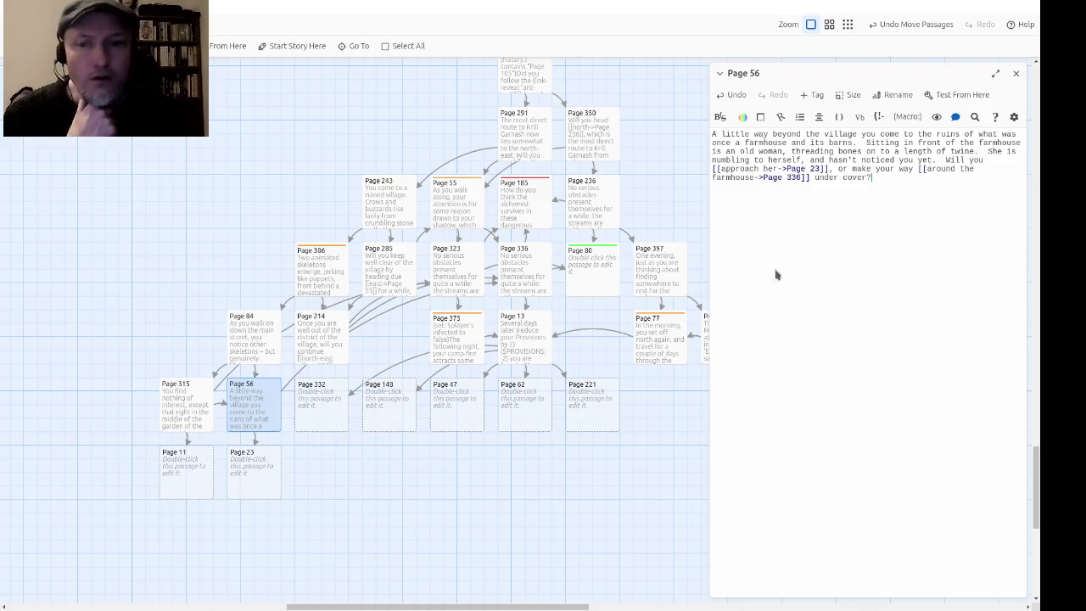
# Step: Close Page 56 and move the Page 323 to Page 221 cluster further down the story map
pyautogui.click(1015, 73)
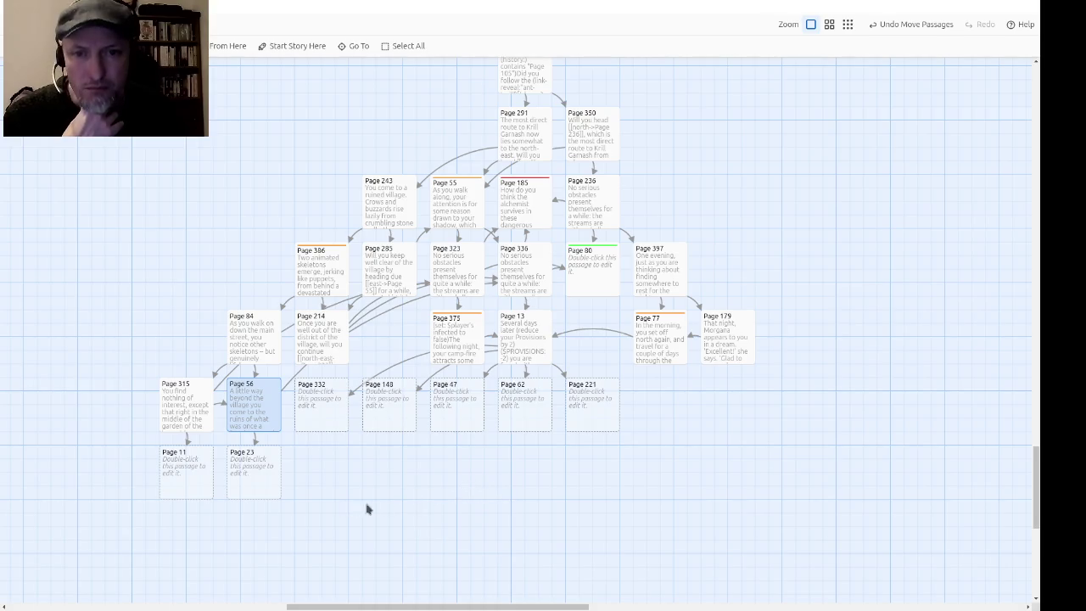
pyautogui.moveTo(420, 250)
pyautogui.mouseDown()
pyautogui.moveTo(441, 290)
pyautogui.moveTo(551, 363)
pyautogui.moveTo(532, 346)
pyautogui.mouseUp()
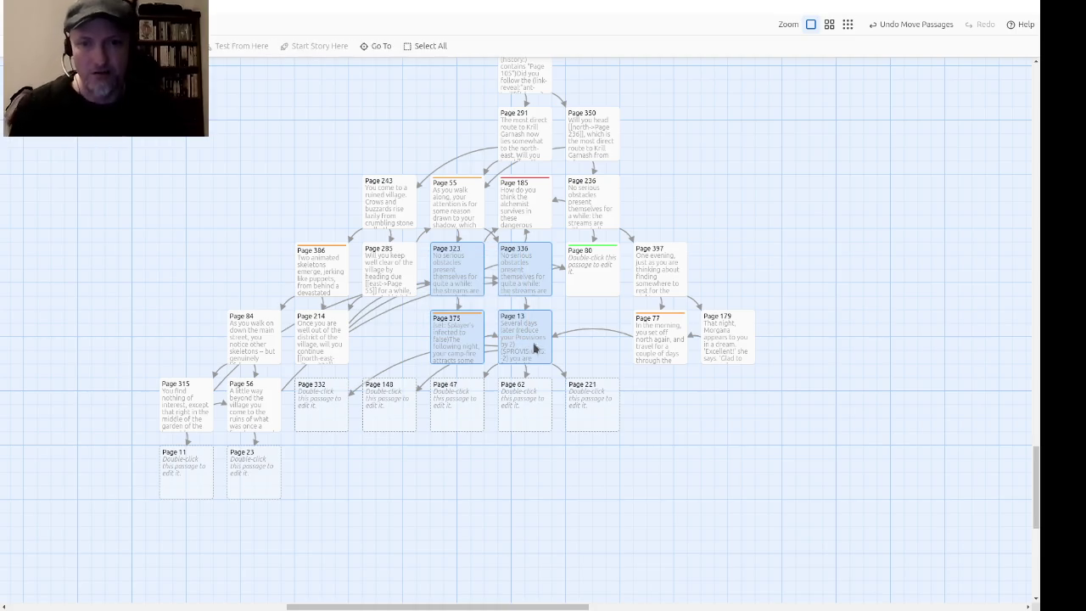
pyautogui.moveTo(646, 462); pyautogui.dragTo(336, 402)
pyautogui.moveTo(458, 283)
pyautogui.mouseDown()
pyautogui.moveTo(468, 404)
pyautogui.moveTo(456, 385)
pyautogui.moveTo(457, 394)
pyautogui.moveTo(478, 378)
pyautogui.moveTo(466, 349)
pyautogui.moveTo(469, 376)
pyautogui.moveTo(484, 374)
pyautogui.moveTo(459, 376)
pyautogui.moveTo(464, 344)
pyautogui.mouseUp()
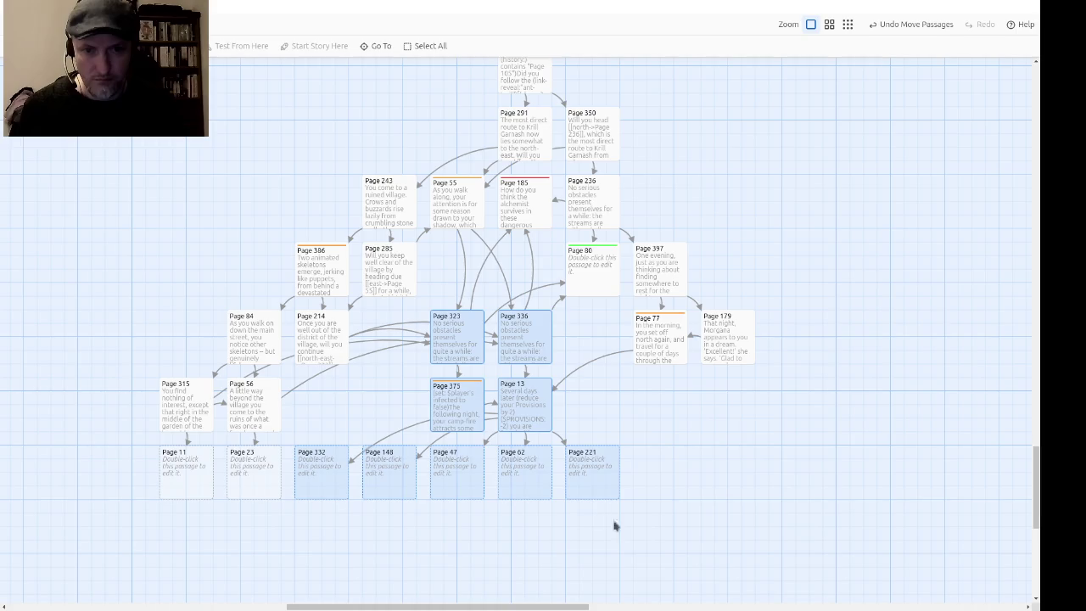
pyautogui.click(633, 526)
pyautogui.moveTo(445, 556)
pyautogui.mouseDown()
pyautogui.moveTo(552, 547)
pyautogui.moveTo(441, 504)
pyautogui.mouseUp()
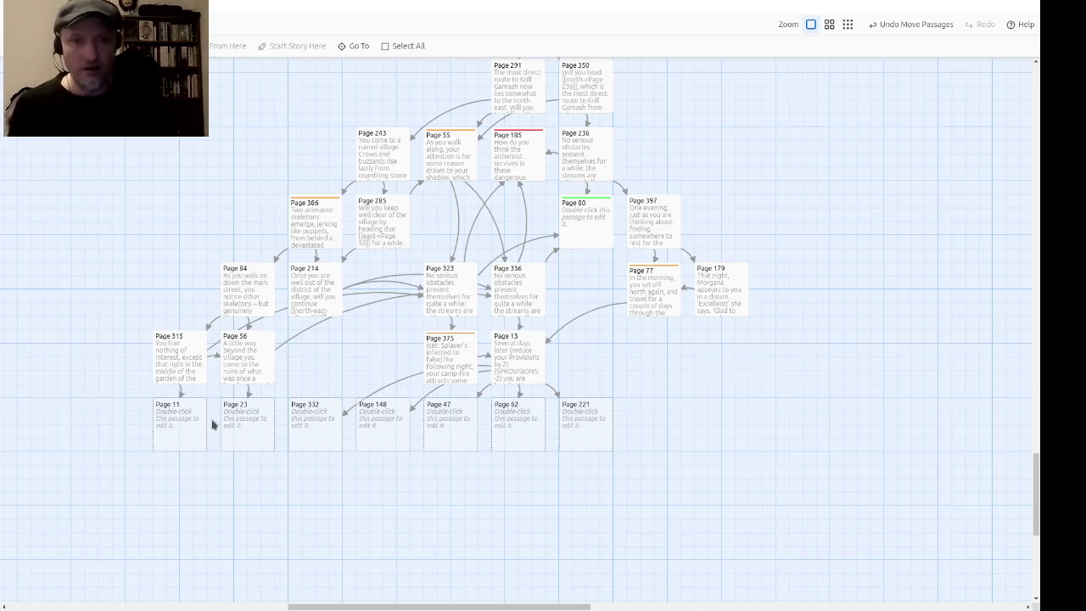
pyautogui.doubleClick(708, 297)
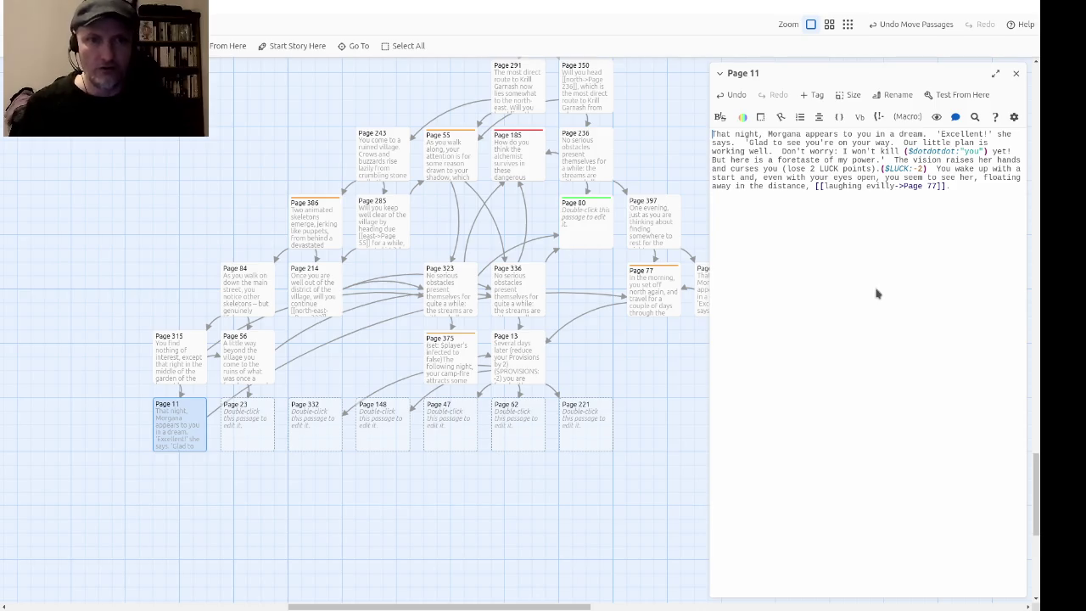
# Step: Add a new first line to Page 11: your hand sticks to the spear and Morgana's vision appears
pyautogui.hotkey('shift', 'Down')
pyautogui.hotkey('ctrl', 'shift', 'Right')
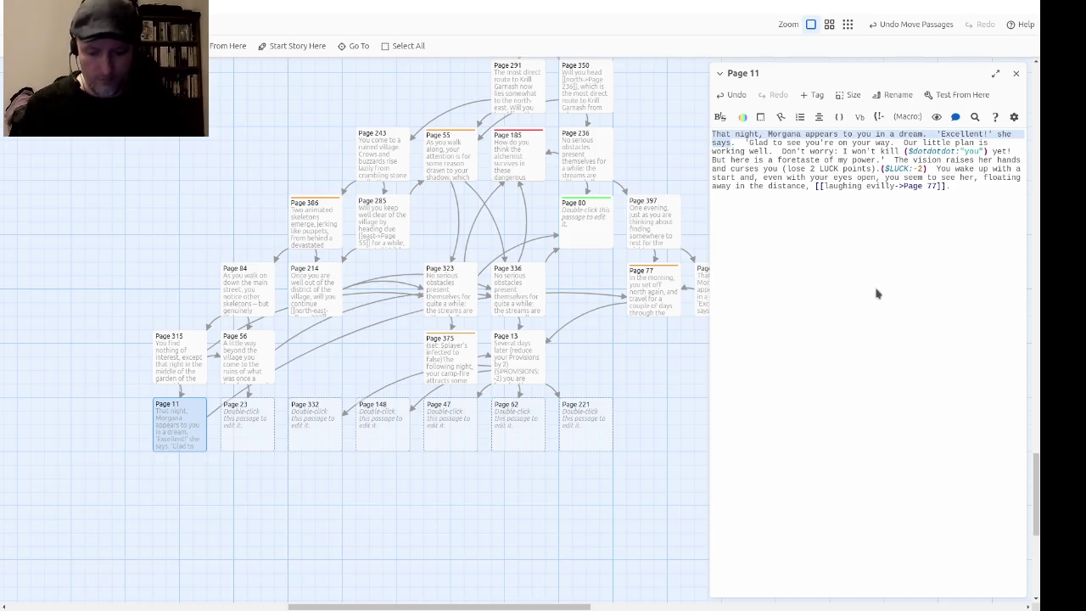
pyautogui.press('Left')
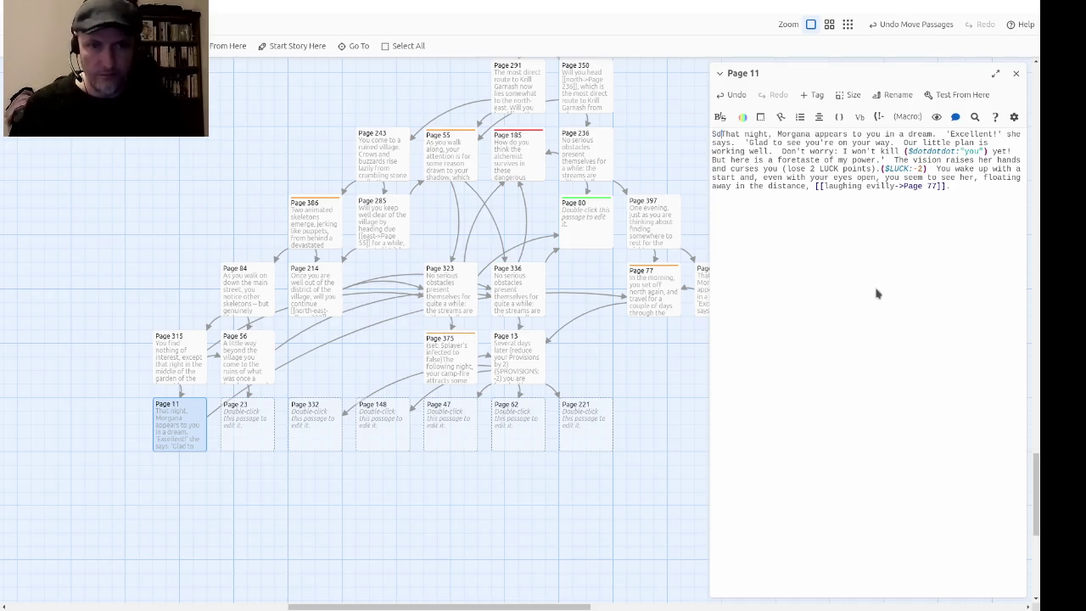
pyautogui.press('Return')
pyautogui.press('Up')
pyautogui.write('A')
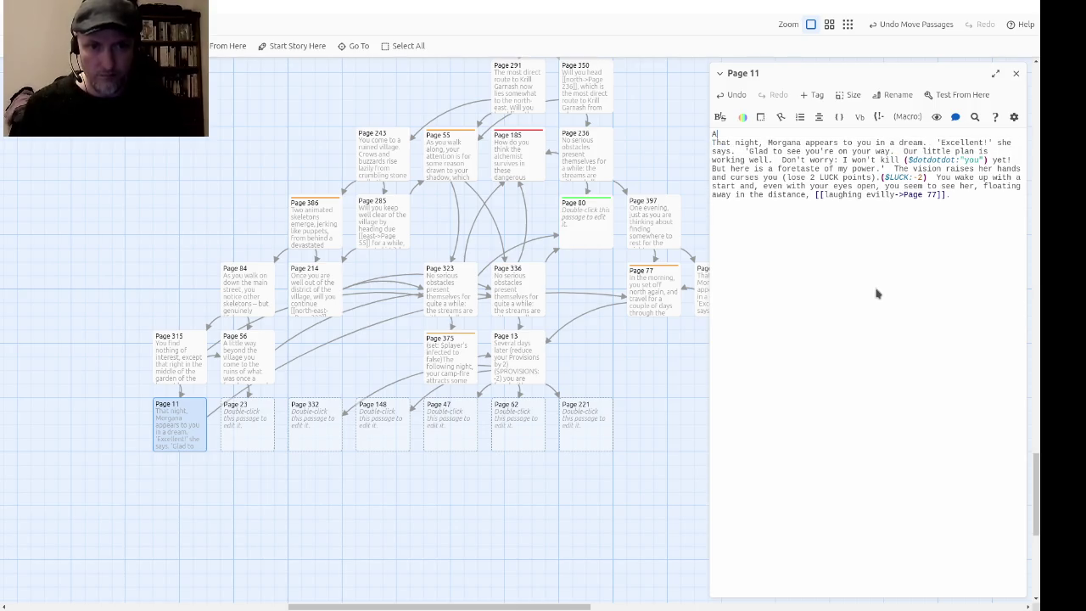
pyautogui.write('s soon as you ')
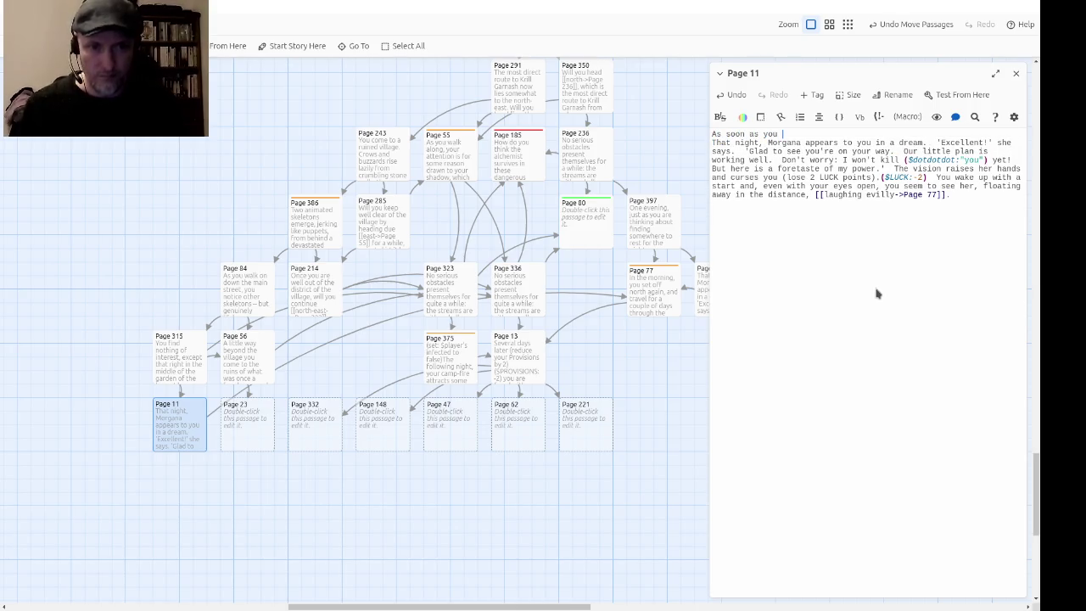
pyautogui.write('take')
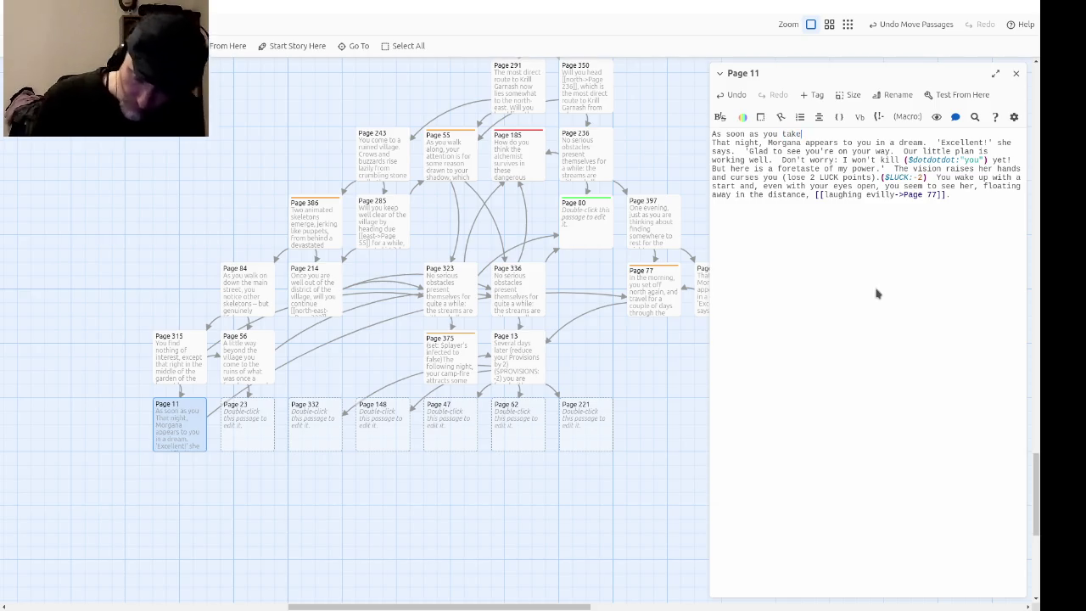
pyautogui.write(' hold of the spear')
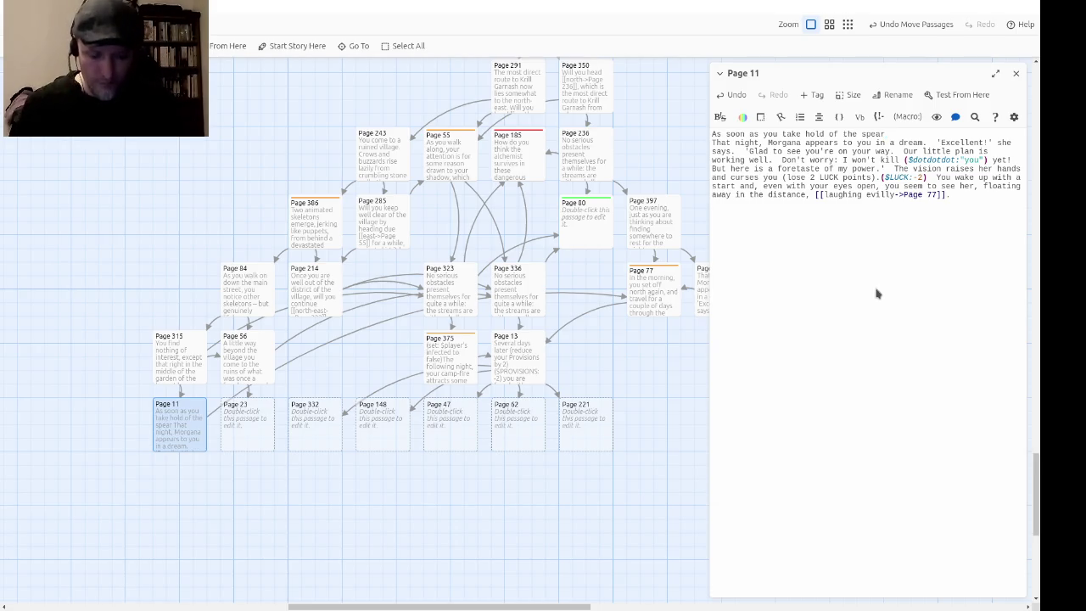
pyautogui.write(', your hand i')
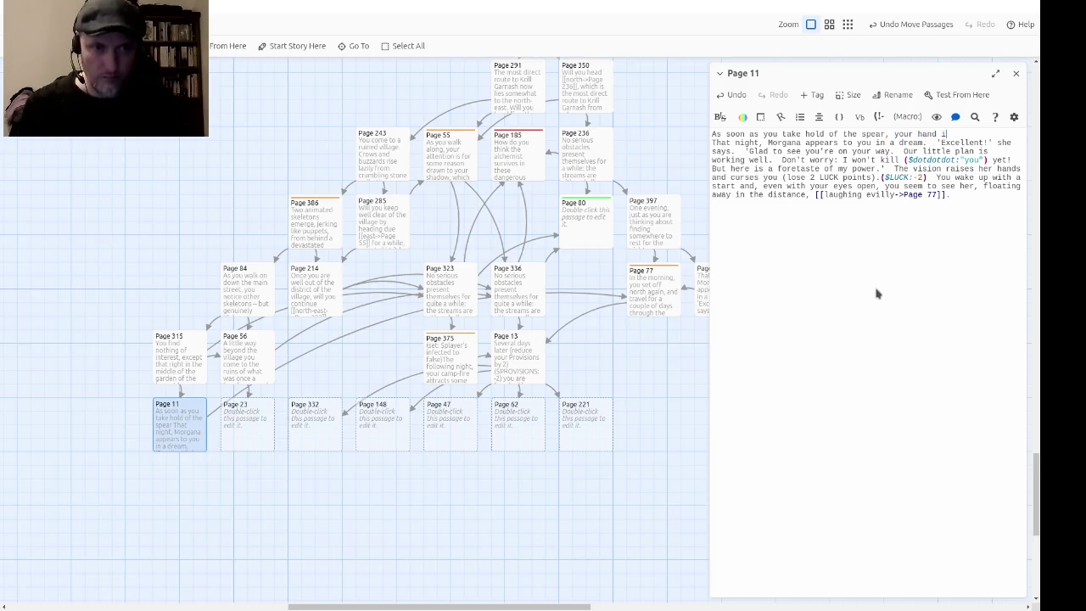
pyautogui.write('s stuck ')
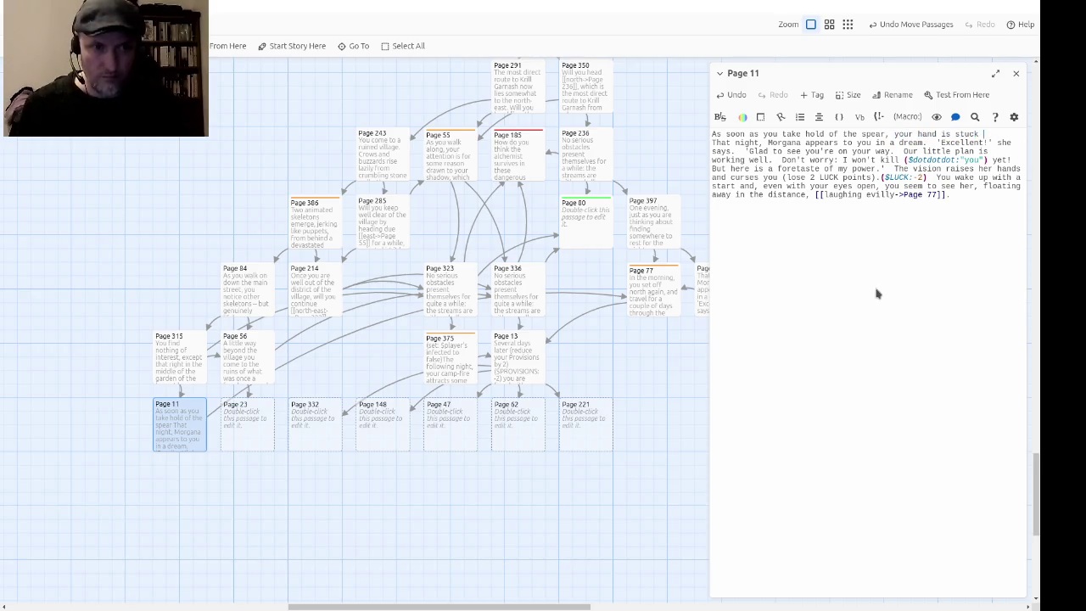
pyautogui.write('to it. ')
pyautogui.write('A vision materializes')
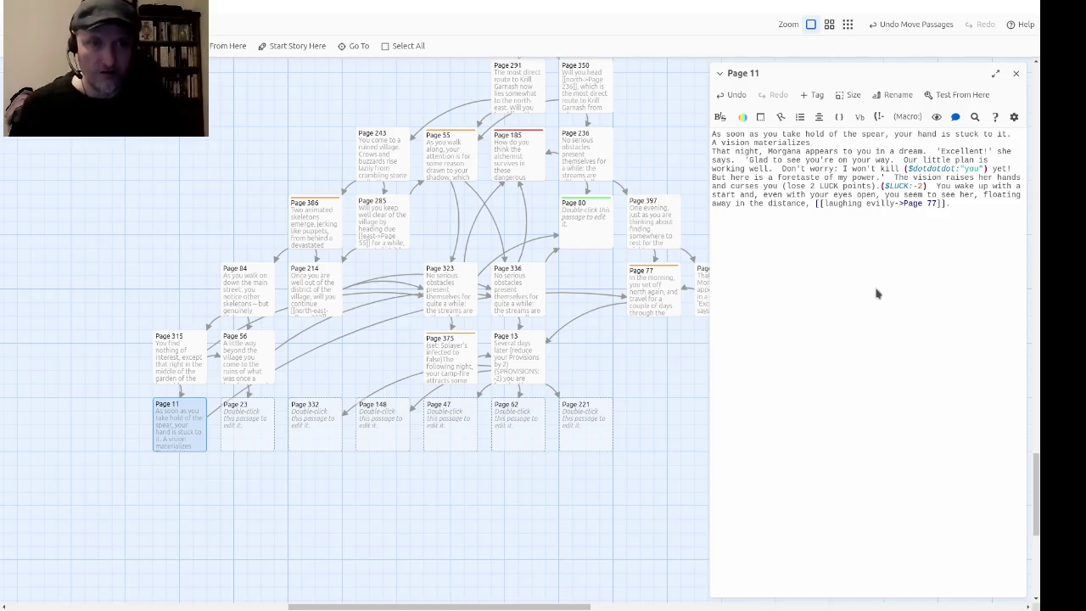
pyautogui.write('besit')
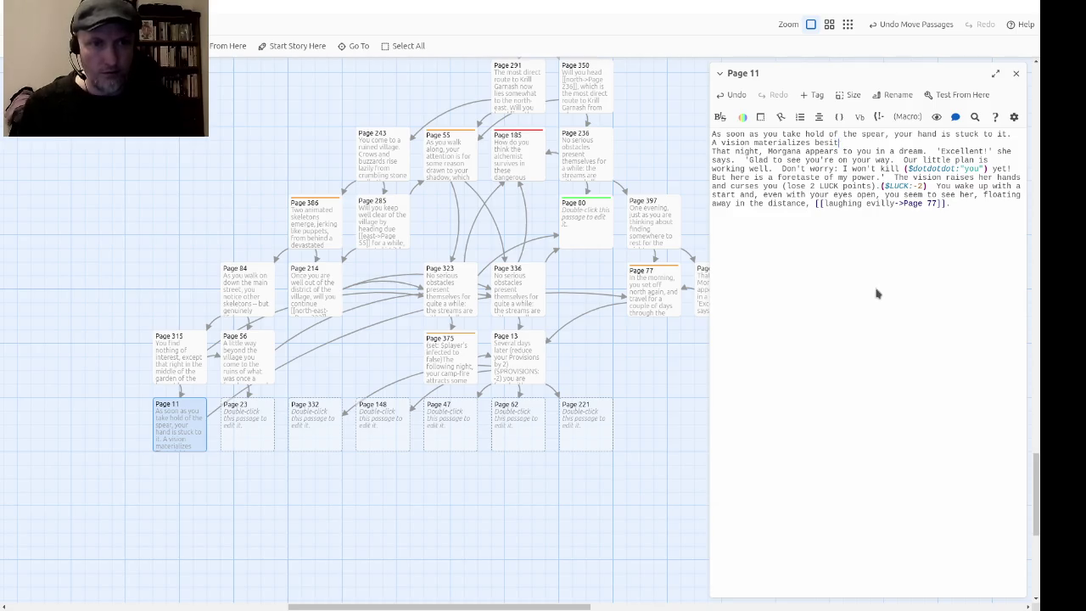
pyautogui.press('BackSpace')
pyautogui.write('de you, of M')
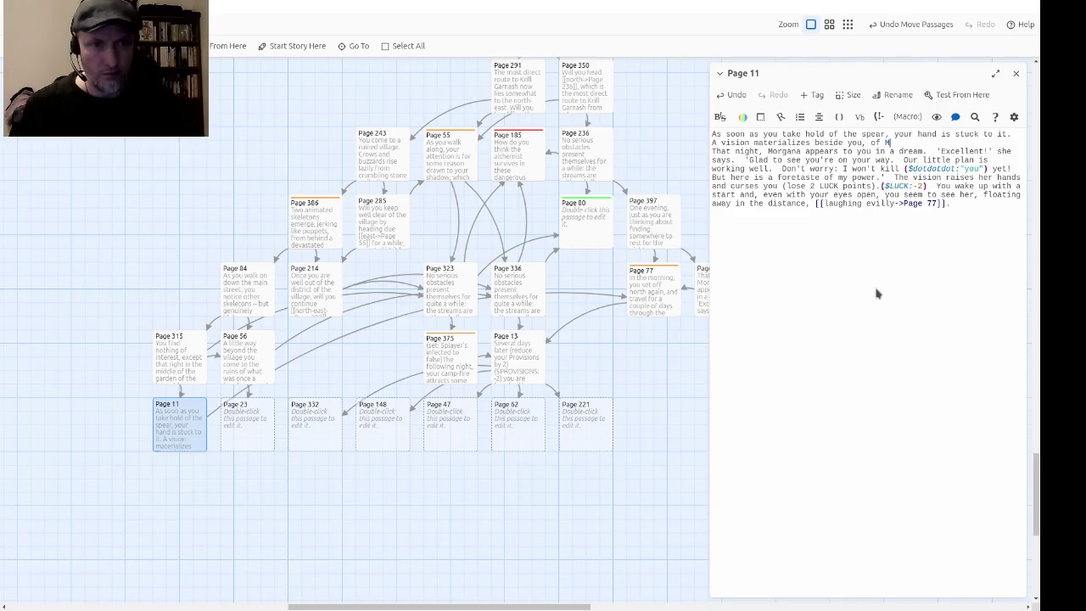
pyautogui.write('organaherself!')
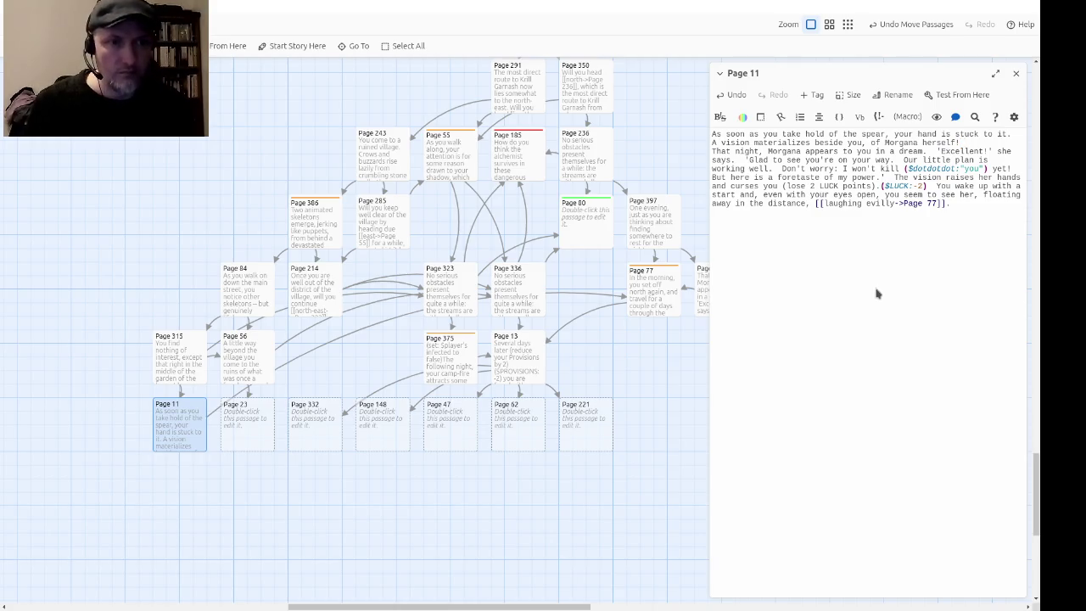
# Step: Delete the 'That night' dream sentence and change Morgana's 'says' to 'cries'
pyautogui.hotkey('ctrl', 'shift', 'Right')
pyautogui.hotkey('ctrl', 'shift', 'Right')
pyautogui.hotkey('ctrl', 'shift', 'Right')
pyautogui.press('BackSpace')
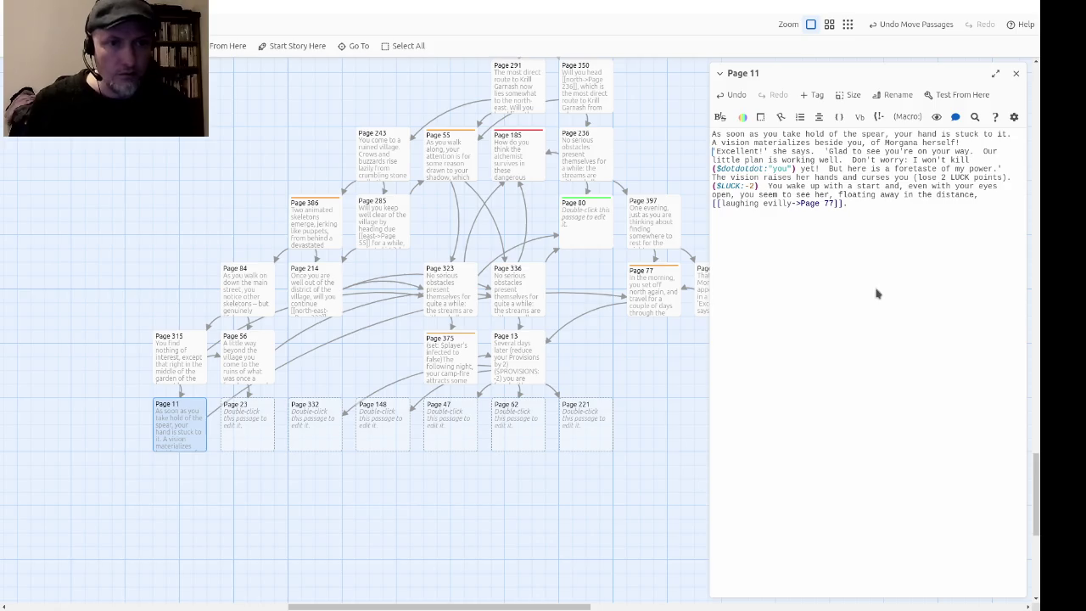
pyautogui.hotkey('ctrl', 'shift', 'Right')
pyautogui.write('cries')
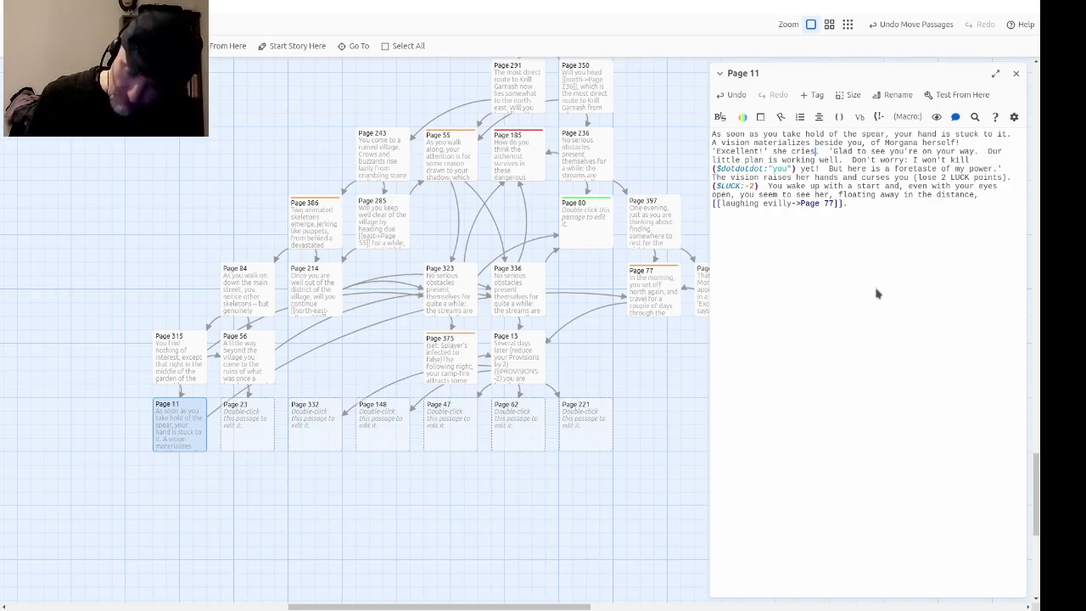
# Step: Change 'here is' to 'here's' and start a new paragraph after the ($LUCK:-2) macro
pyautogui.hotkey('ctrl', 'Right')
pyautogui.hotkey('ctrl', 'Right')
pyautogui.hotkey('ctrl', 'Right')
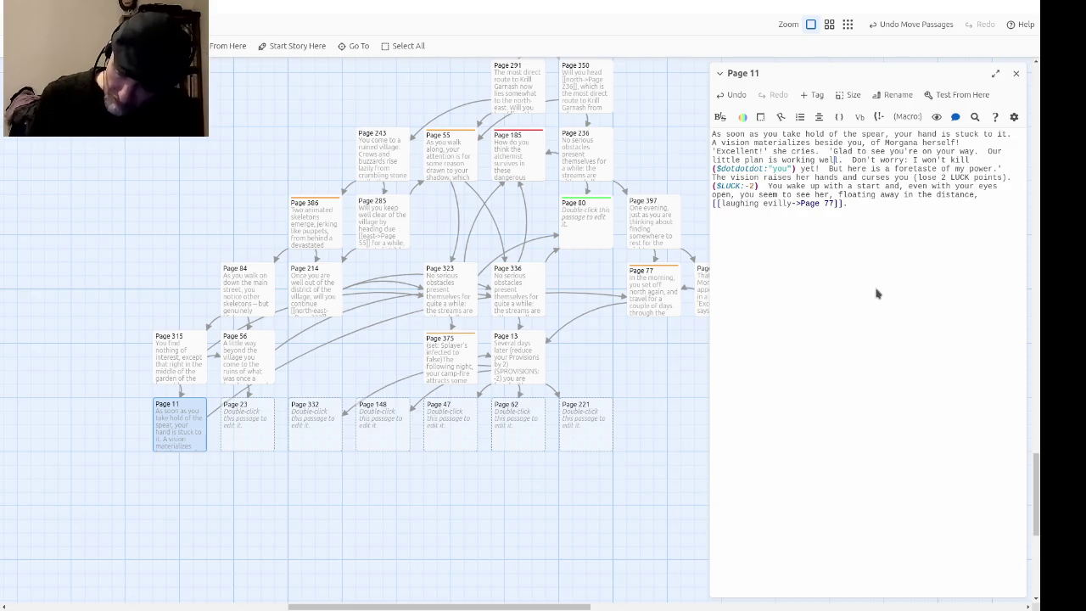
pyautogui.hotkey('ctrl', 'Right')
pyautogui.hotkey('ctrl', 'Right')
pyautogui.hotkey('ctrl', 'Right')
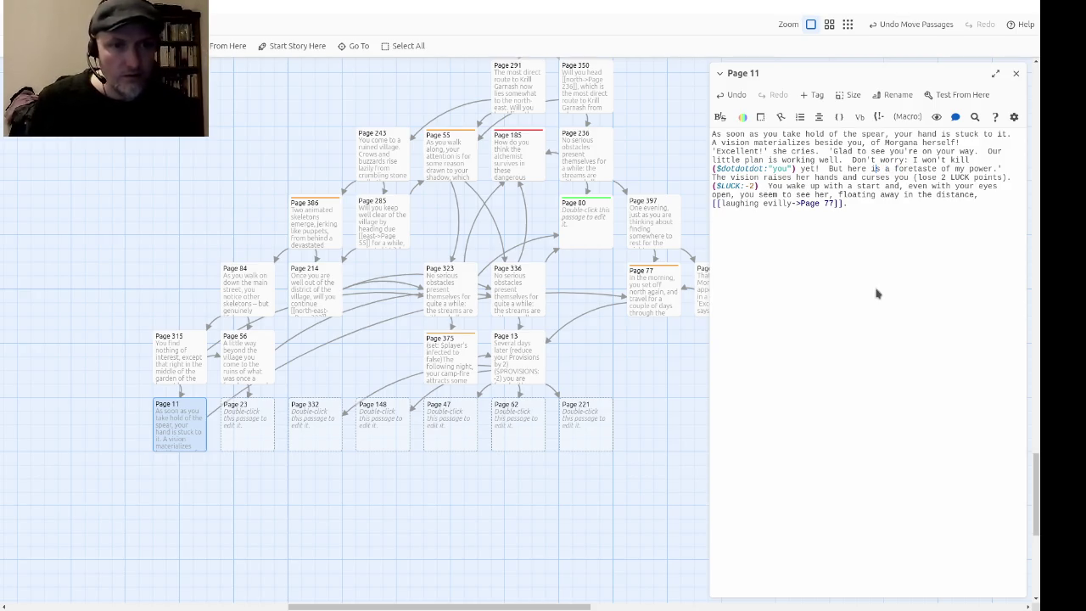
pyautogui.write("'s")
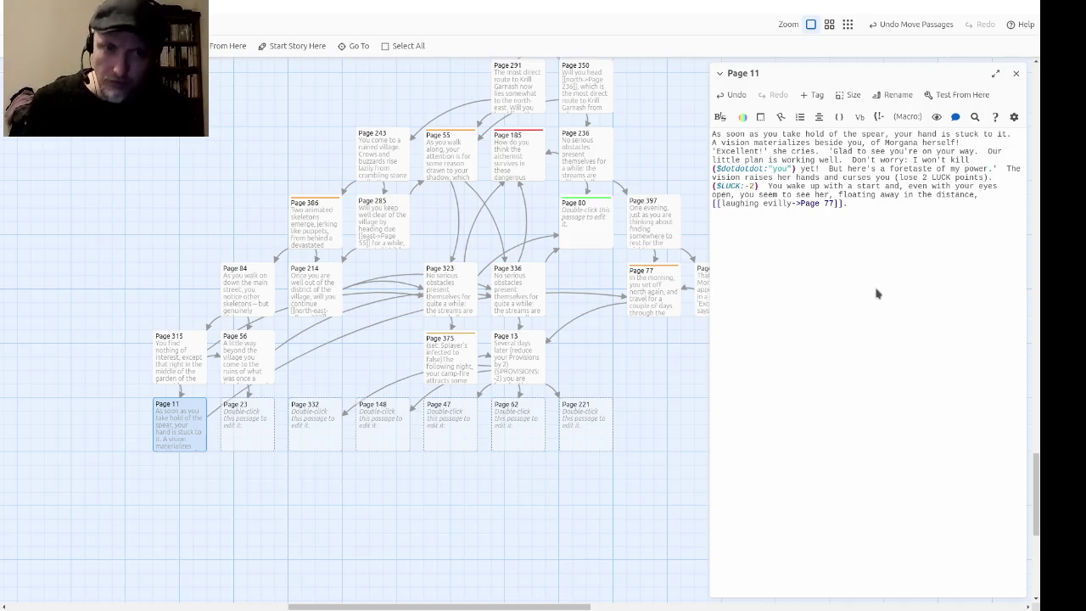
pyautogui.press('Down')
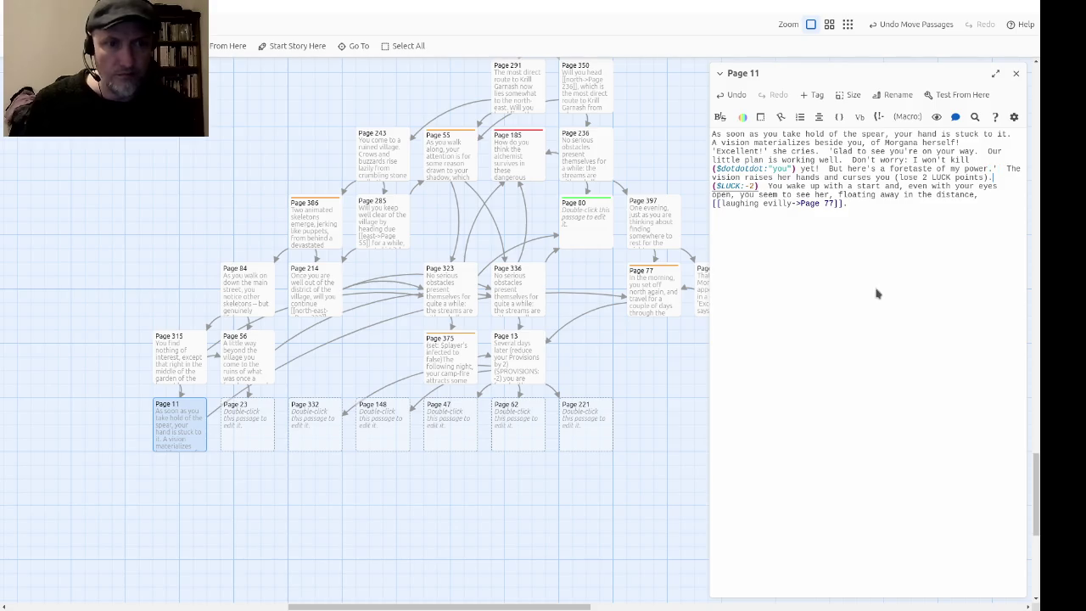
pyautogui.press('Right')
pyautogui.press('Right')
pyautogui.press('Right')
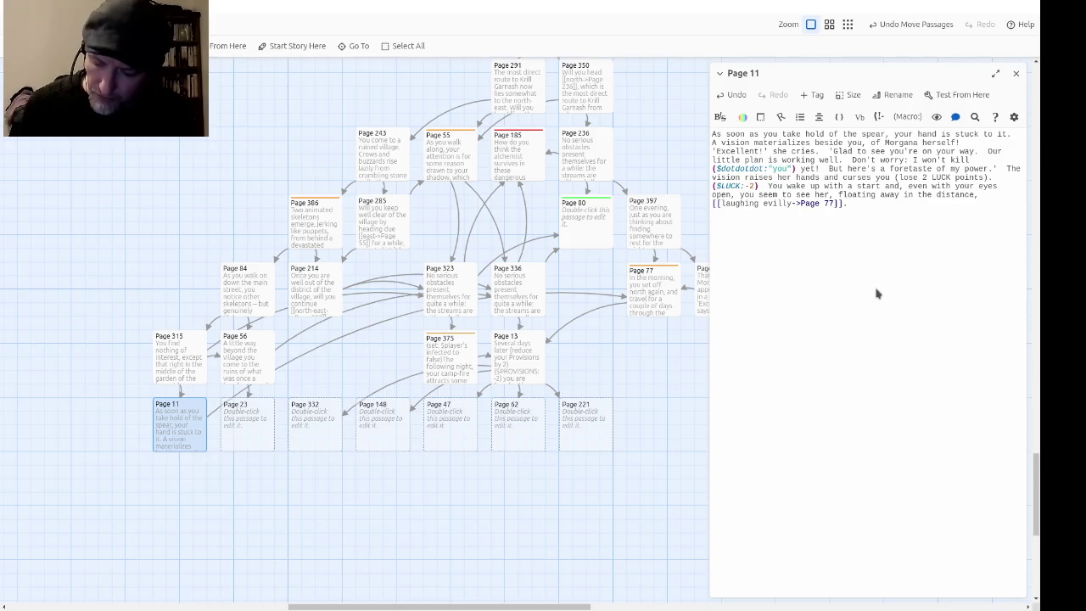
pyautogui.press('Return')
pyautogui.press('Return')
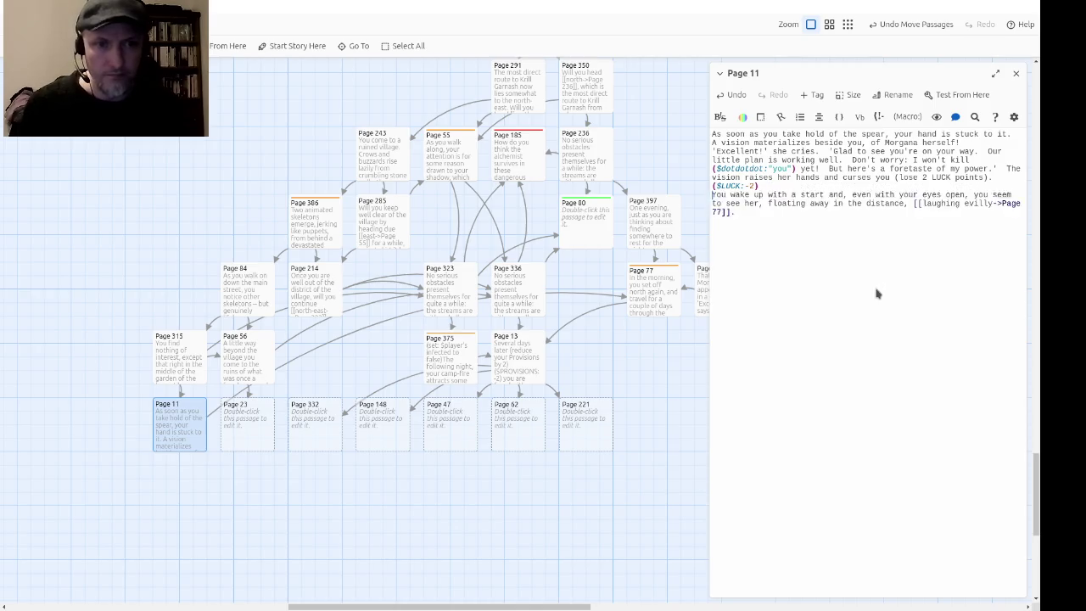
# Step: Write Morgana vanishing, breaking the spear, and the north or north-east choice; delete the old waking paragraph
pyautogui.write('  Th')
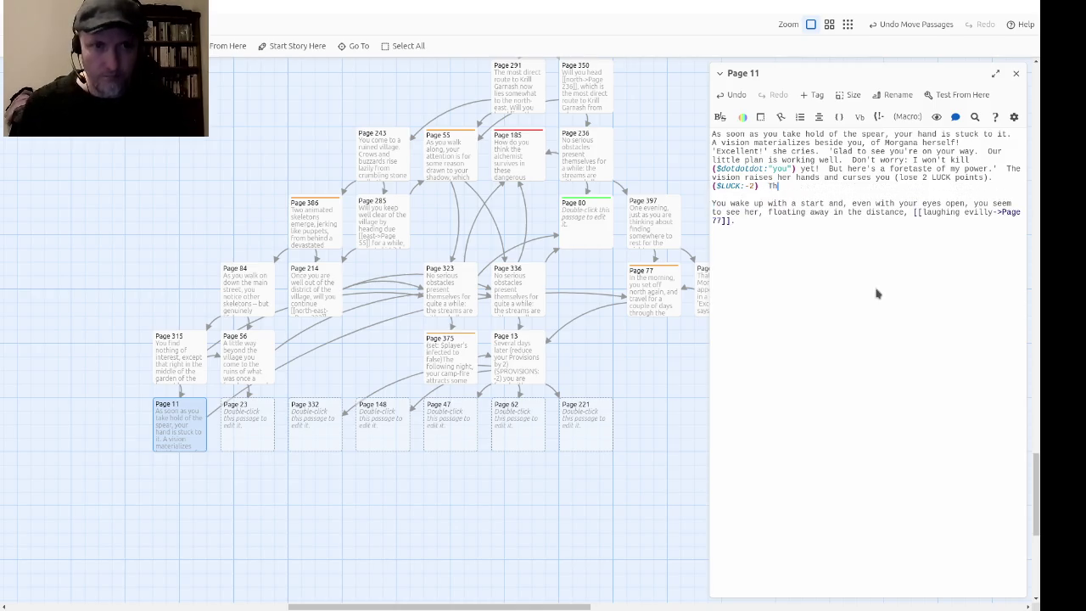
pyautogui.write('en Morgana d')
pyautogui.write('isappea')
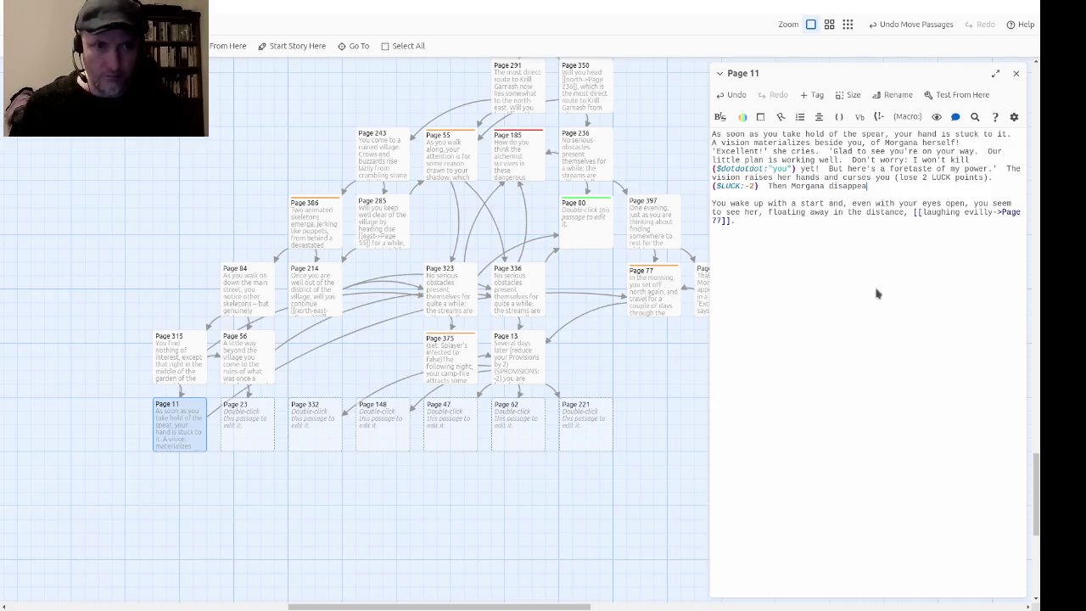
pyautogui.write('rs and you can remove o')
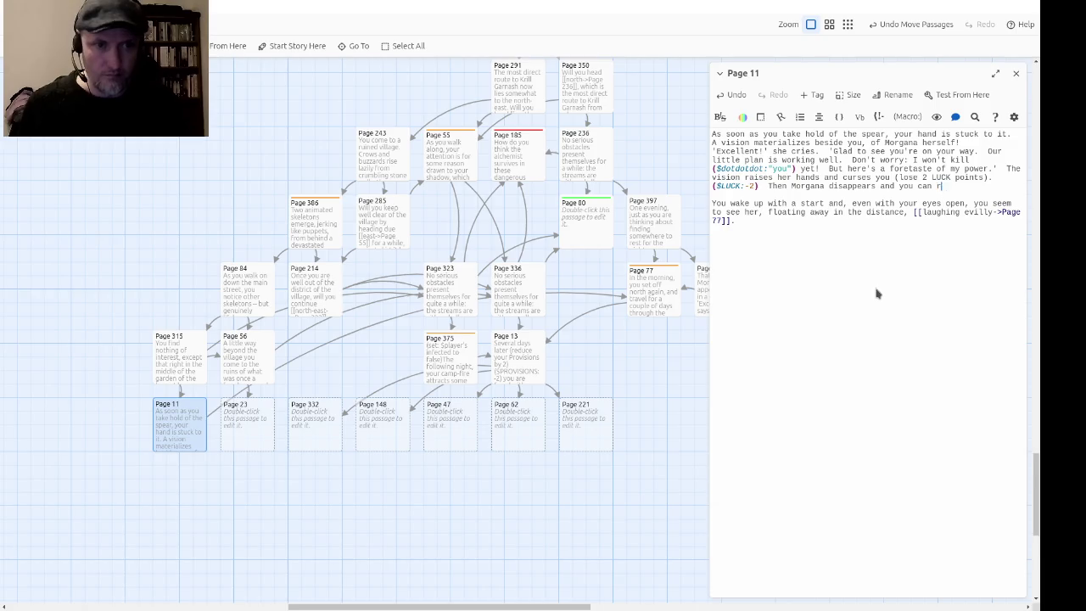
pyautogui.press('BackSpace')
pyautogui.write('your ')
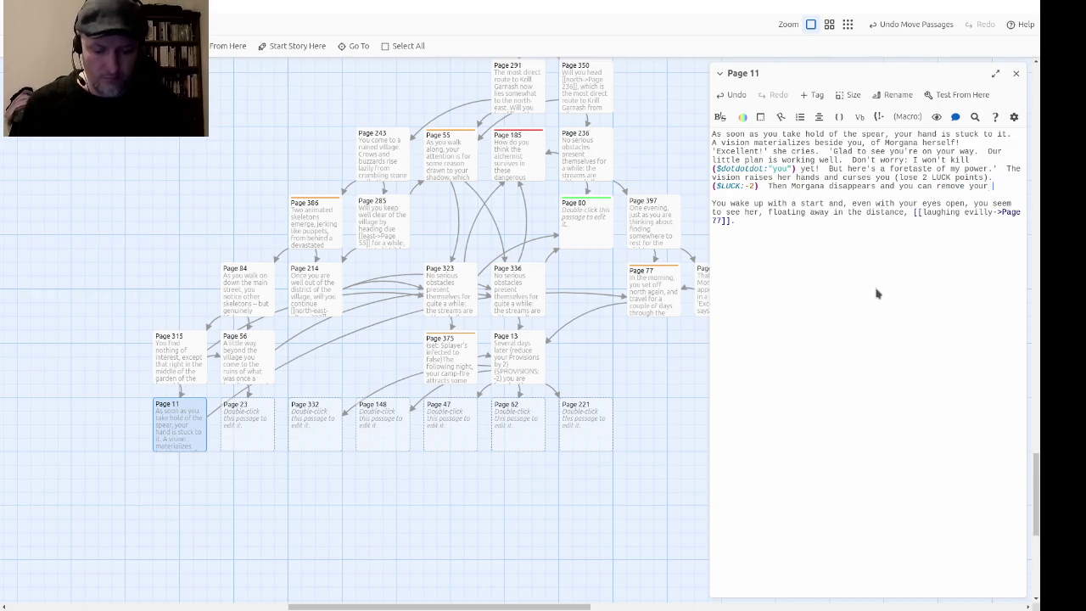
pyautogui.write('hand from the spear.')
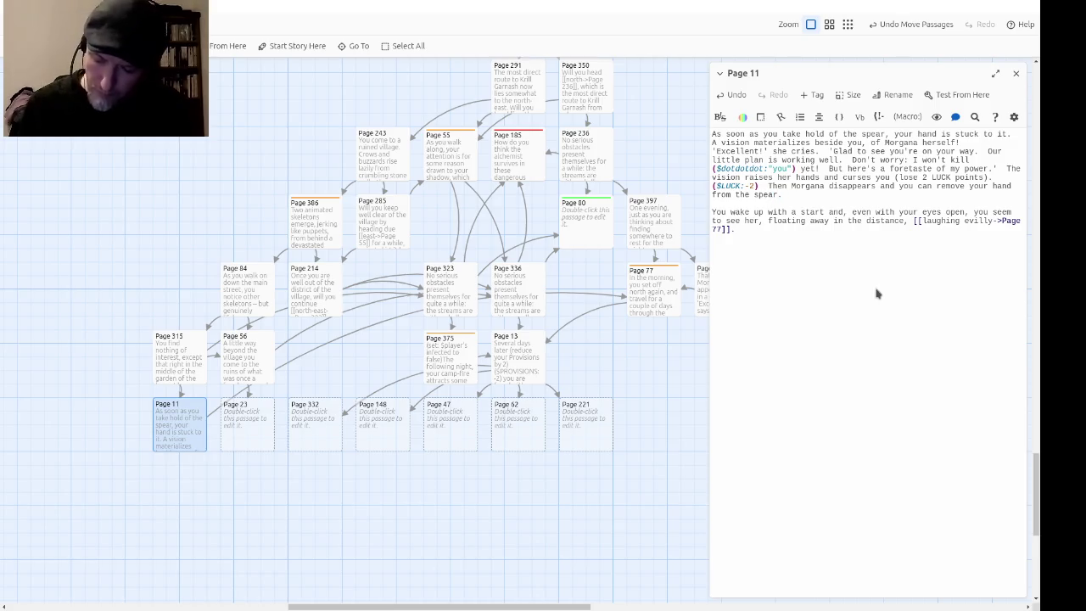
pyautogui.write('  You s')
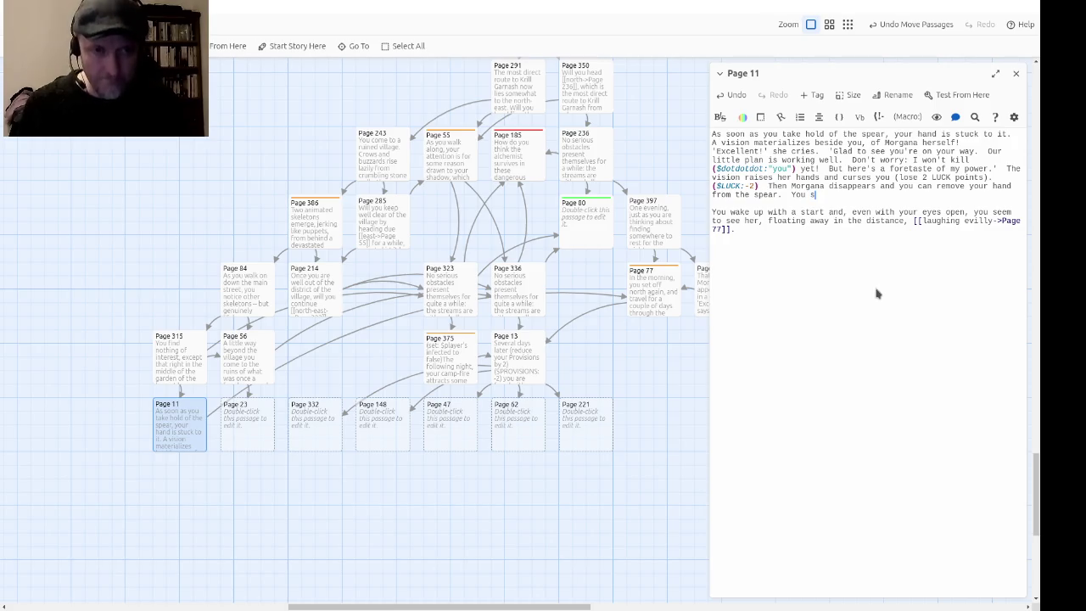
pyautogui.press('BackSpace')
pyautogui.write('break ')
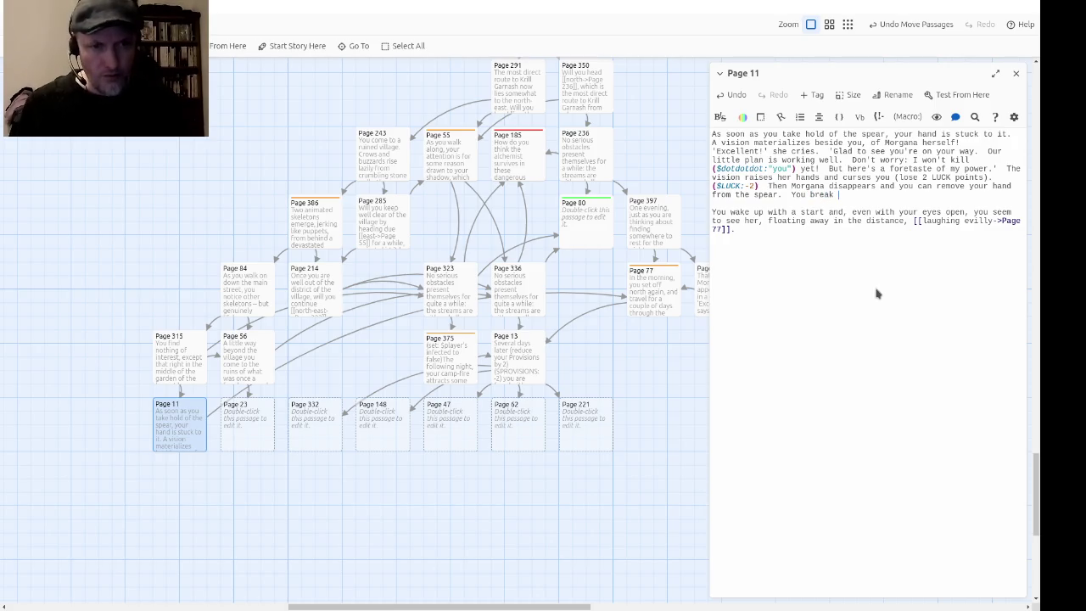
pyautogui.write('the spear ')
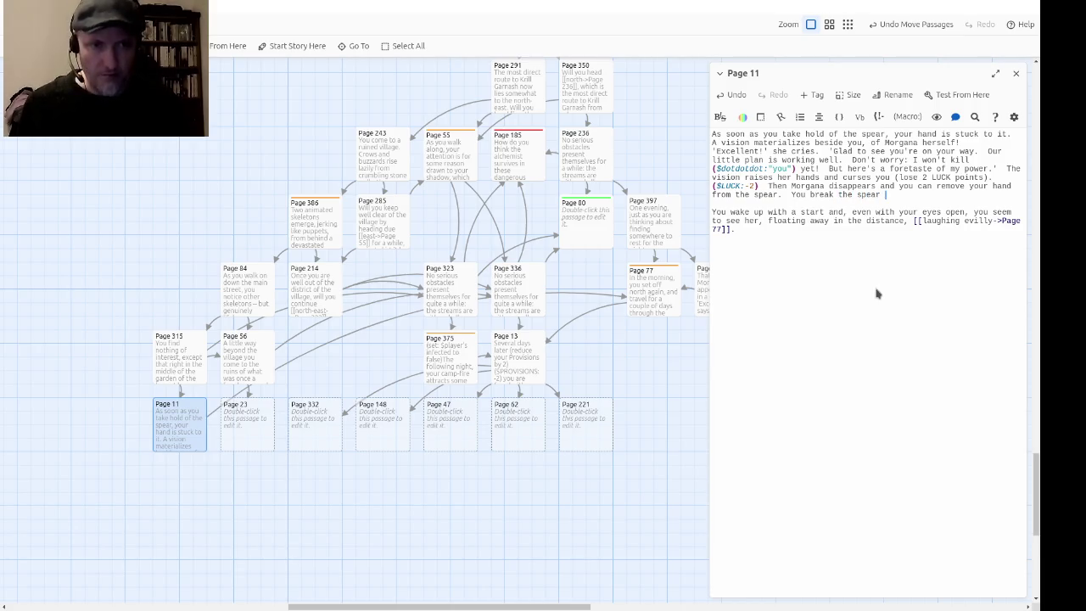
pyautogui.write('across yo')
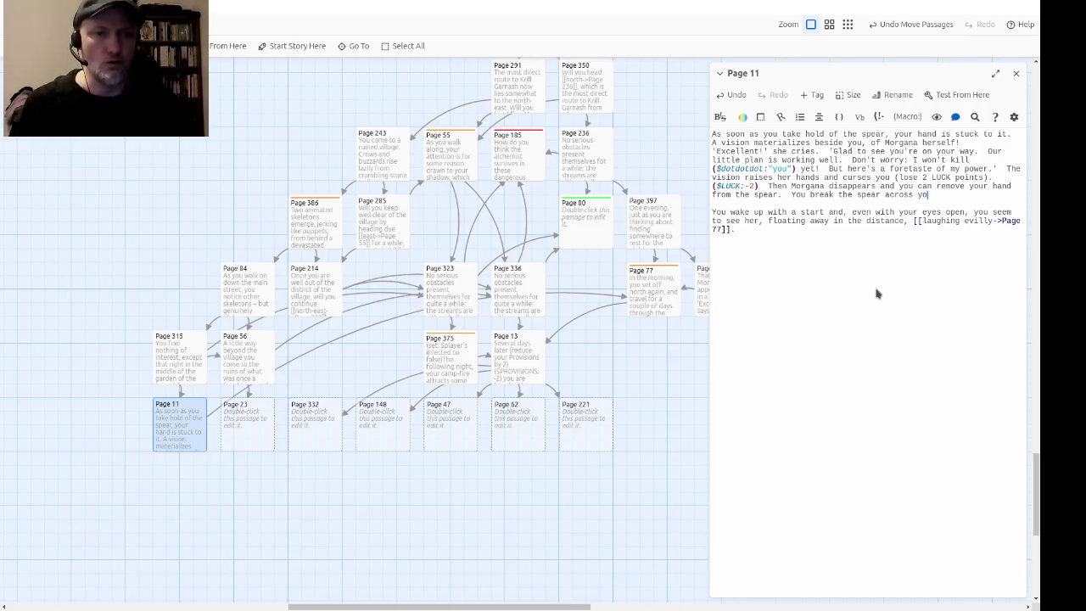
pyautogui.write('ur thigh.')
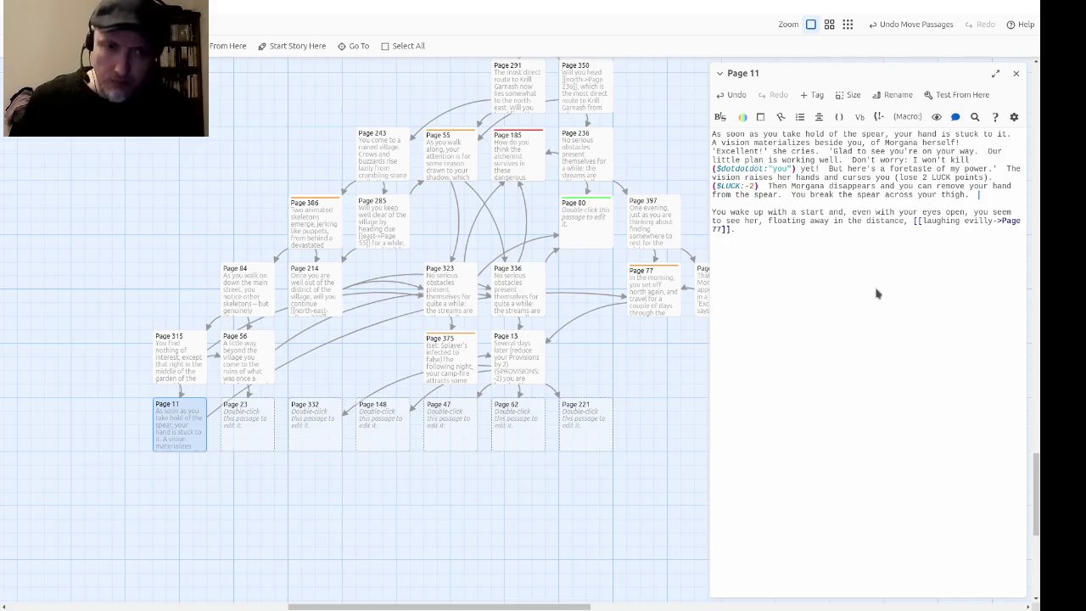
pyautogui.write('  Will you now')
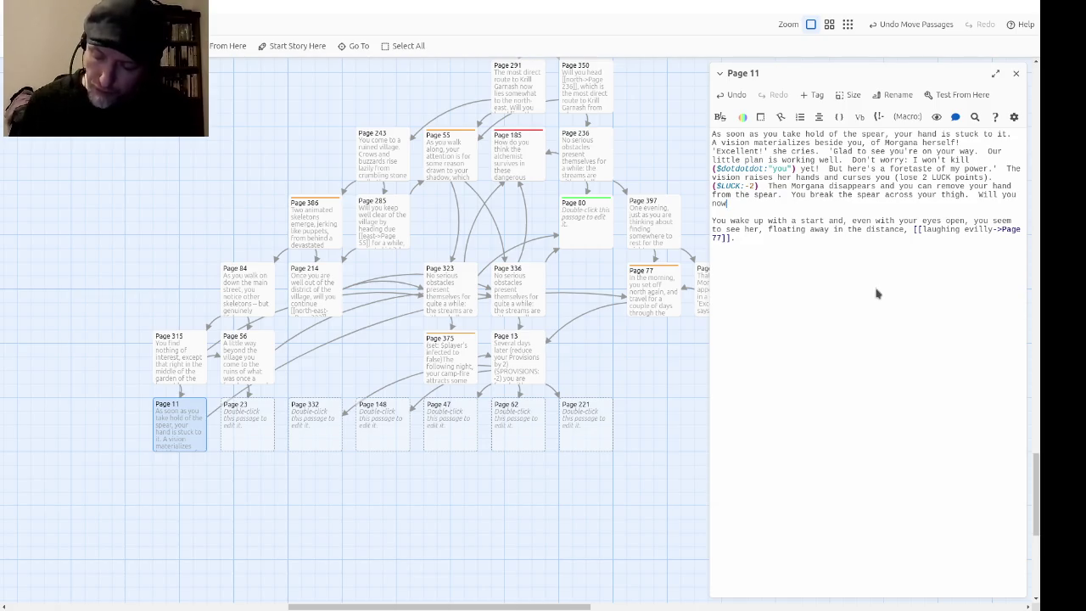
pyautogui.write('carry on north ')
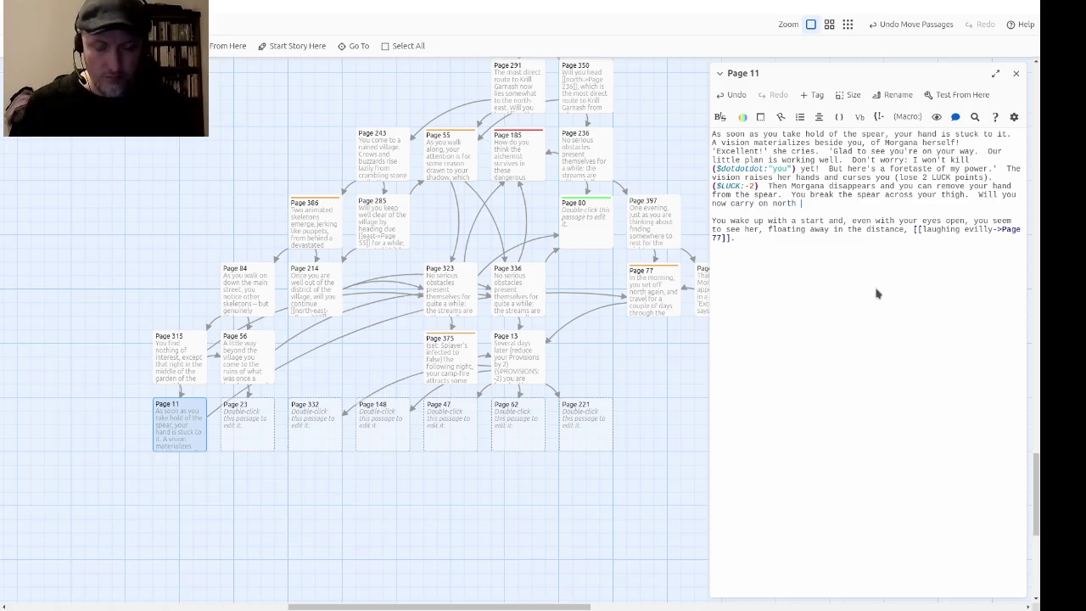
pyautogui.write('through the village')
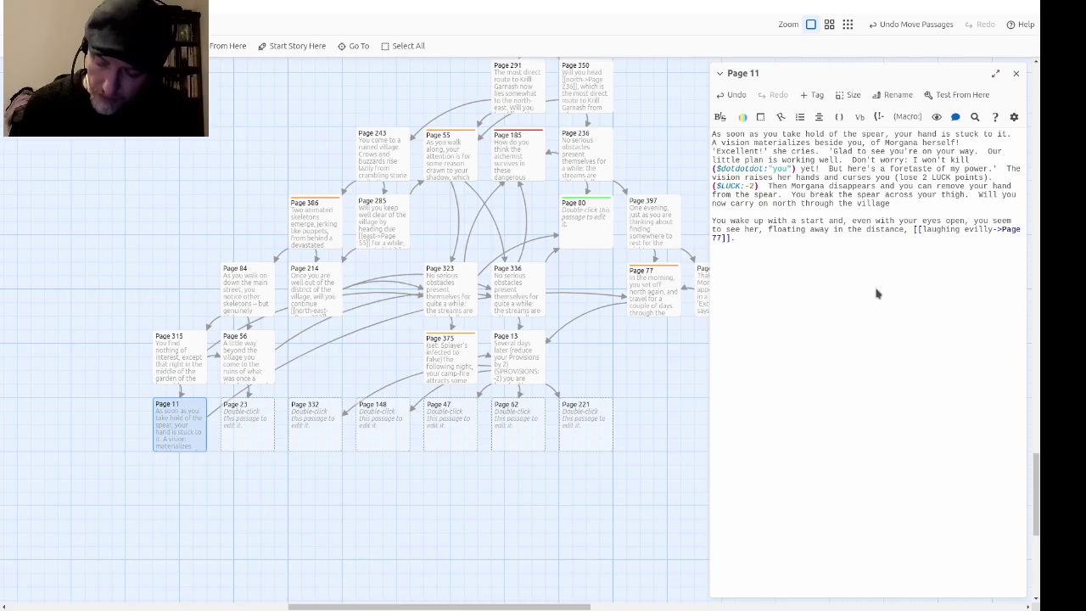
pyautogui.write(', or ')
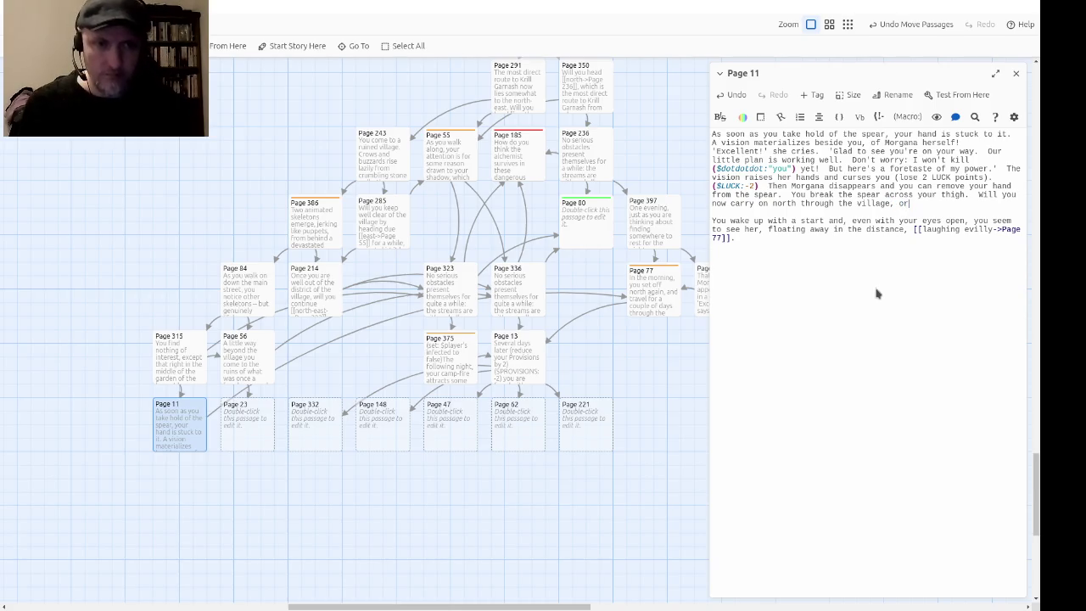
pyautogui.write('leave the vi')
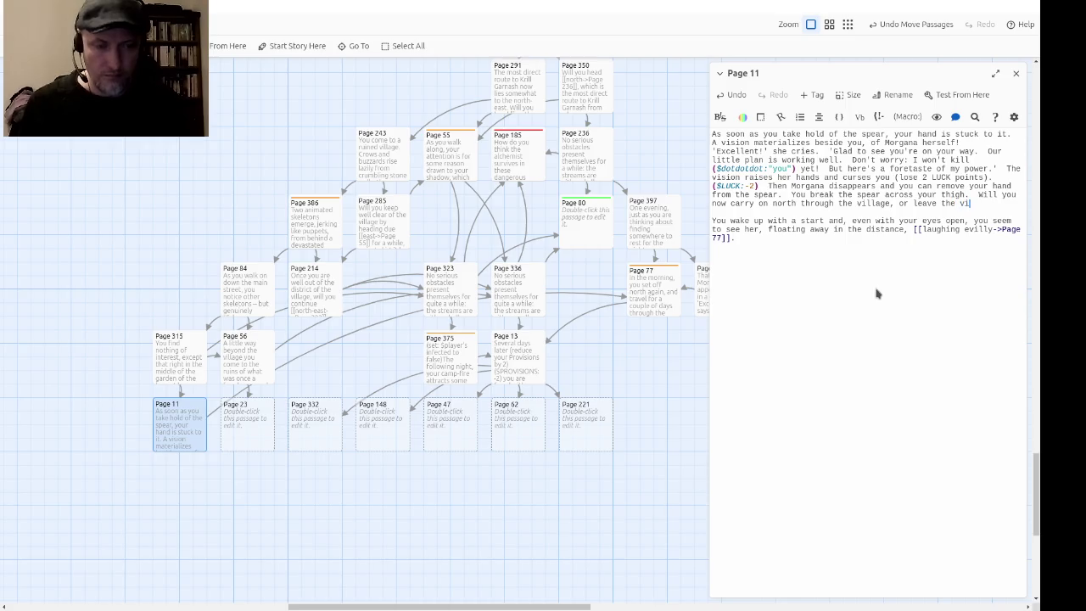
pyautogui.write('llage and tra')
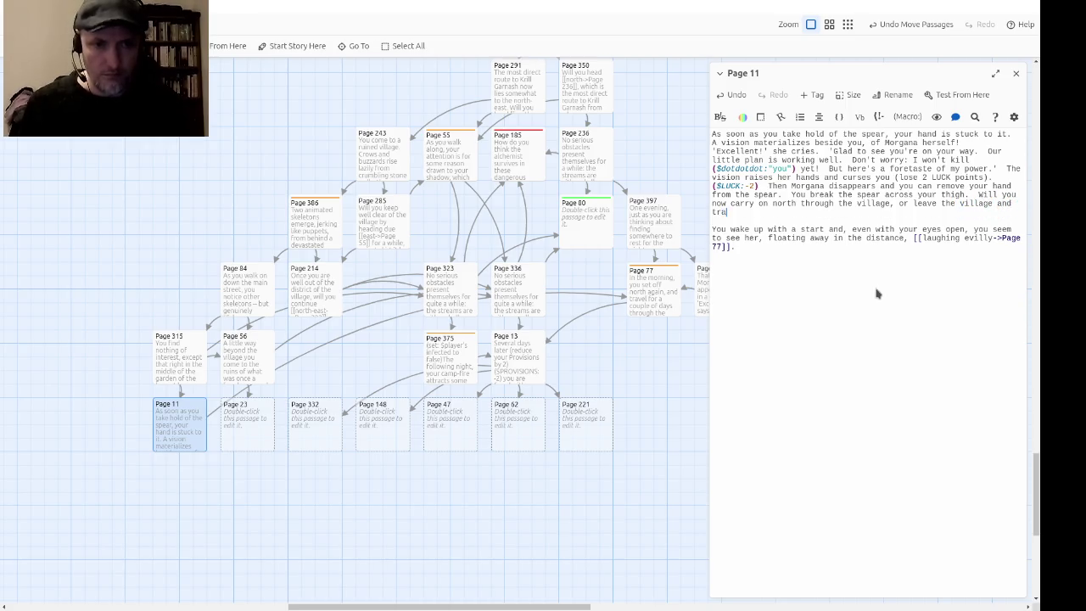
pyautogui.write('vel north-east')
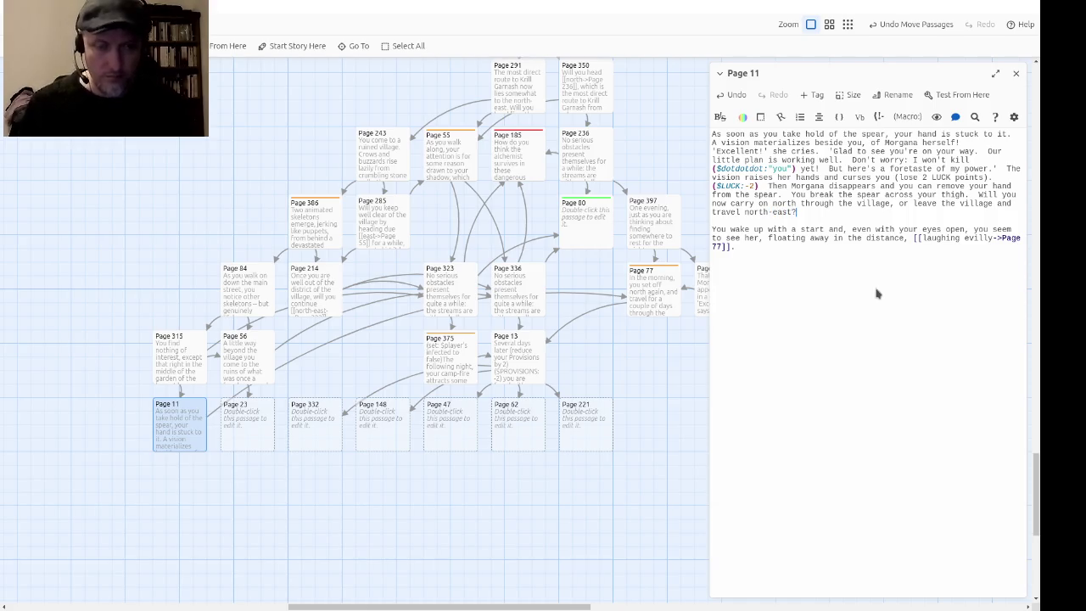
pyautogui.write('?')
pyautogui.hotkey('shift', 'Down')
pyautogui.hotkey('shift', 'Down')
pyautogui.hotkey('shift', 'Down')
pyautogui.press('Delete')
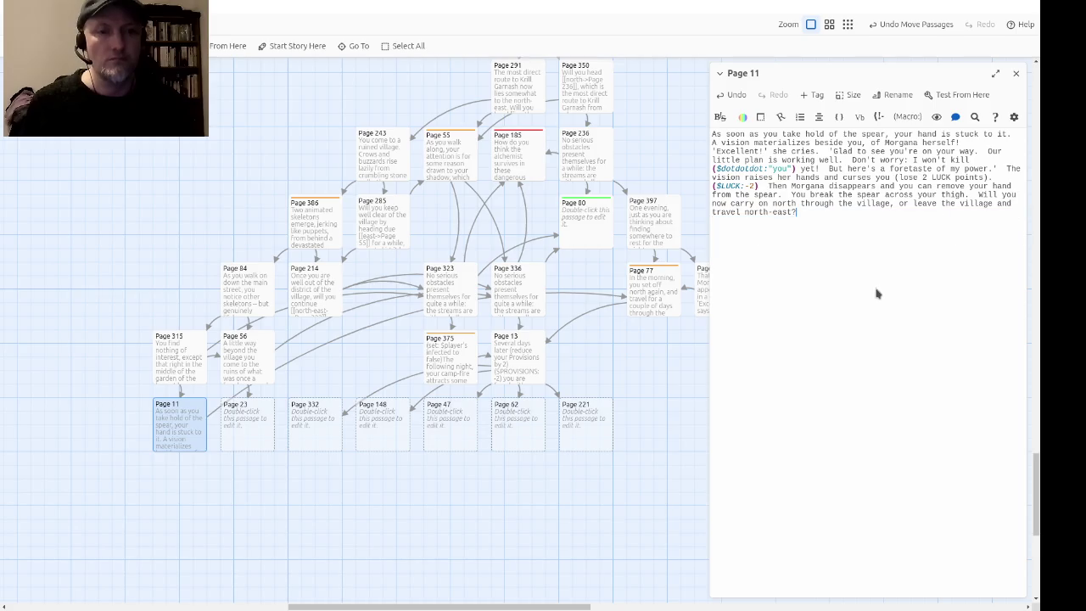
# Step: In Page 11, make 'north' link to Page 56 and the leave-the-village choice link to Page 323
pyautogui.press('Up')
pyautogui.press('Up')
pyautogui.press('Up')
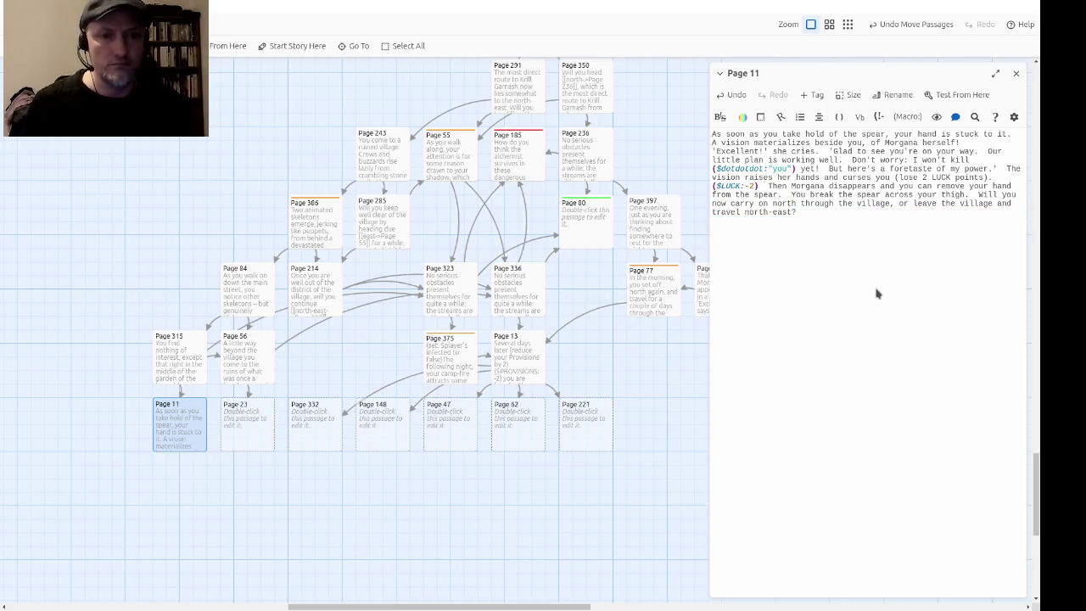
pyautogui.hotkey('ctrl', 'Right')
pyautogui.hotkey('ctrl', 'Right')
pyautogui.hotkey('ctrl', 'Right')
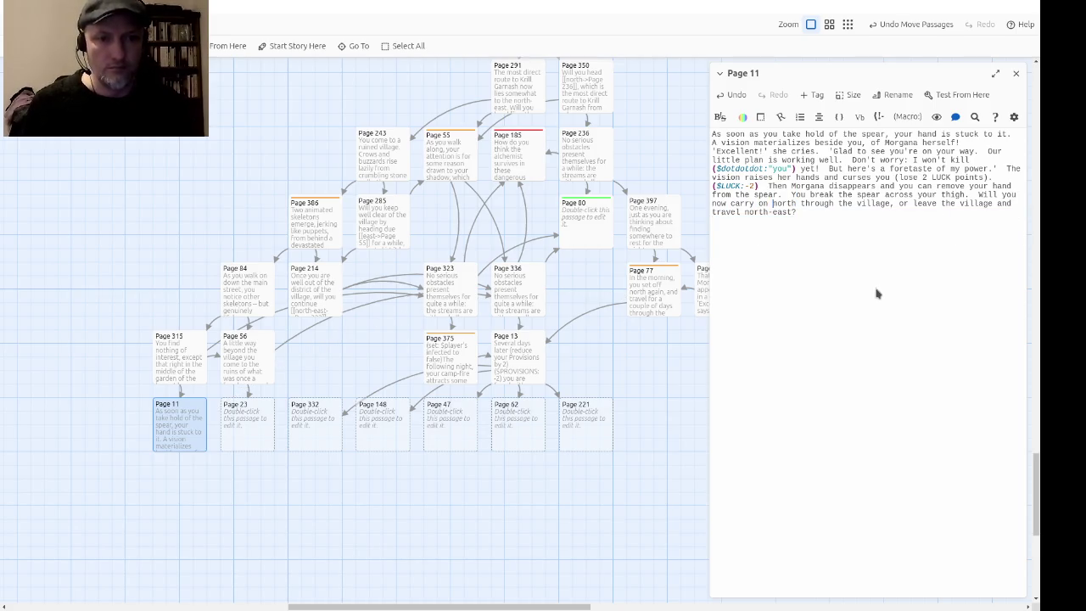
pyautogui.write('[[')
pyautogui.hotkey('ctrl', 'Right')
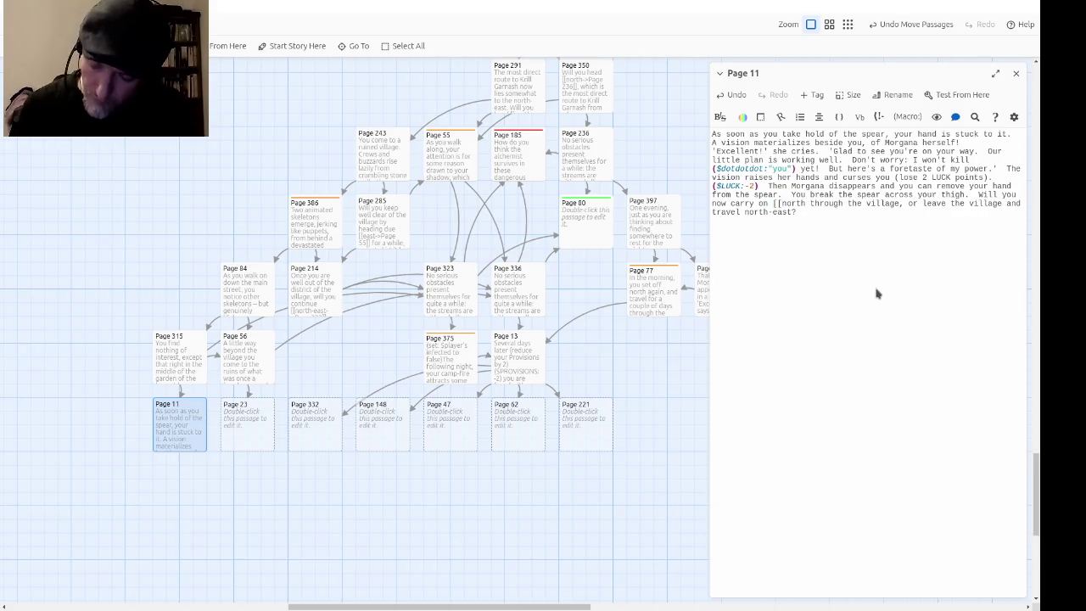
pyautogui.write('->Page ')
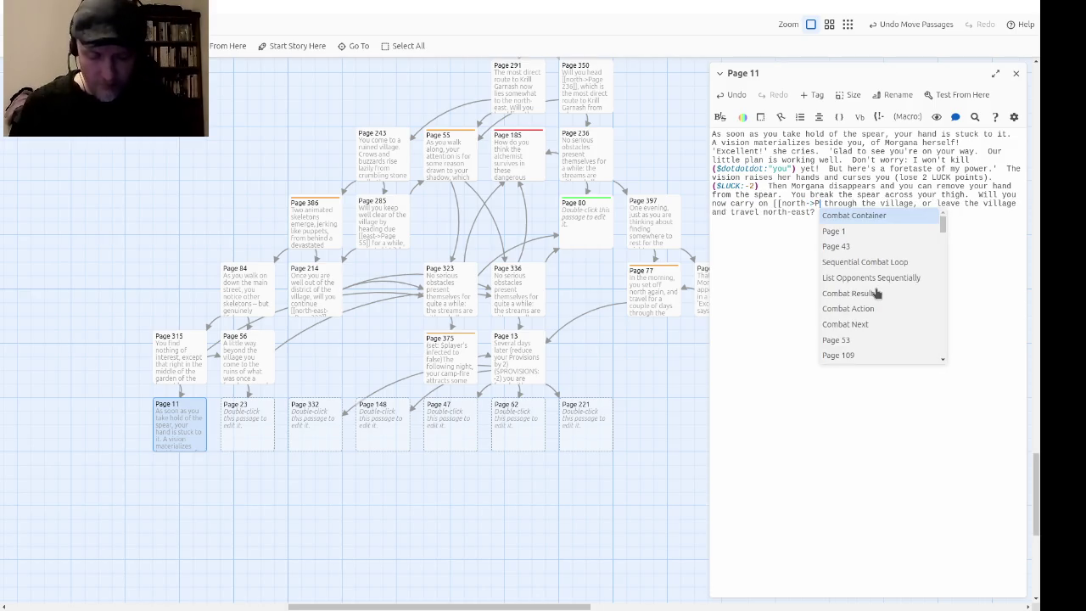
pyautogui.write('56]]')
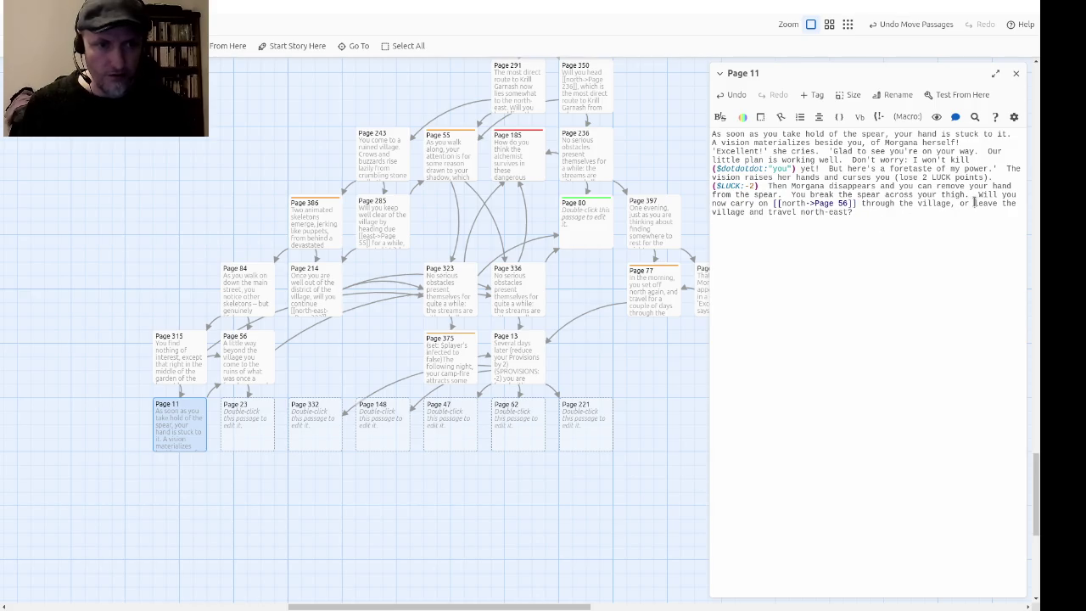
pyautogui.write('[')
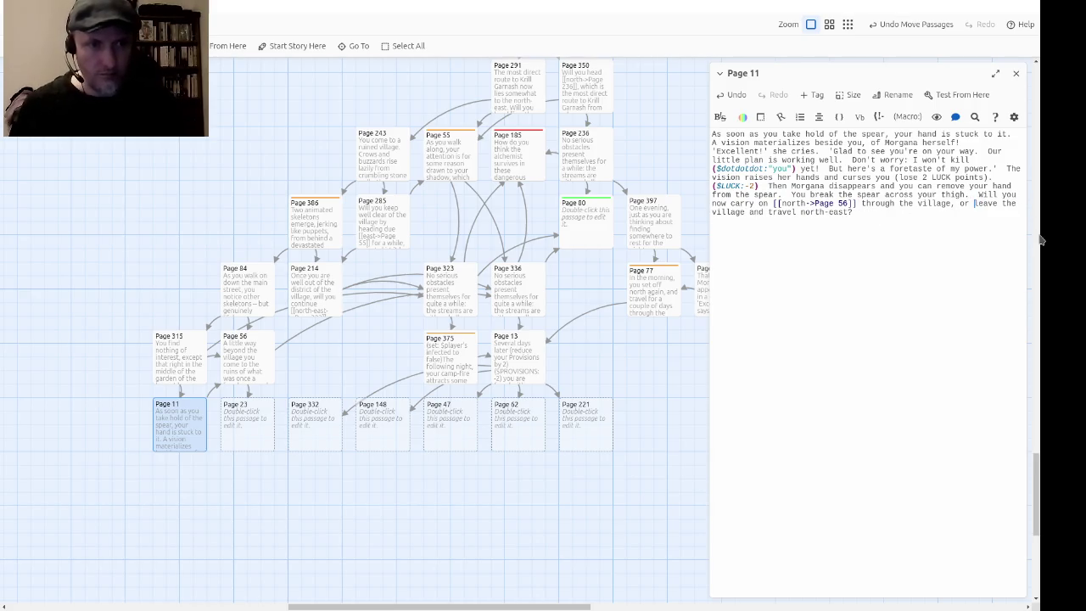
pyautogui.write('[[')
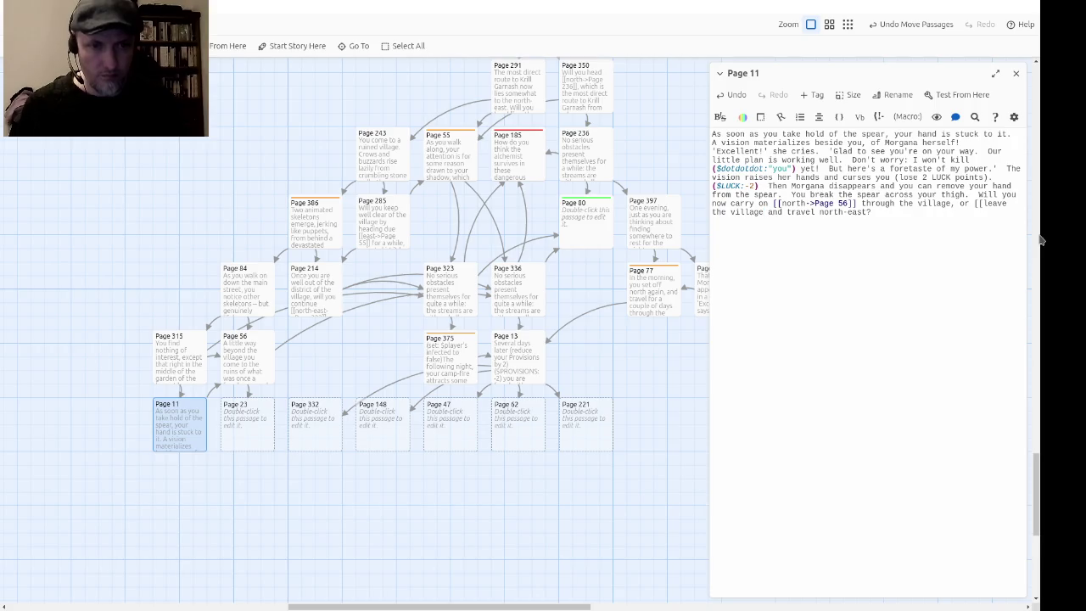
pyautogui.write('->Page ')
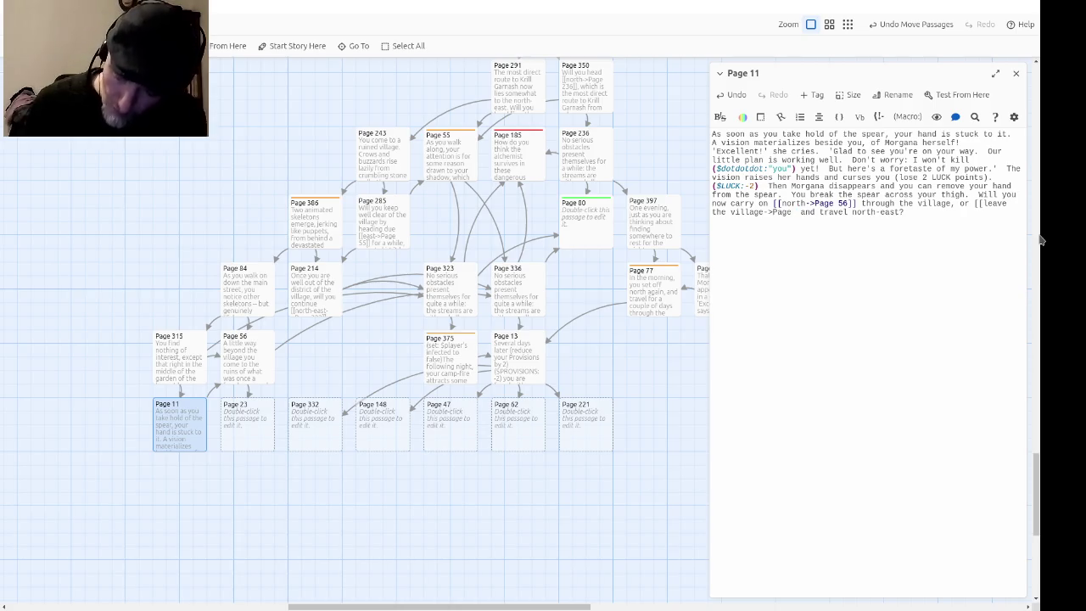
pyautogui.write('323]]')
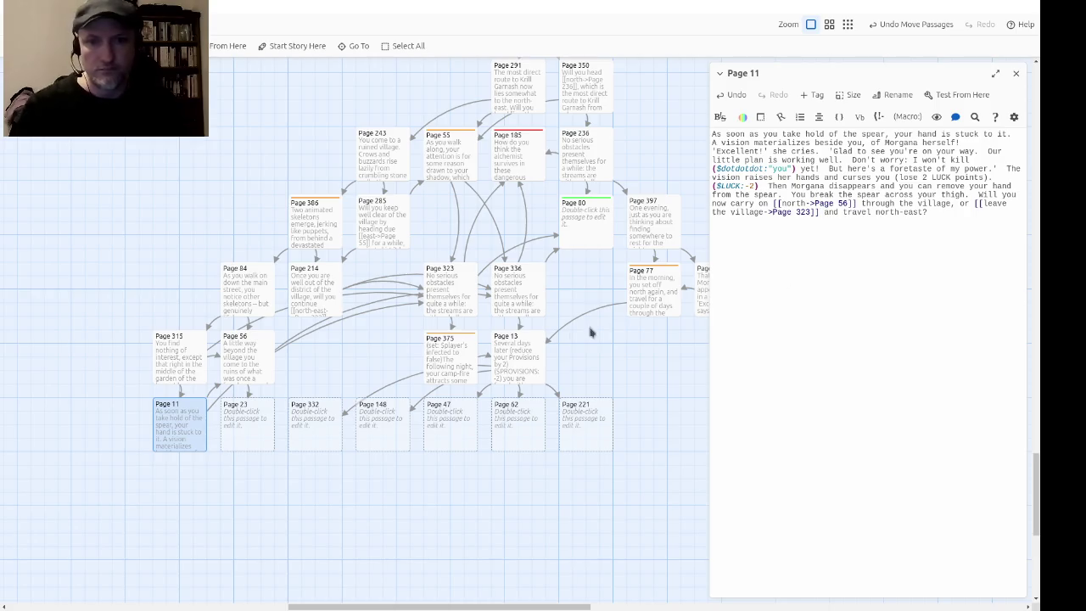
# Step: Close Page 11, open Page 23, and begin it with 'The old woman looks up when you approach her.'
pyautogui.click(1018, 76)
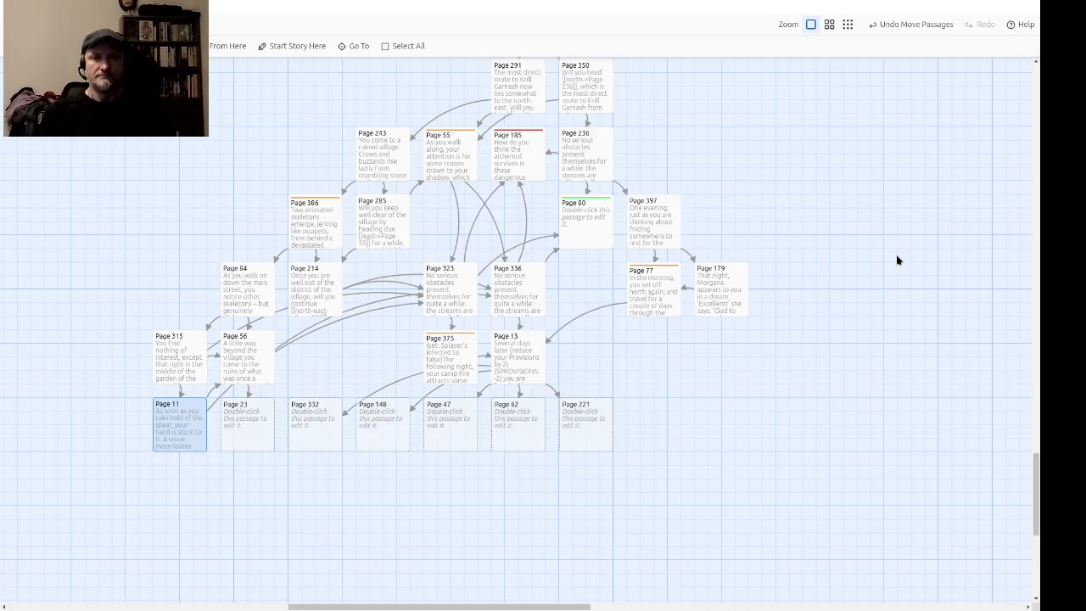
pyautogui.doubleClick(242, 431)
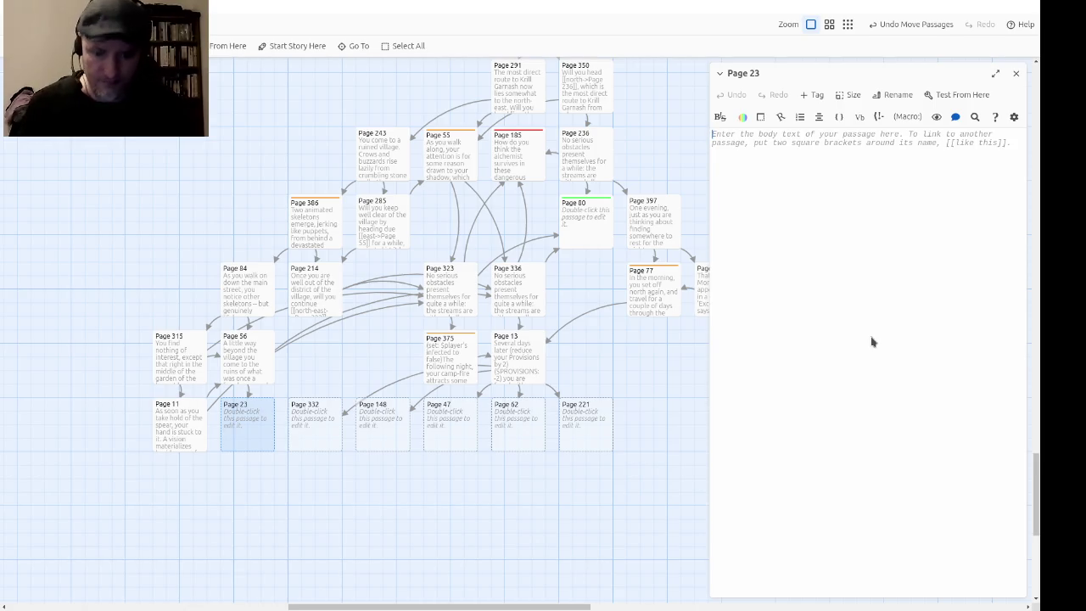
pyautogui.write('The old woman')
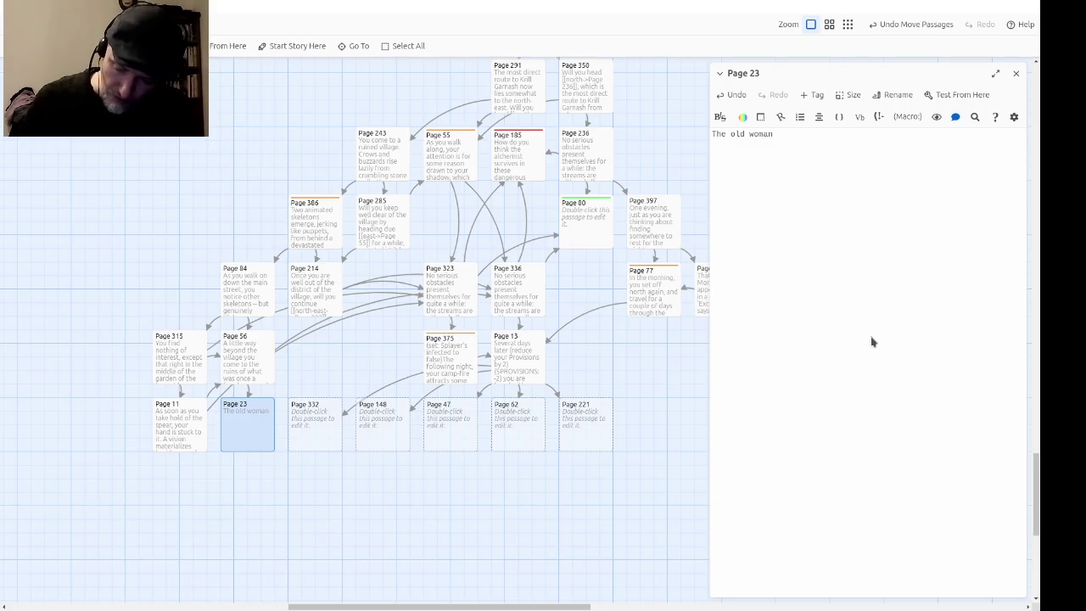
pyautogui.write(' looks ')
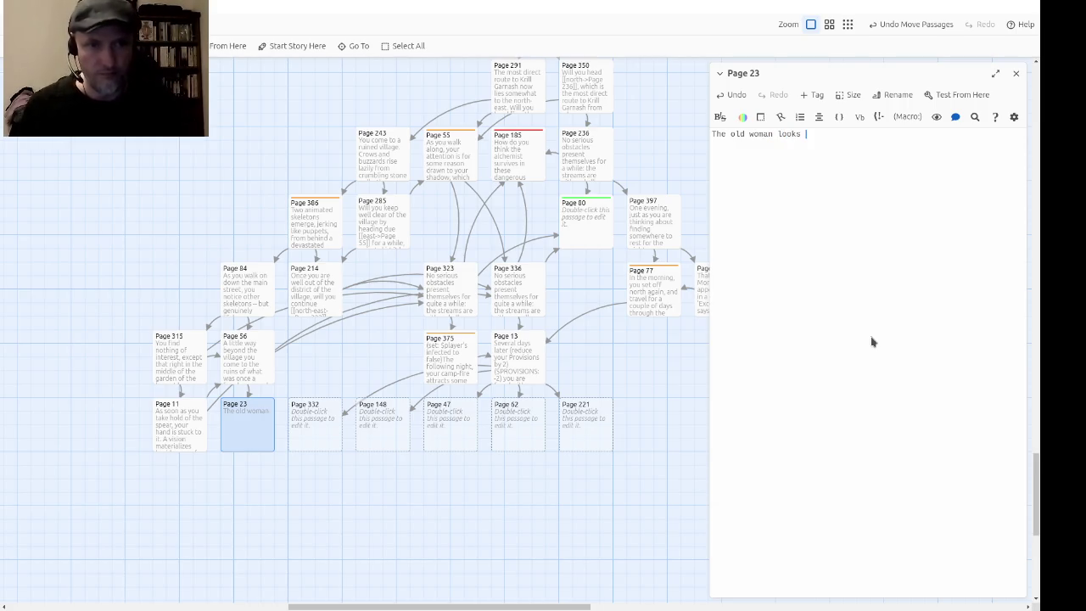
pyautogui.write('up when you approach her')
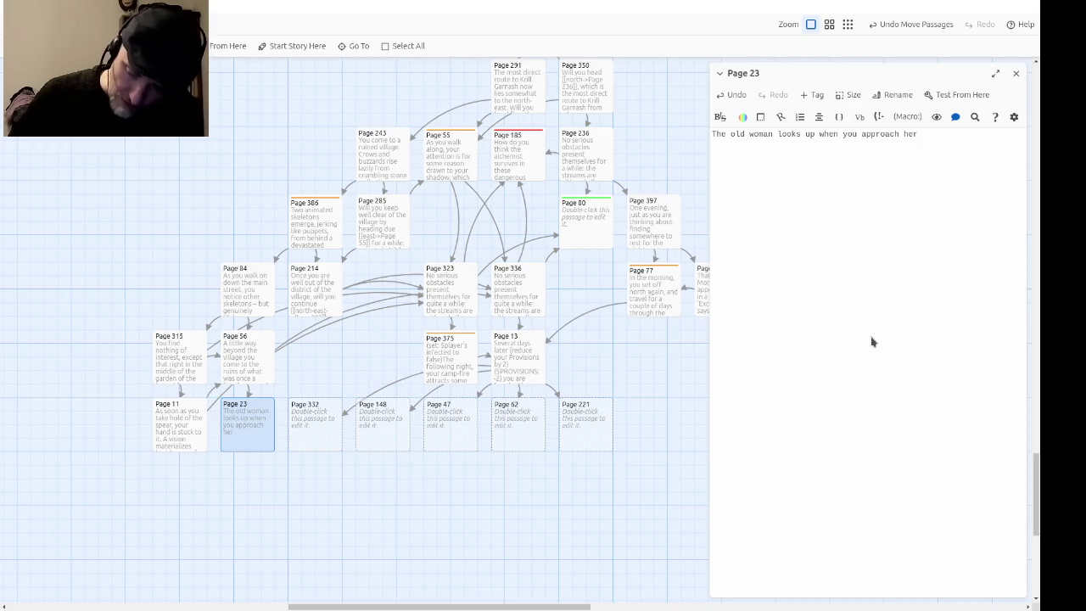
pyautogui.write('.  A look of fea')
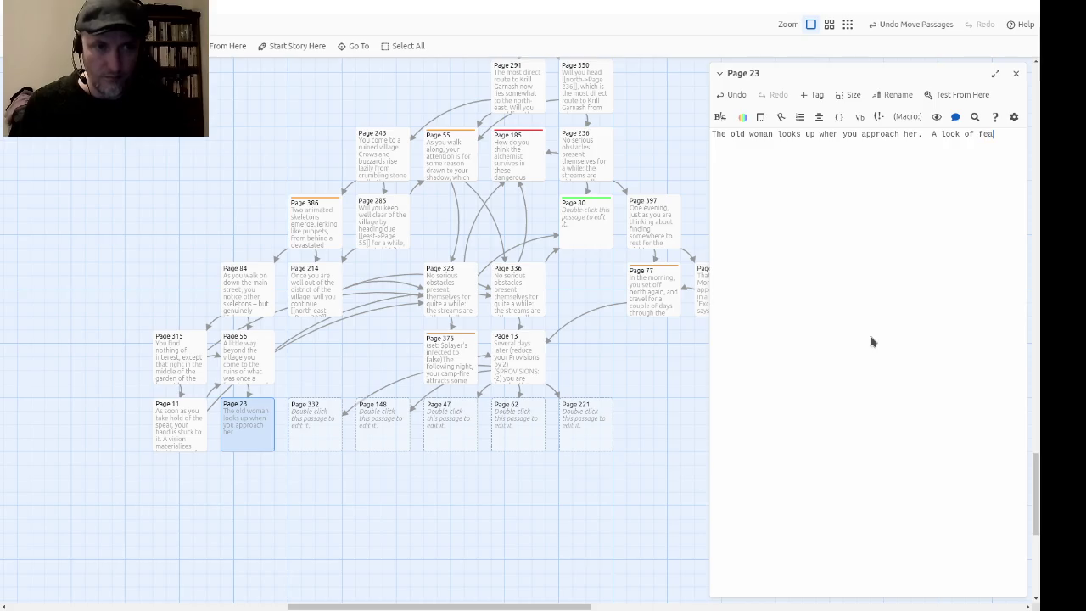
pyautogui.write('r flits')
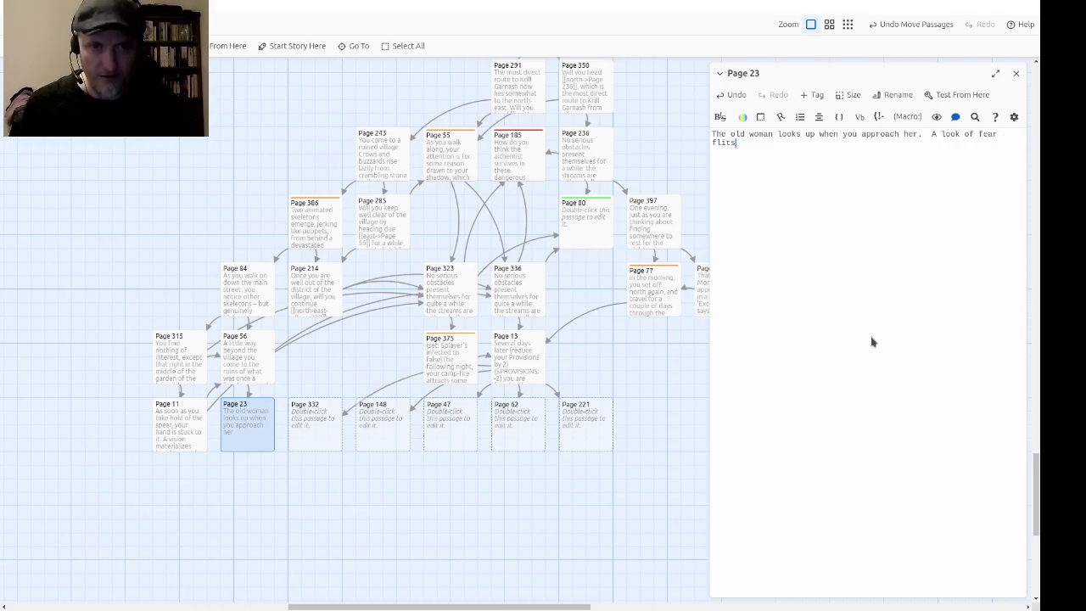
pyautogui.write(' over her face, ')
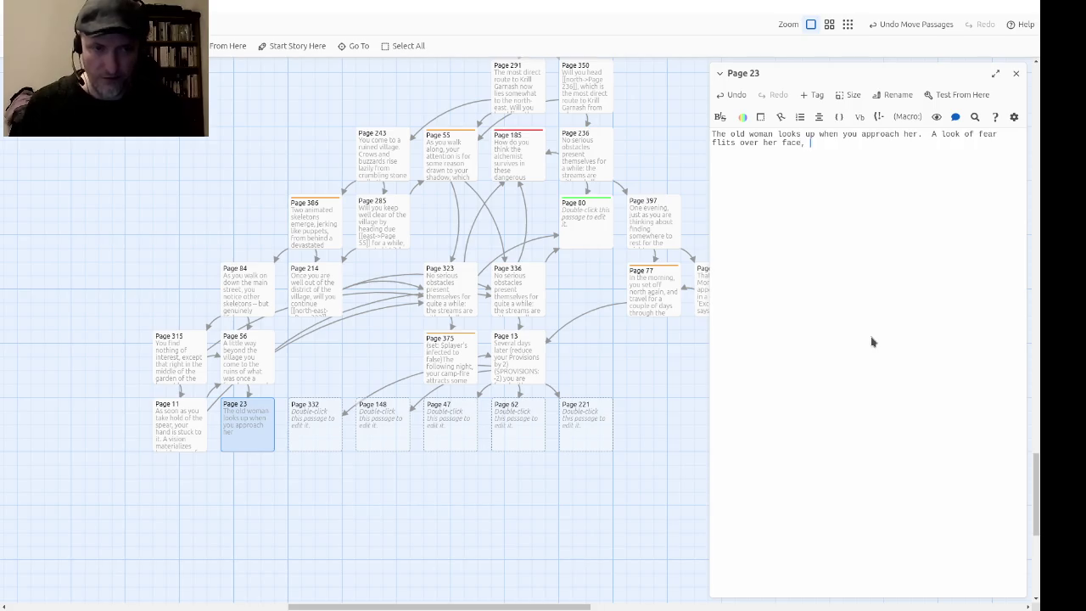
pyautogui.write('then she behin')
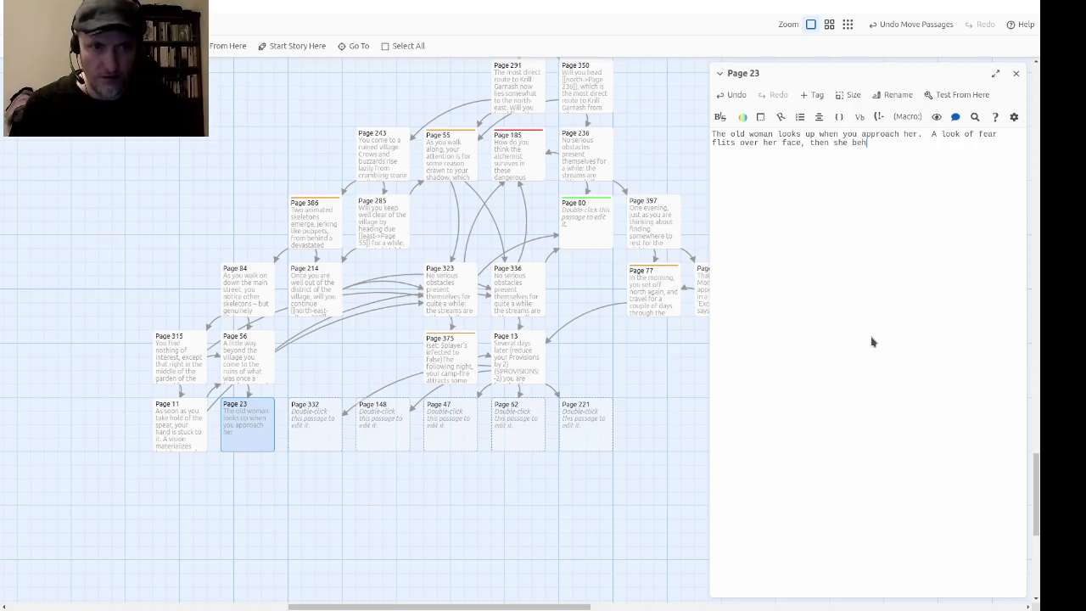
# Step: Continue Page 23: she begins to laugh hysterically, is obviously crazy; ask whether to slap her face
pyautogui.press('BackSpace')
pyautogui.press('BackSpace')
pyautogui.press('BackSpace')
pyautogui.write('gins ')
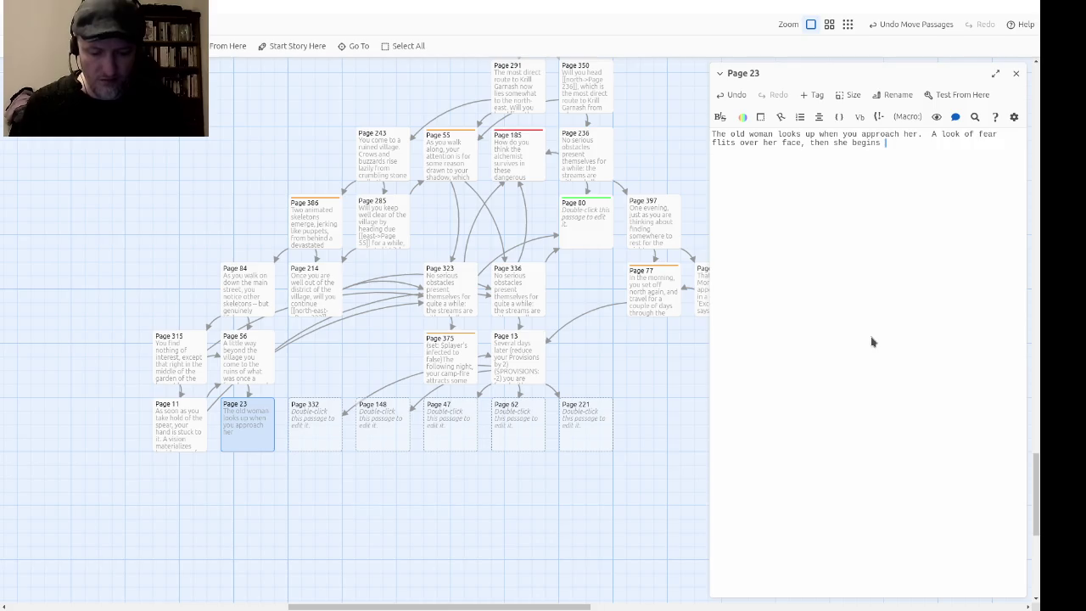
pyautogui.write('to laugh hy')
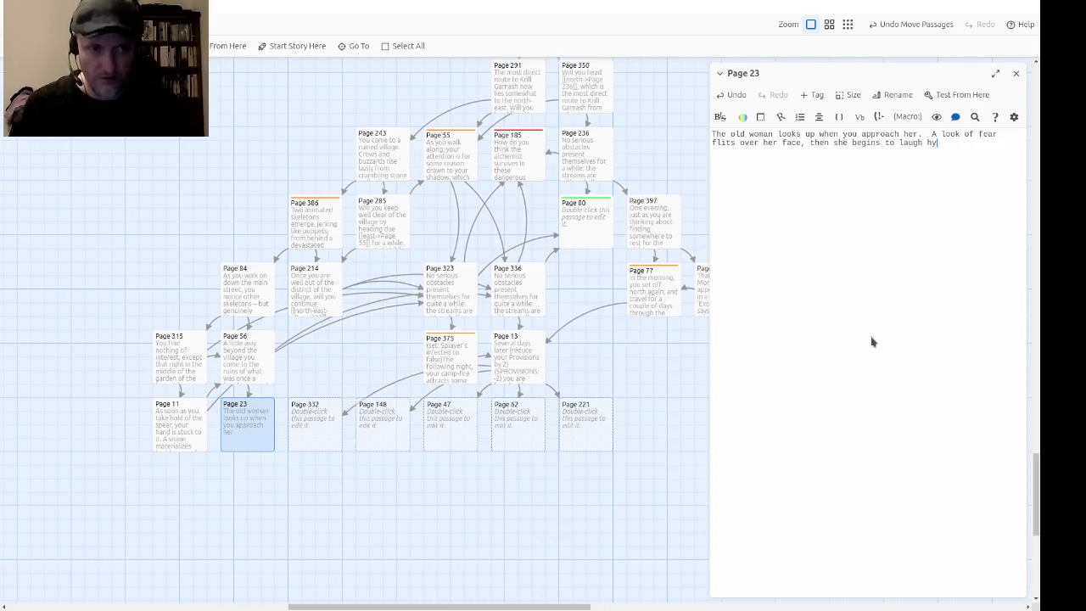
pyautogui.write('sterically')
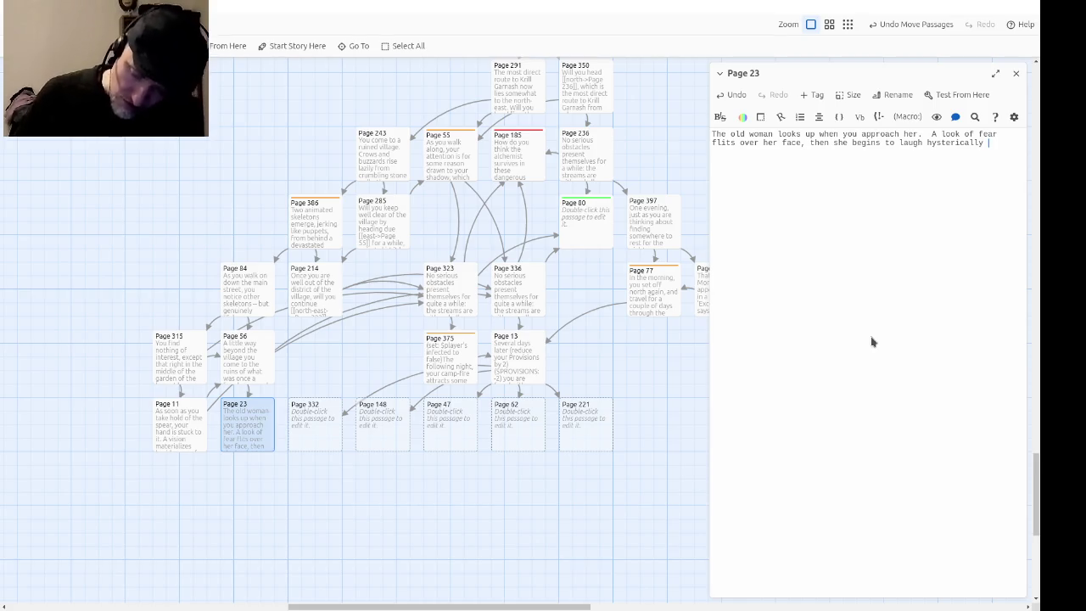
pyautogui.write('.  She')
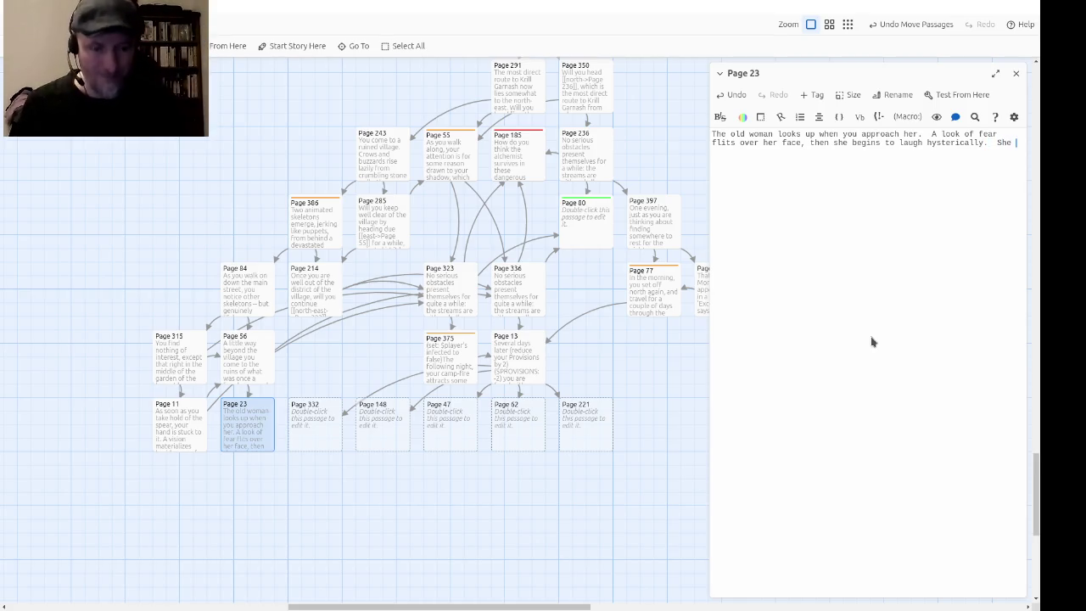
pyautogui.write('is obviously crazy.')
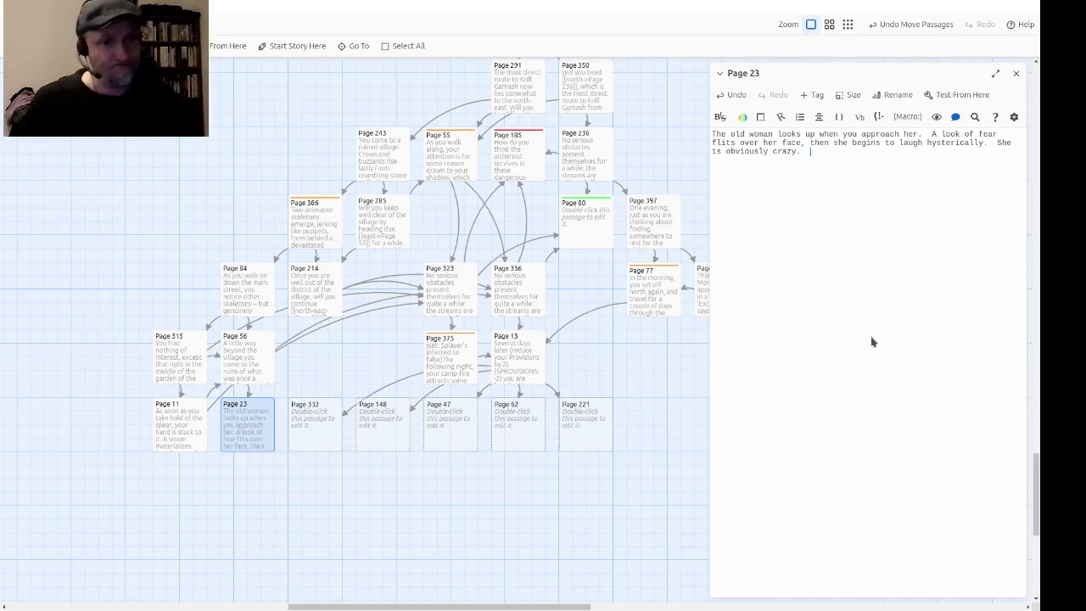
pyautogui.write('  Will ')
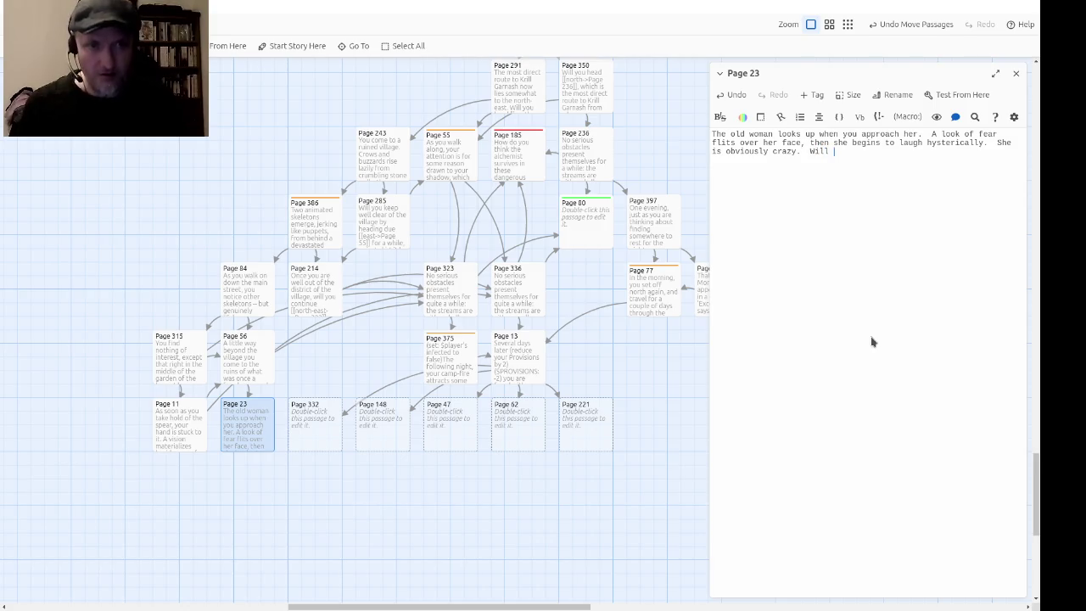
pyautogui.write('you slap her face ')
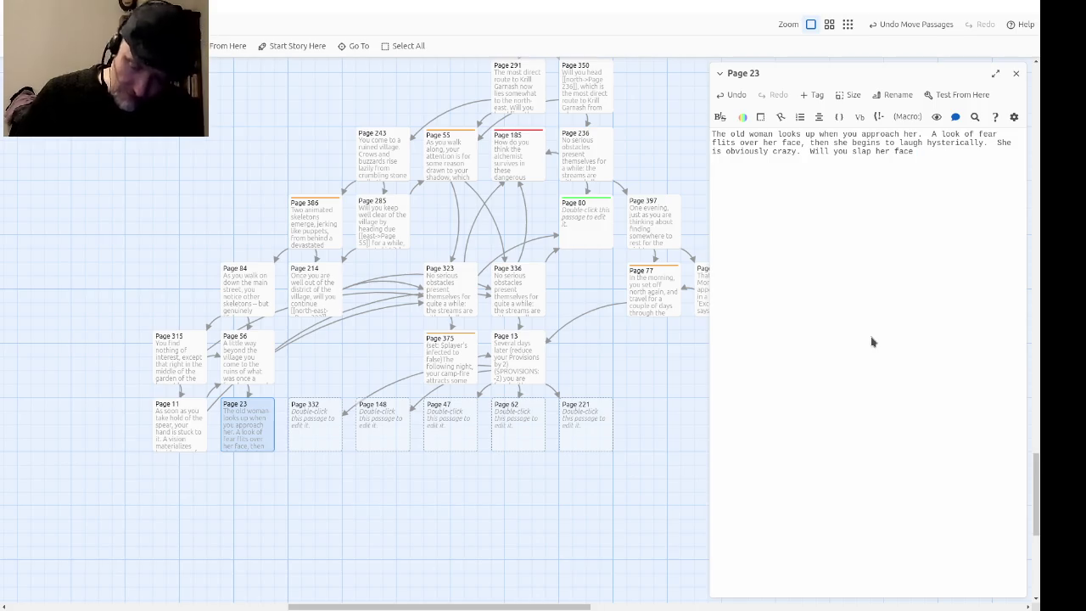
pyautogui.write('to shock her out of the hysteria,')
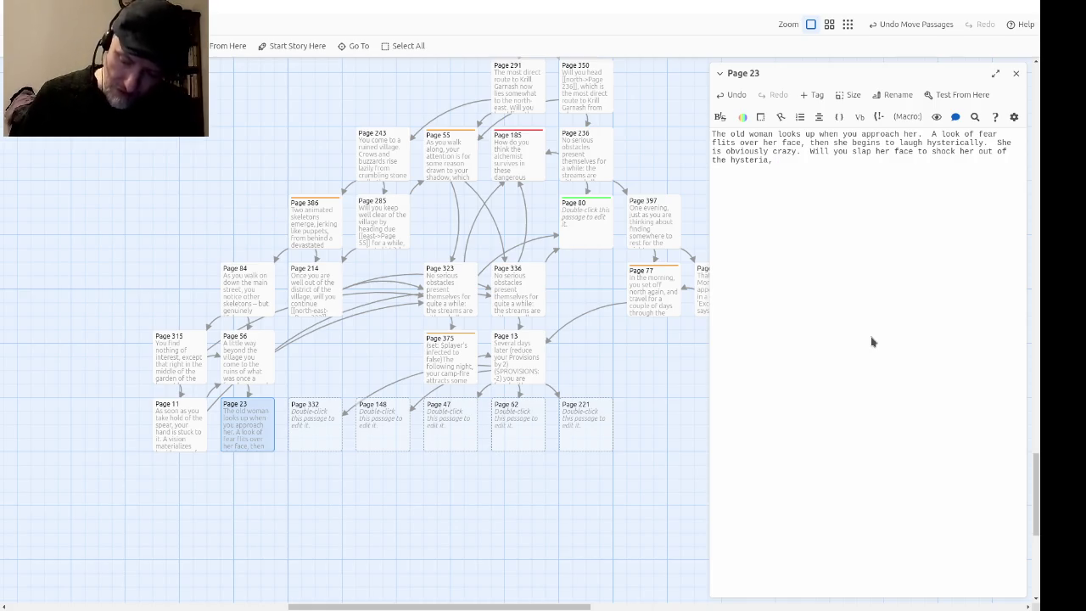
pyautogui.write('or ')
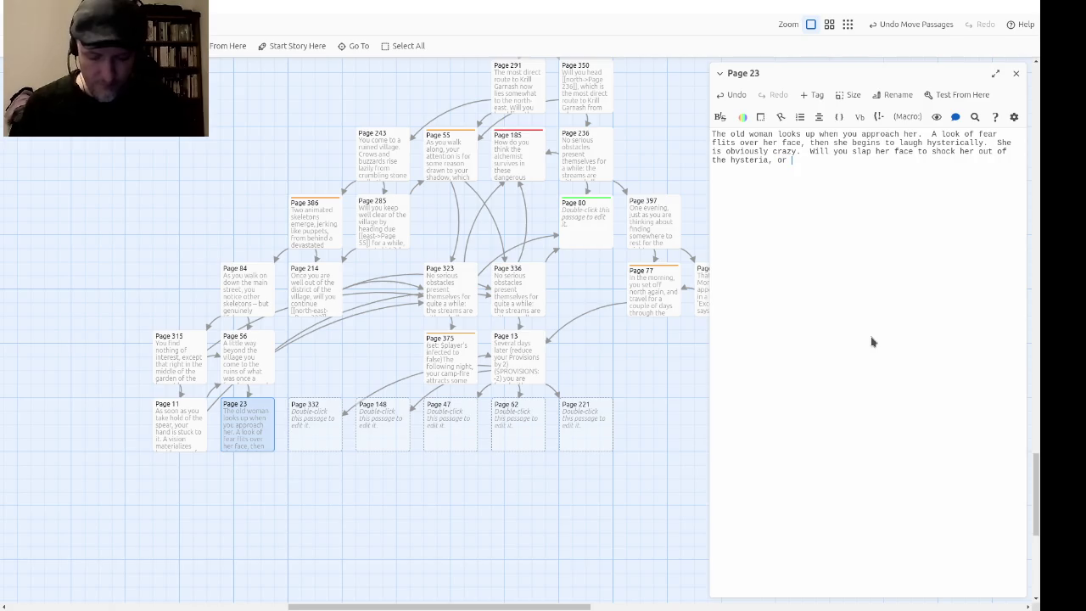
pyautogui.write('sadly leave her')
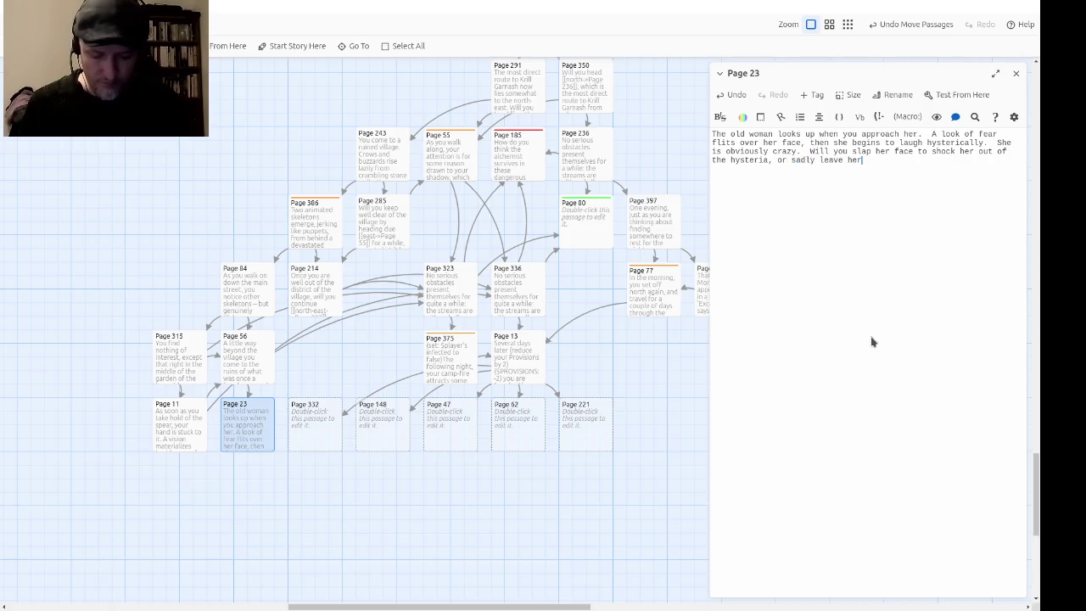
pyautogui.write(' in her torment?')
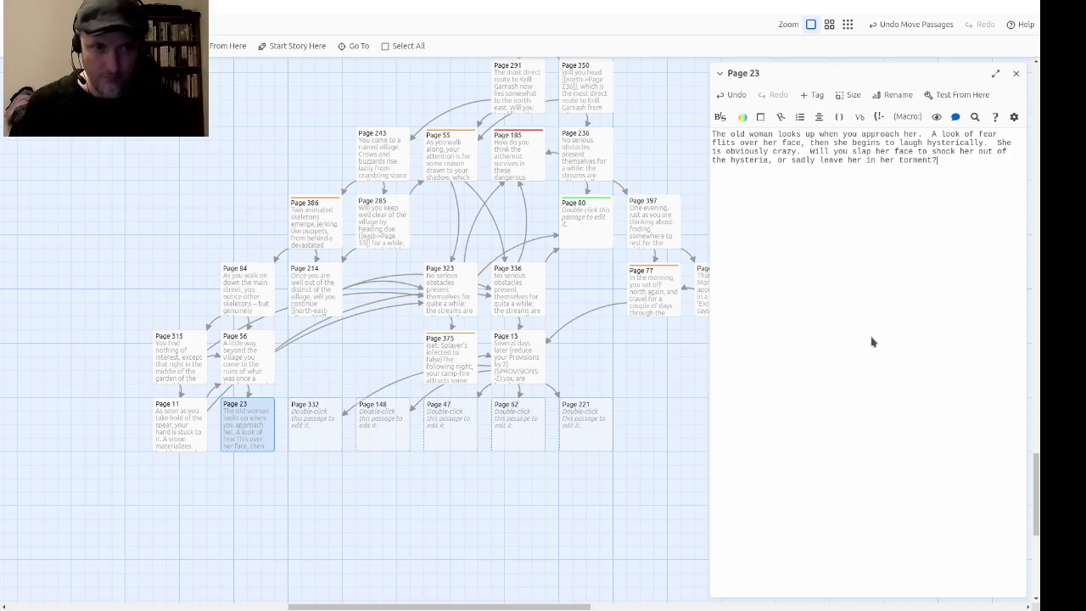
pyautogui.write('[[')
pyautogui.hotkey('ctrl', 'Right')
# Step: Link 'slap her face' to Page 164 and 'sadly leave her' to Page 336, then open Page 336
pyautogui.write('->')
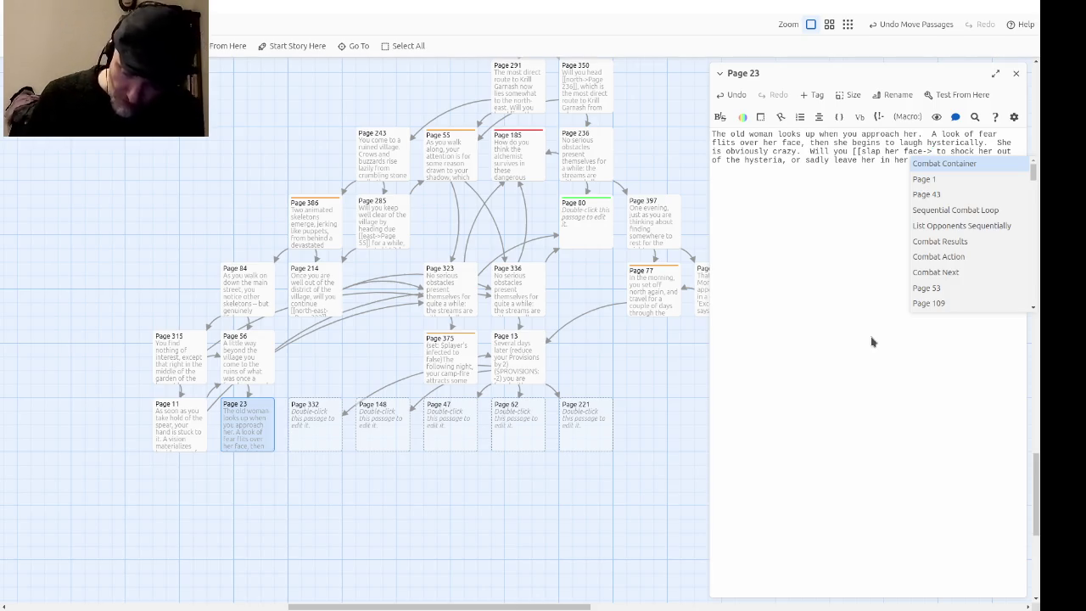
pyautogui.write('Page 164')
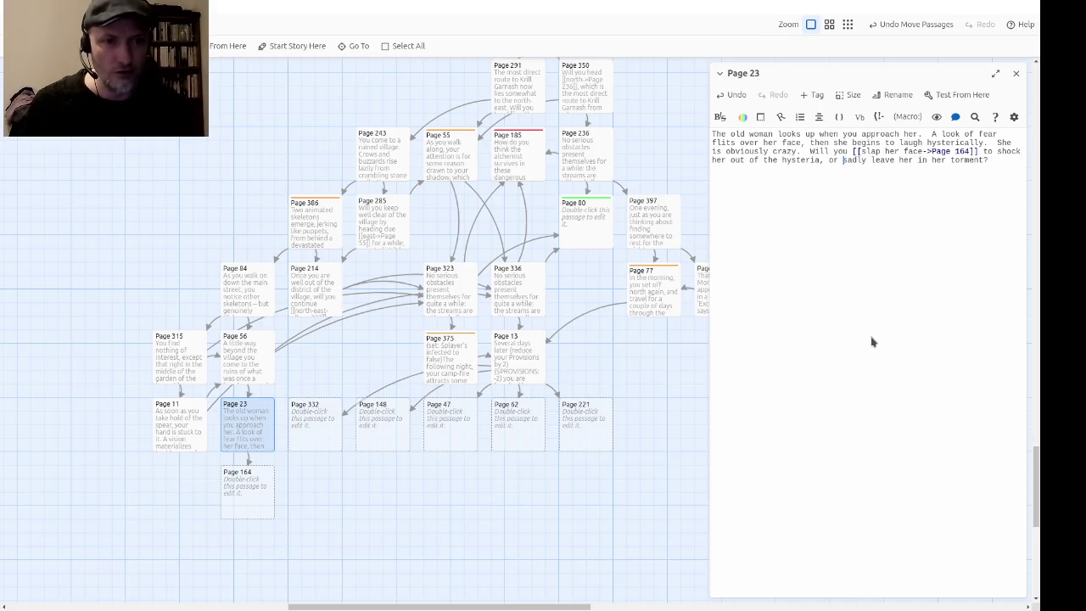
pyautogui.write('[[')
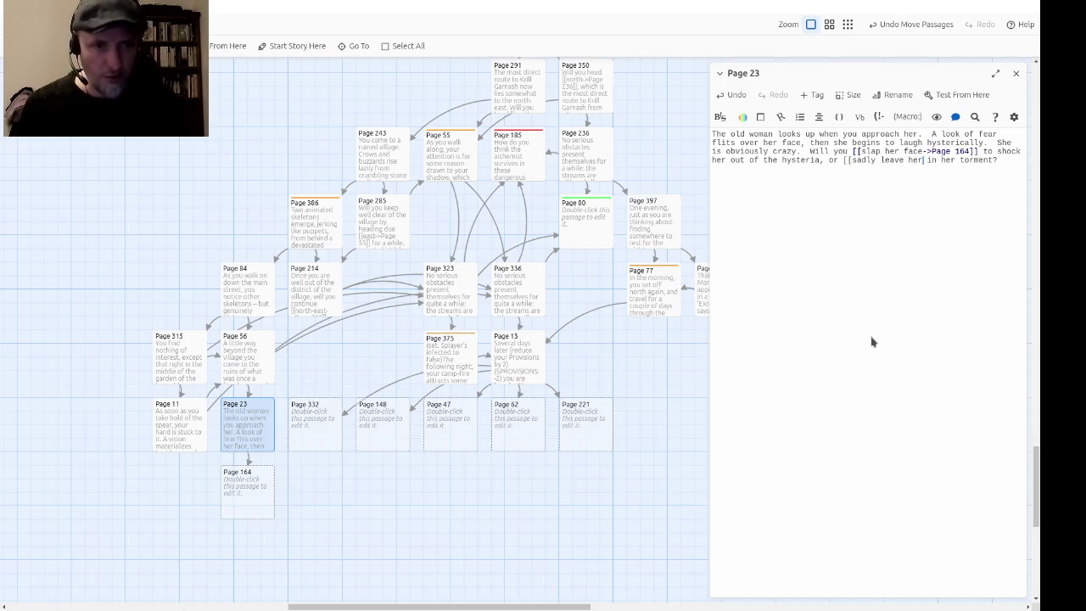
pyautogui.write('->')
pyautogui.press('Escape')
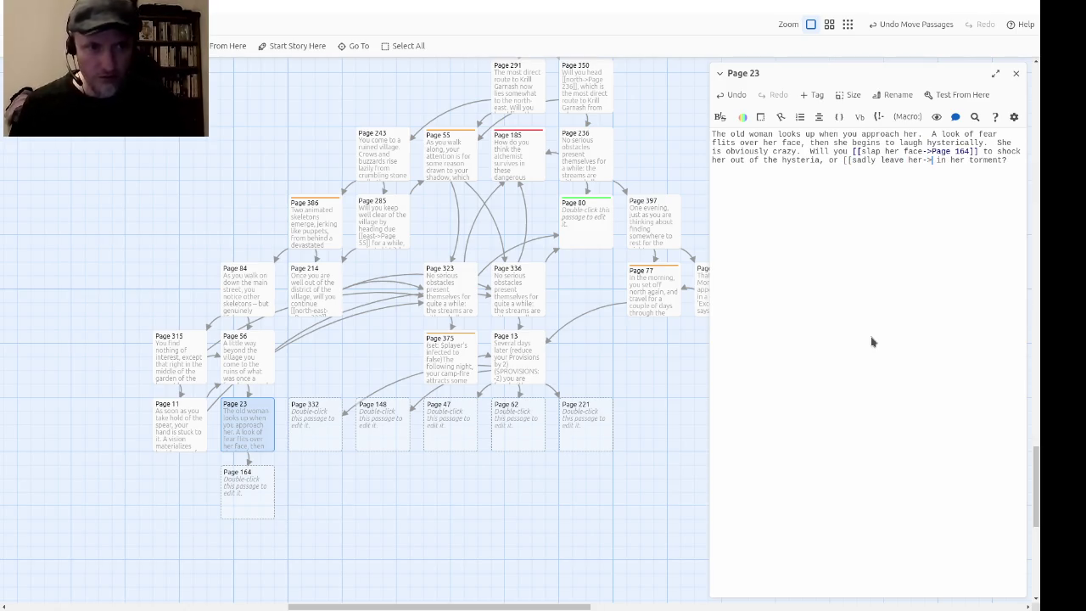
pyautogui.write('Page')
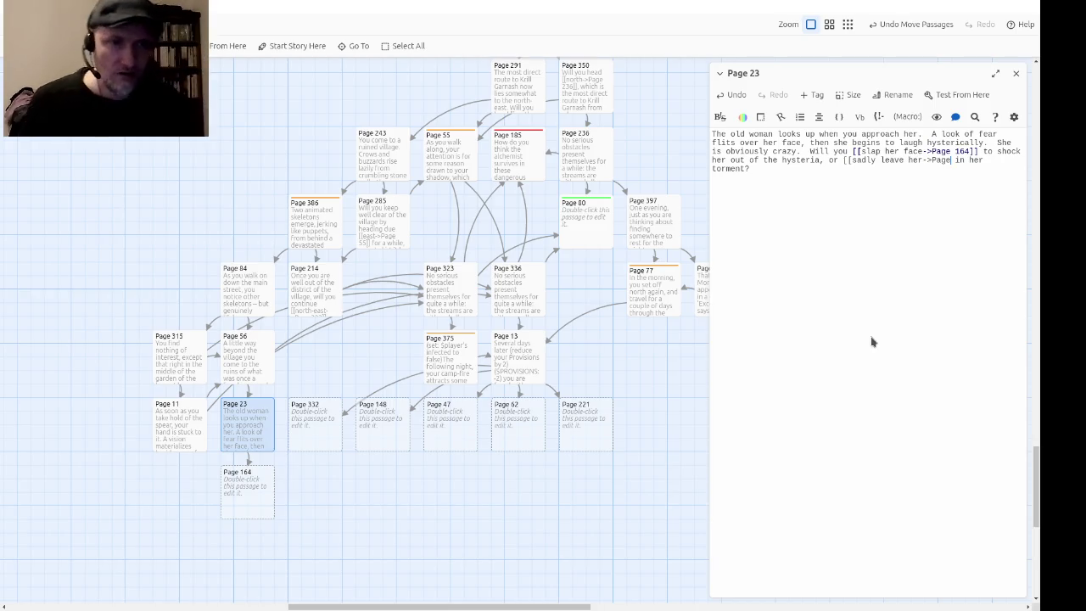
pyautogui.write('336]]')
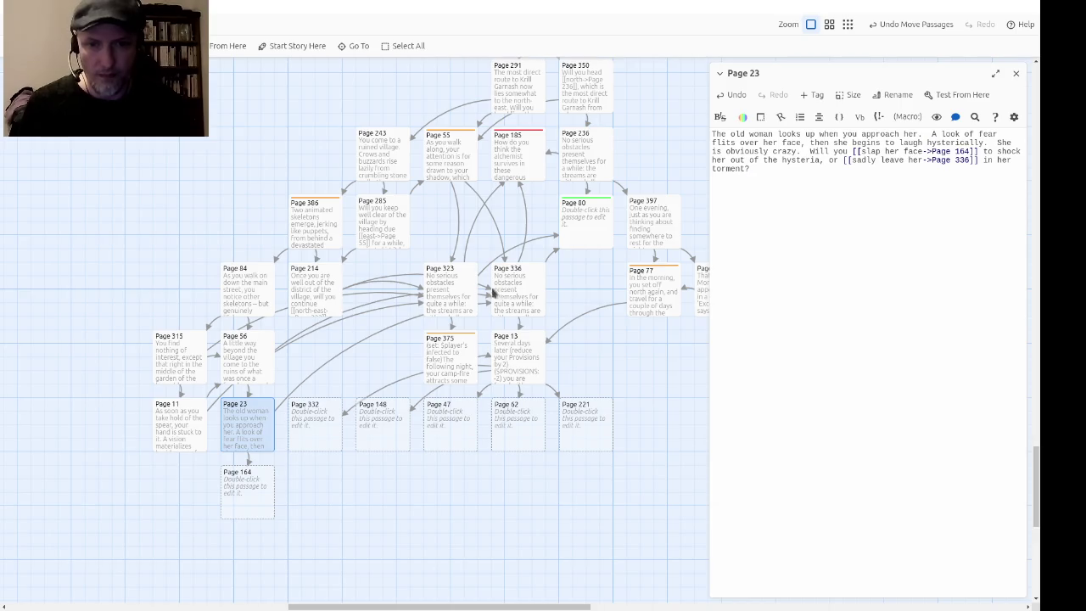
pyautogui.doubleClick(518, 309)
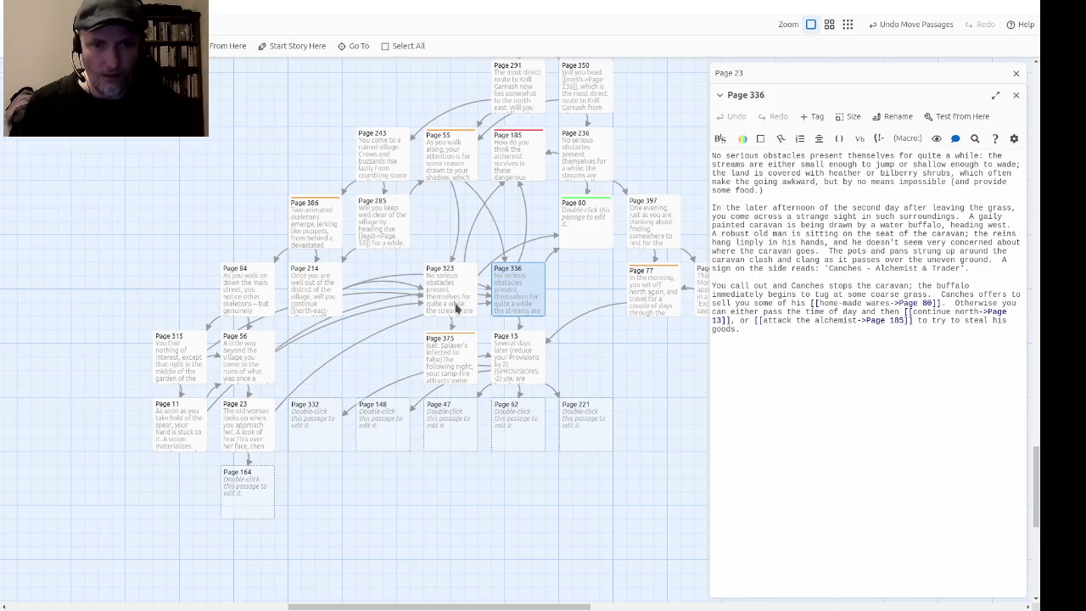
pyautogui.doubleClick(459, 309)
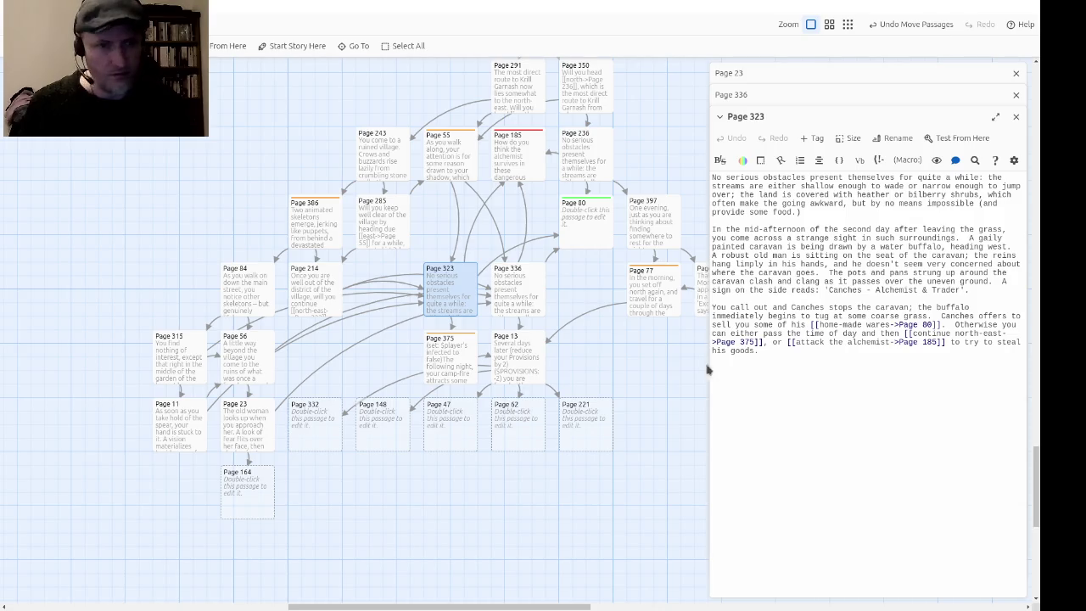
pyautogui.click(1015, 116)
pyautogui.click(1015, 97)
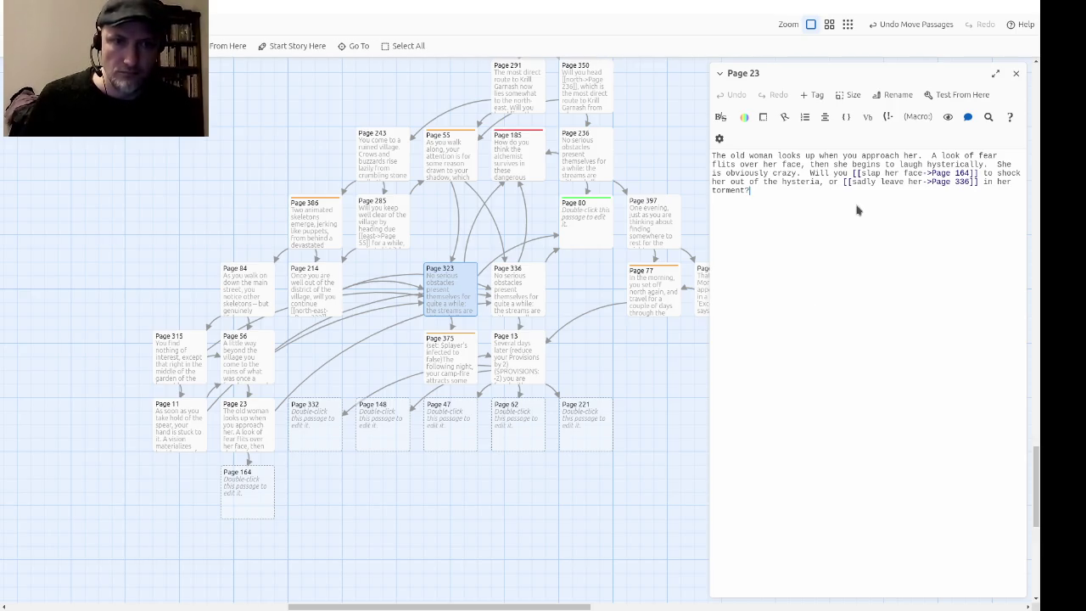
pyautogui.click(798, 190)
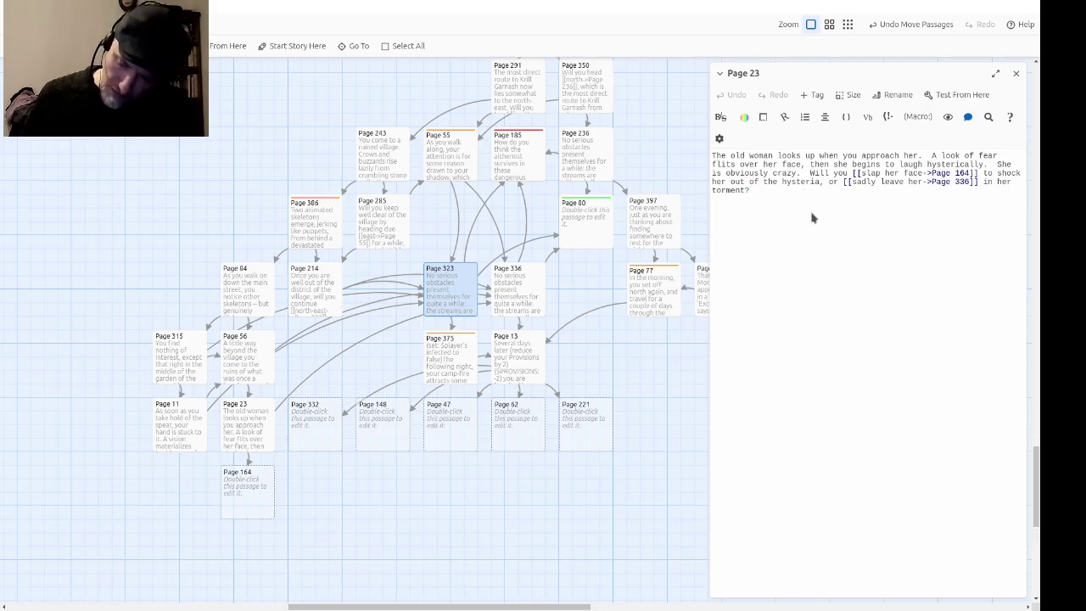
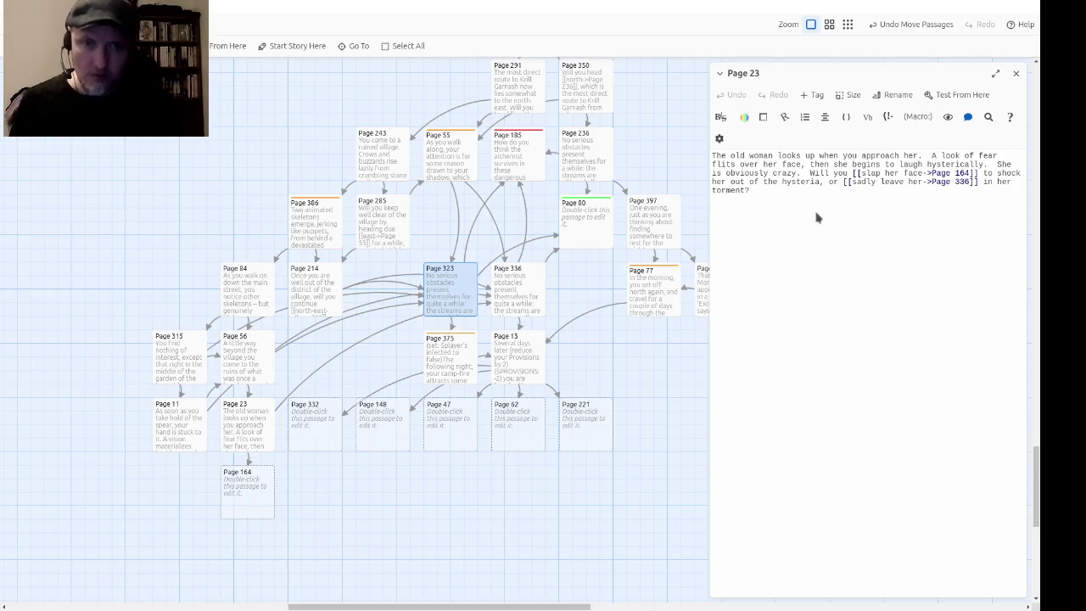
# Step: In Page 164, write how the slaps turn her laughter to sobbing, then 'Give me something precious,' she says slyly
pyautogui.click(244, 487)
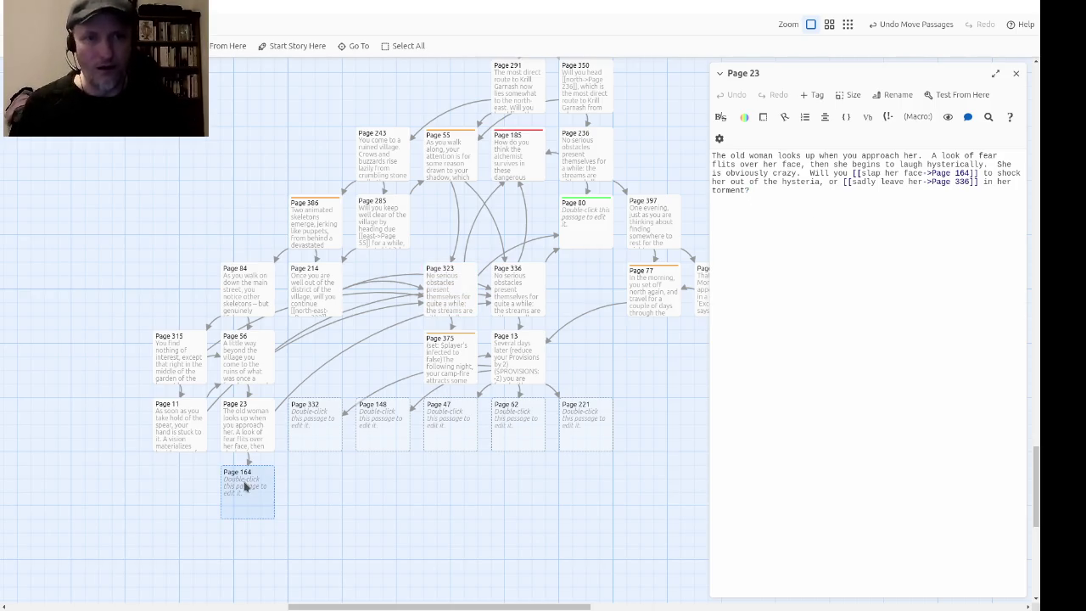
pyautogui.doubleClick(244, 486)
pyautogui.write('Your slaps')
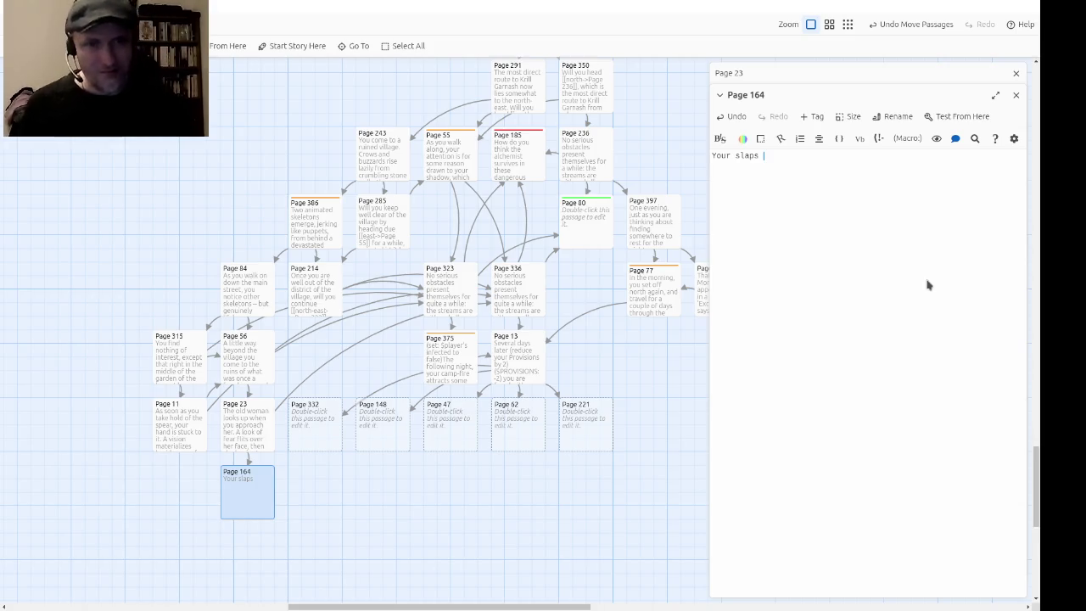
pyautogui.write(' change hyster')
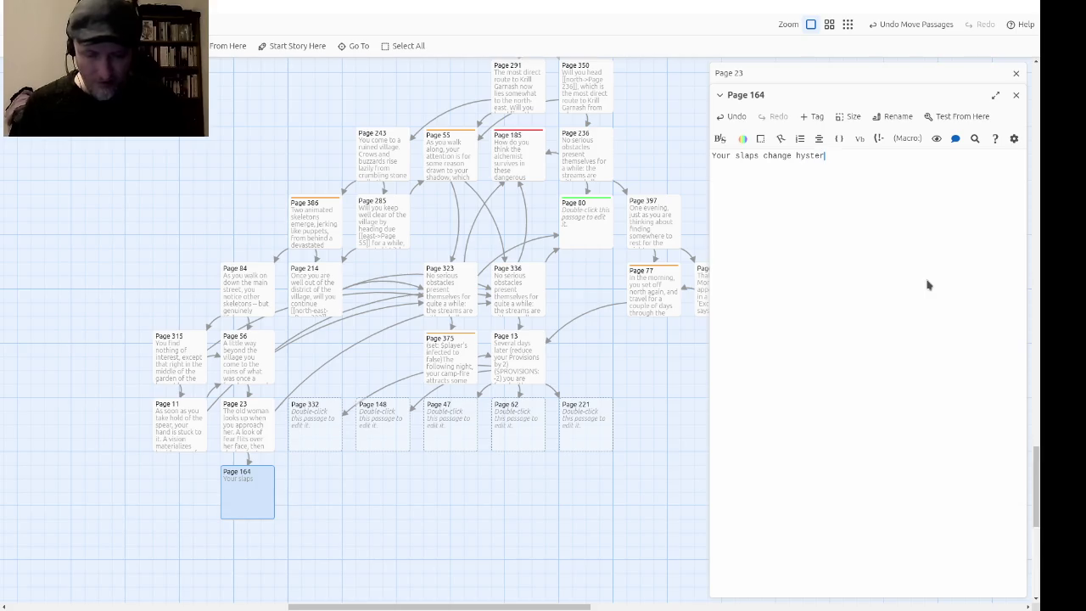
pyautogui.write('ical laughter into ')
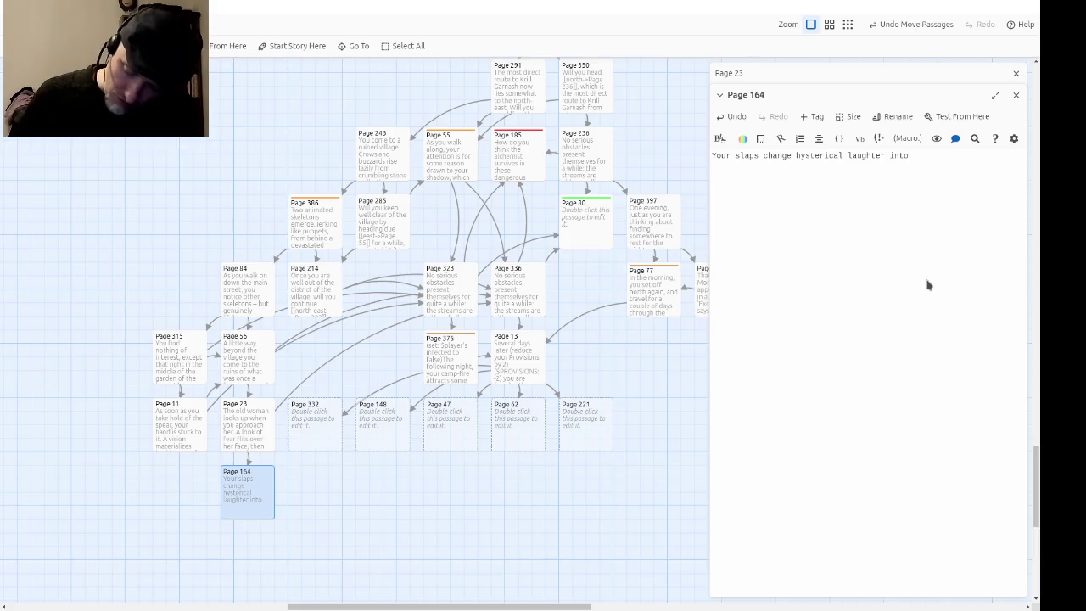
pyautogui.write('unc')
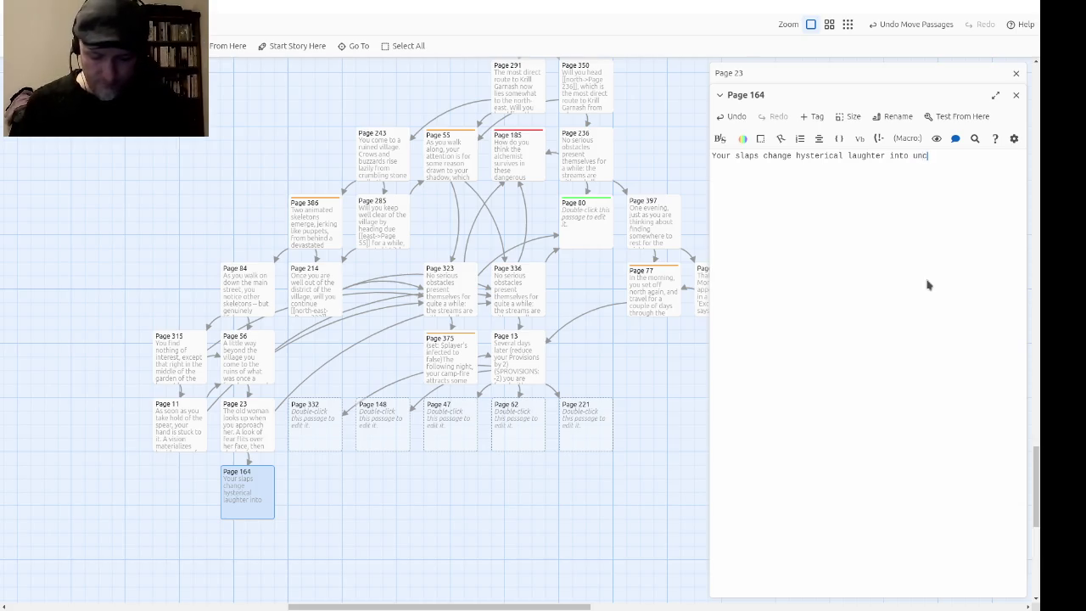
pyautogui.write('ontrolled ')
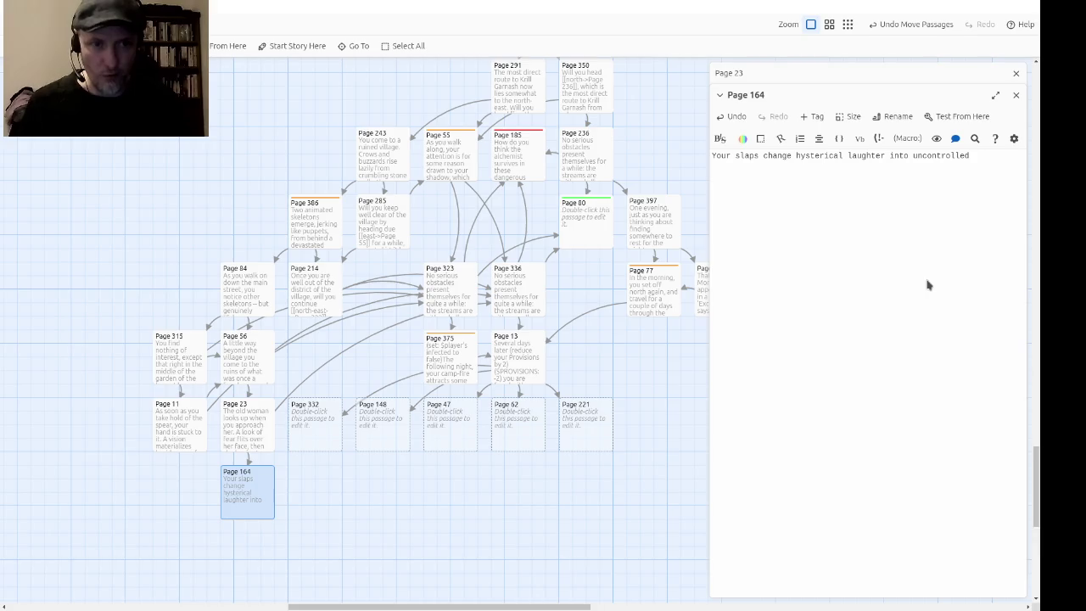
pyautogui.write('sobbing')
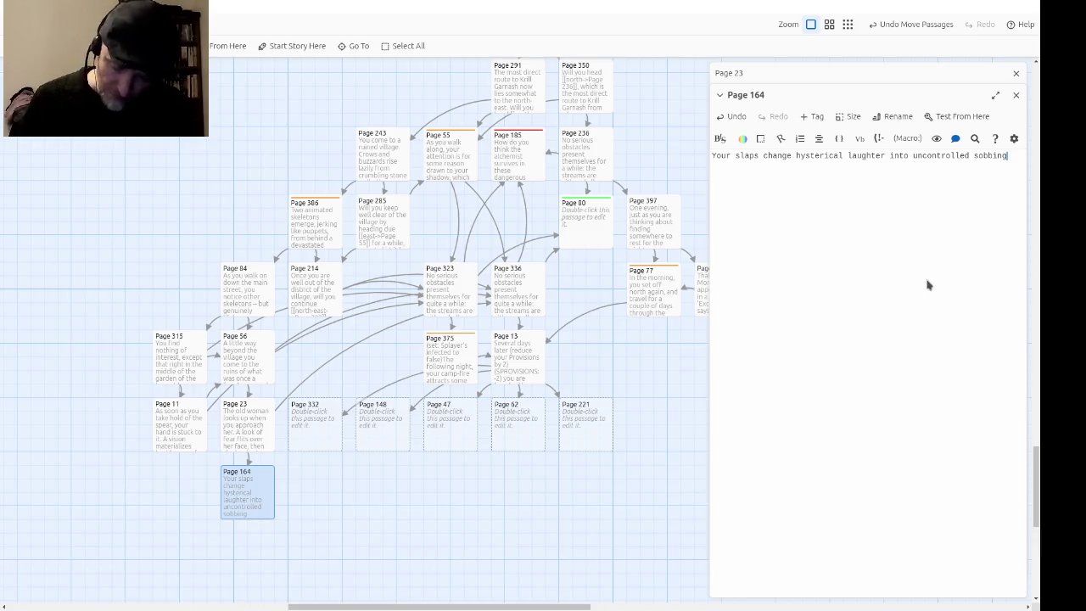
pyautogui.write(', which even')
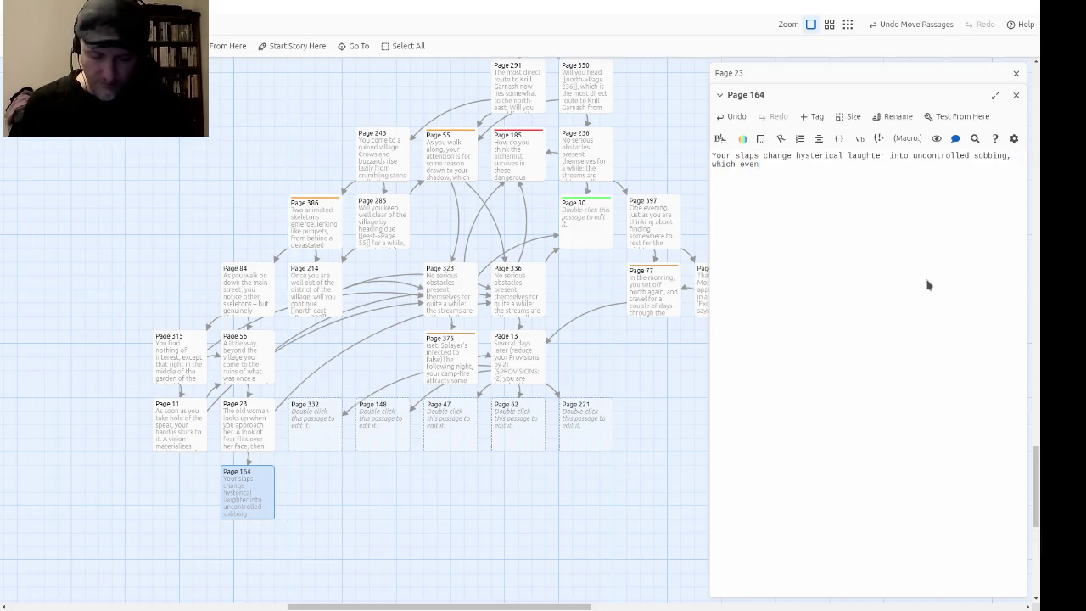
pyautogui.write('tually subsides.')
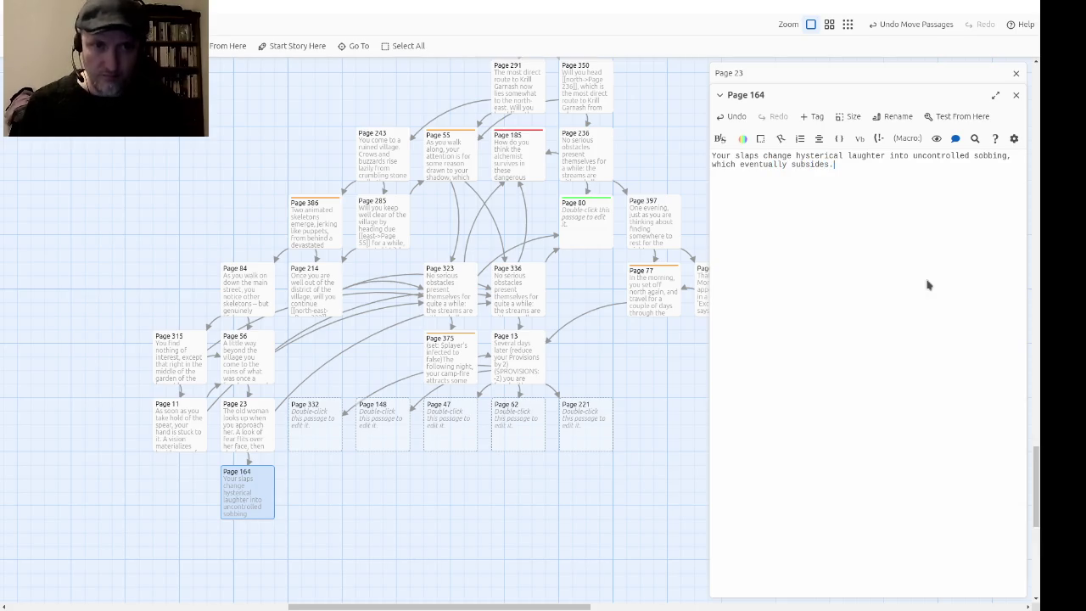
pyautogui.write('.')
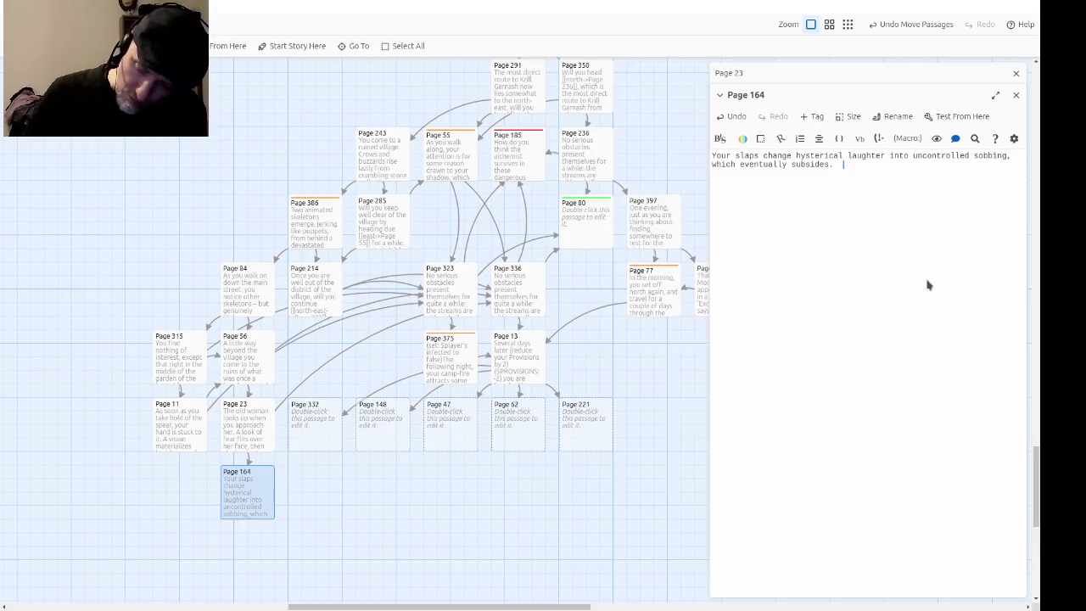
pyautogui.write('  T')
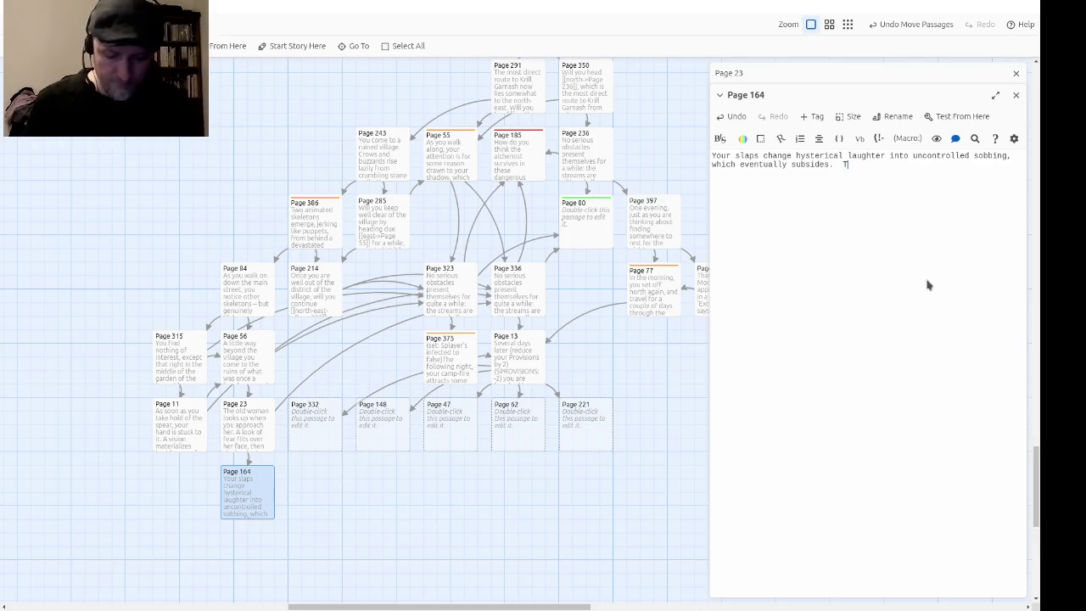
pyautogui.write('he old woman l')
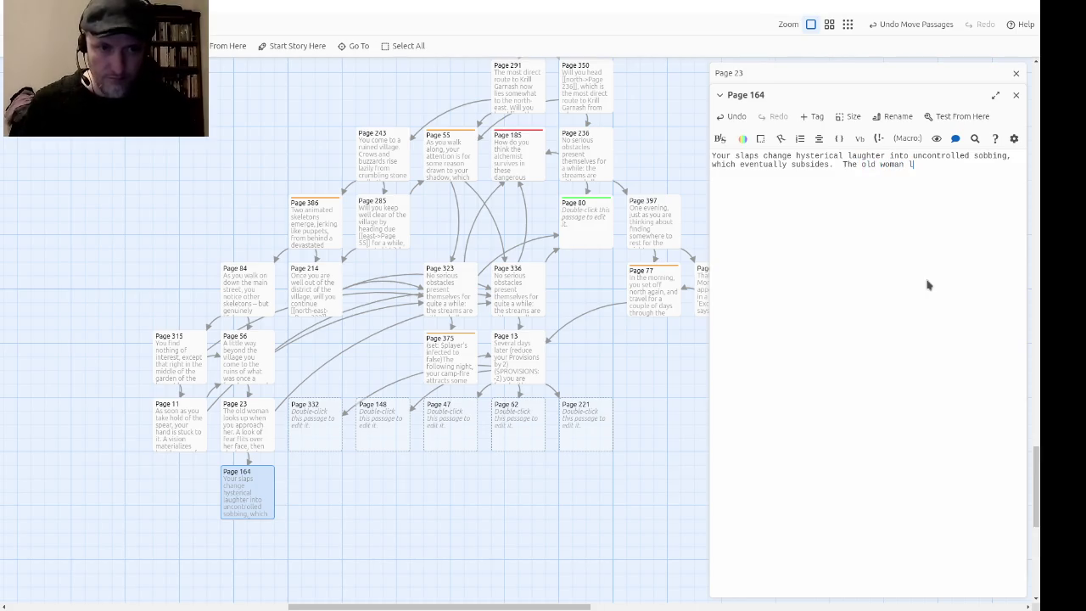
pyautogui.write('ooks up at you again.')
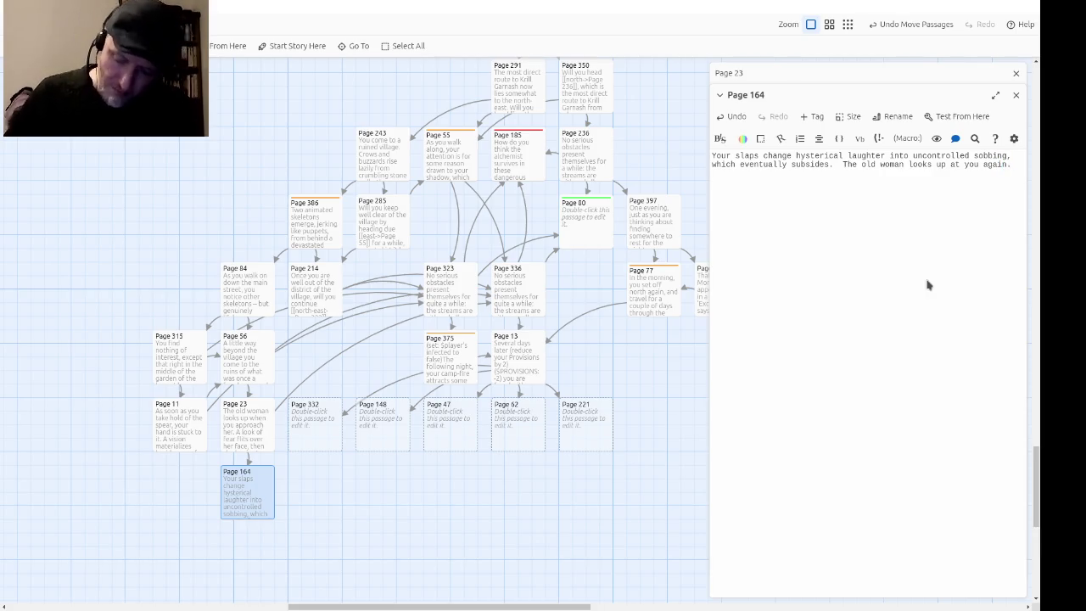
pyautogui.write("  'G")
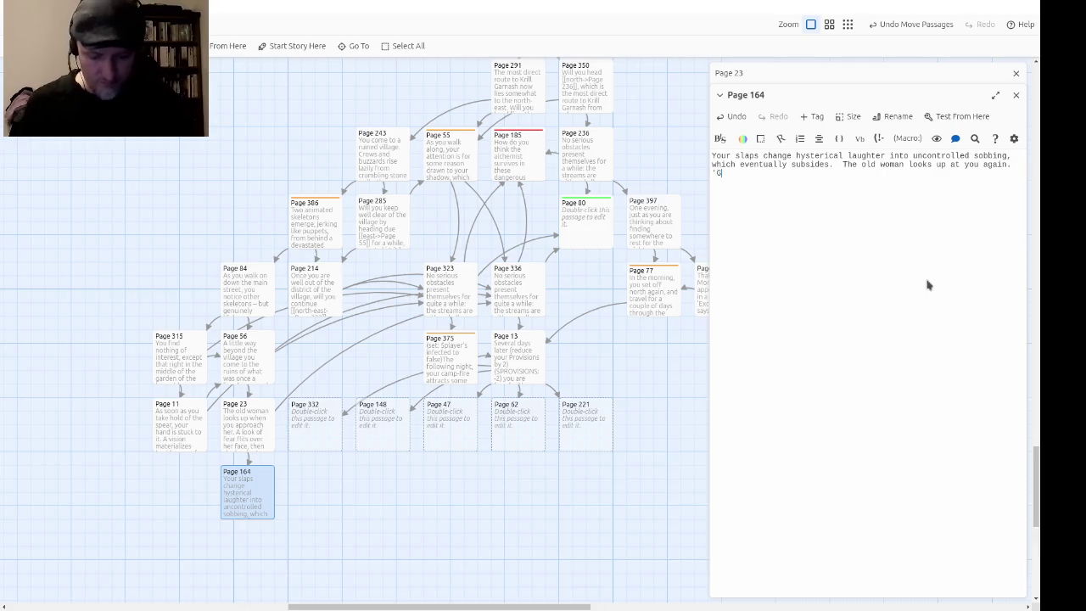
pyautogui.write('ive me something precious')
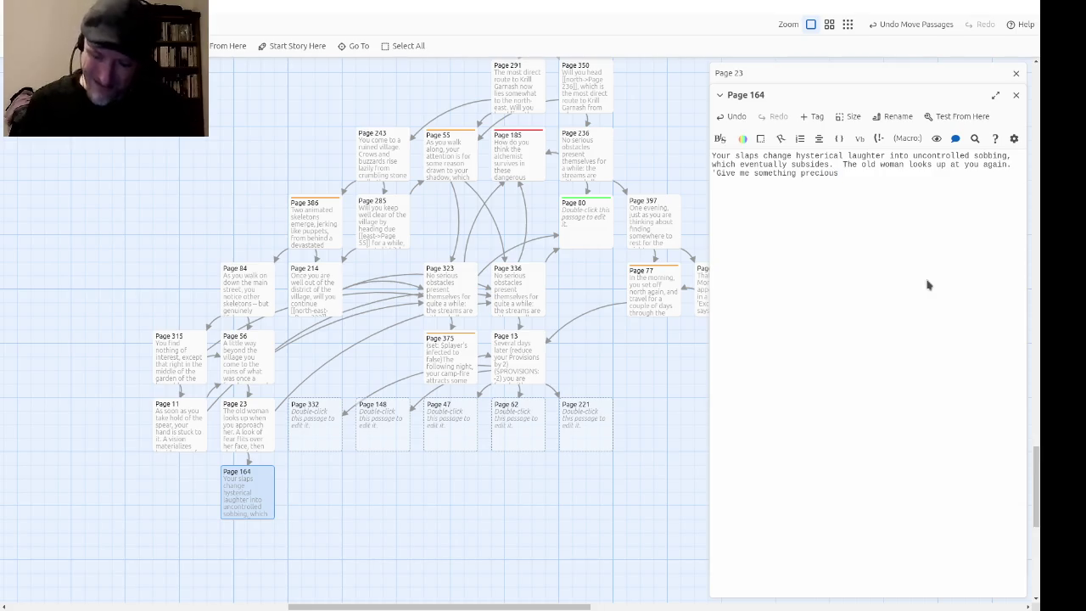
pyautogui.write(",' she says ")
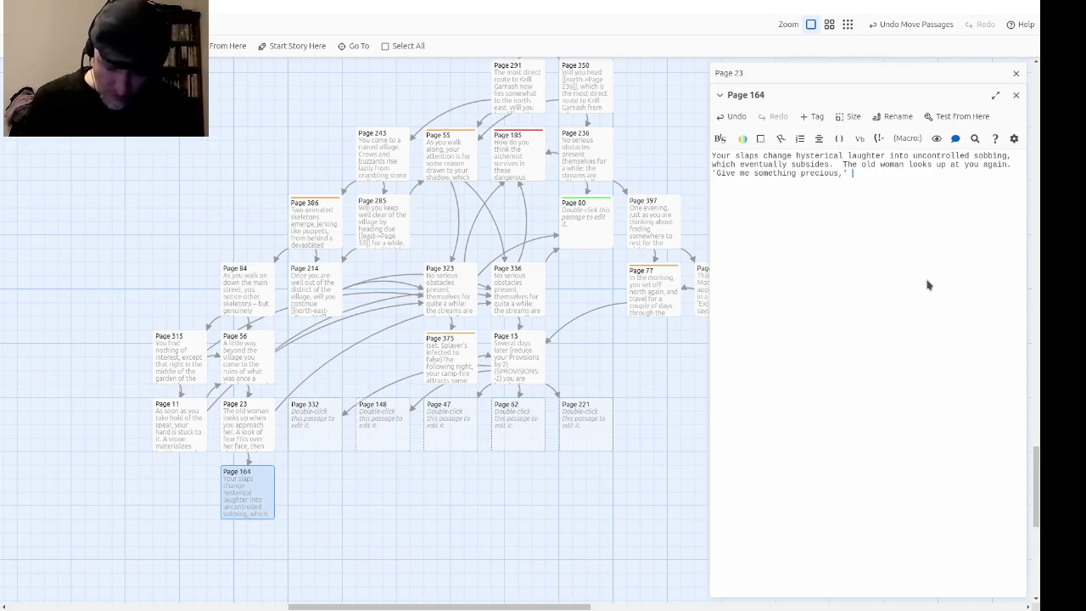
pyautogui.write('slyly.')
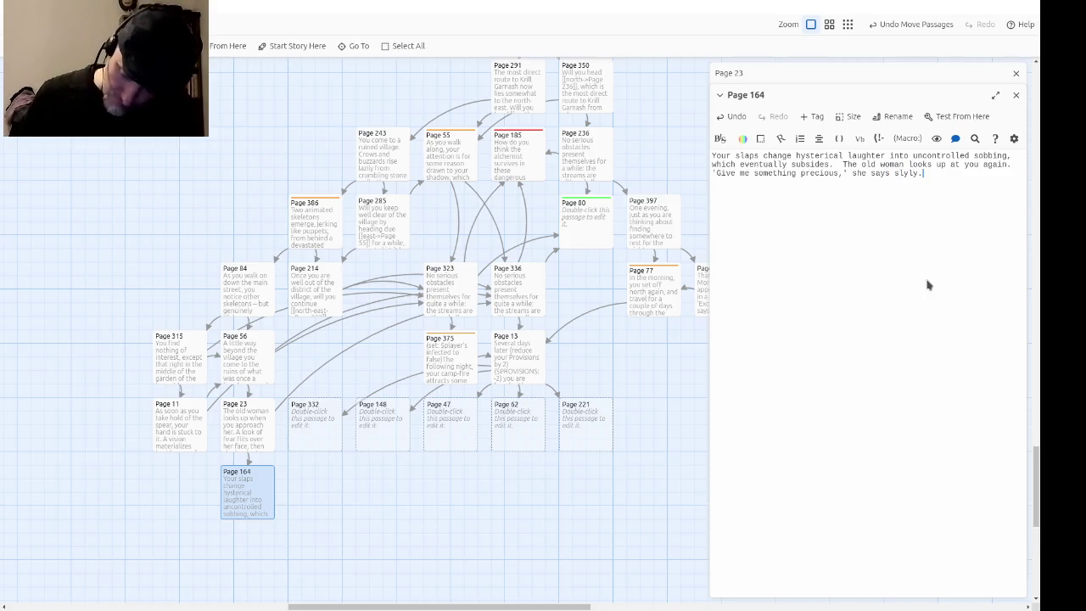
# Step: Add 'and I'll tell you something precious', your doubt about her words, and an offer choice linking to Page 326
pyautogui.press('BackSpace')
pyautogui.write(", '")
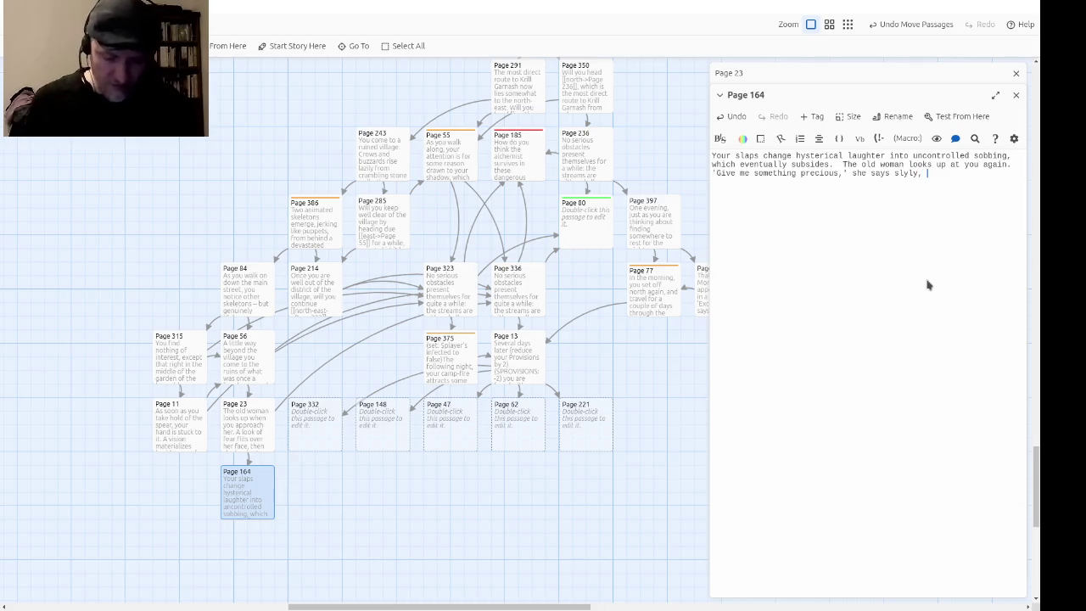
pyautogui.write('and I')
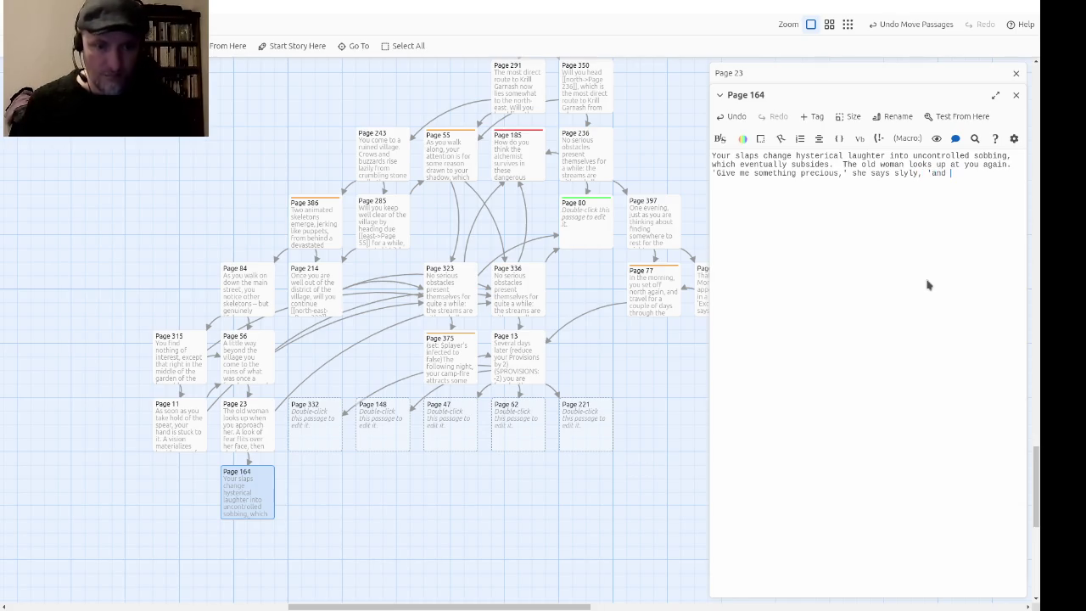
pyautogui.write("'ll tell you ")
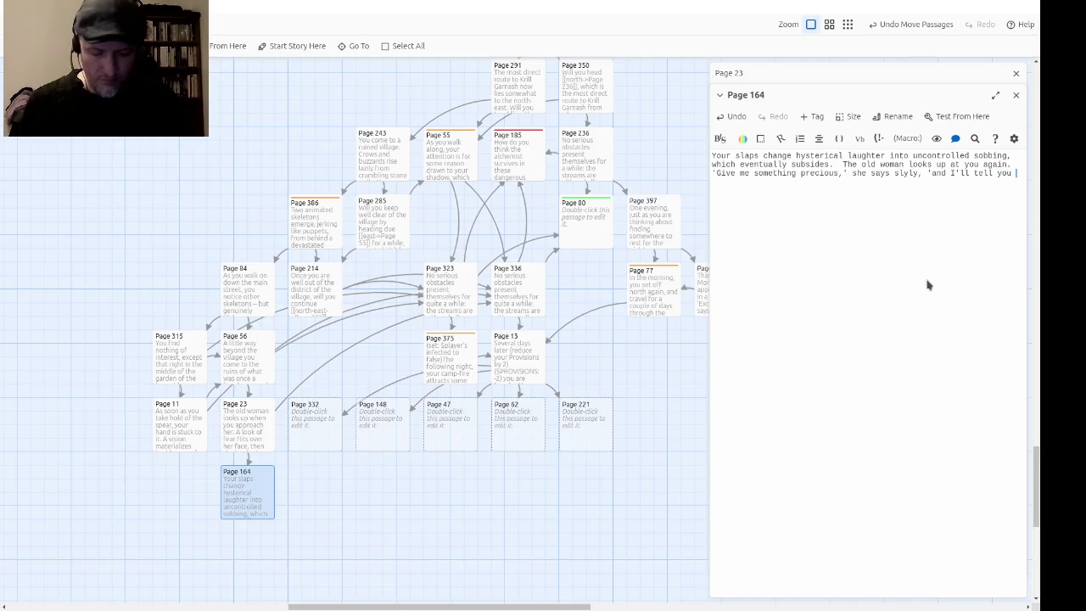
pyautogui.write("something precious.'")
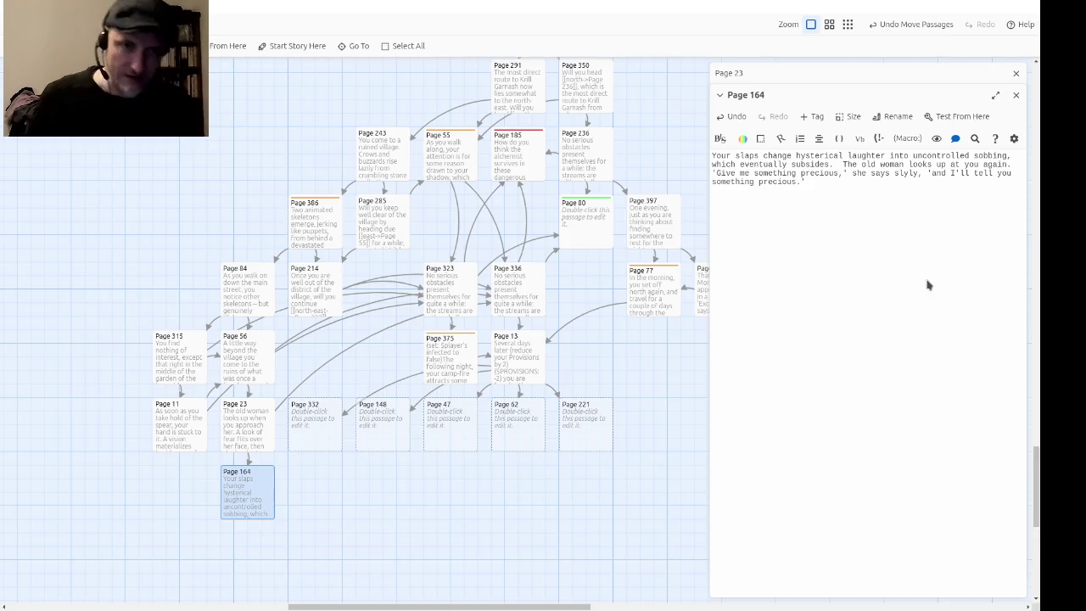
pyautogui.write("  You'")
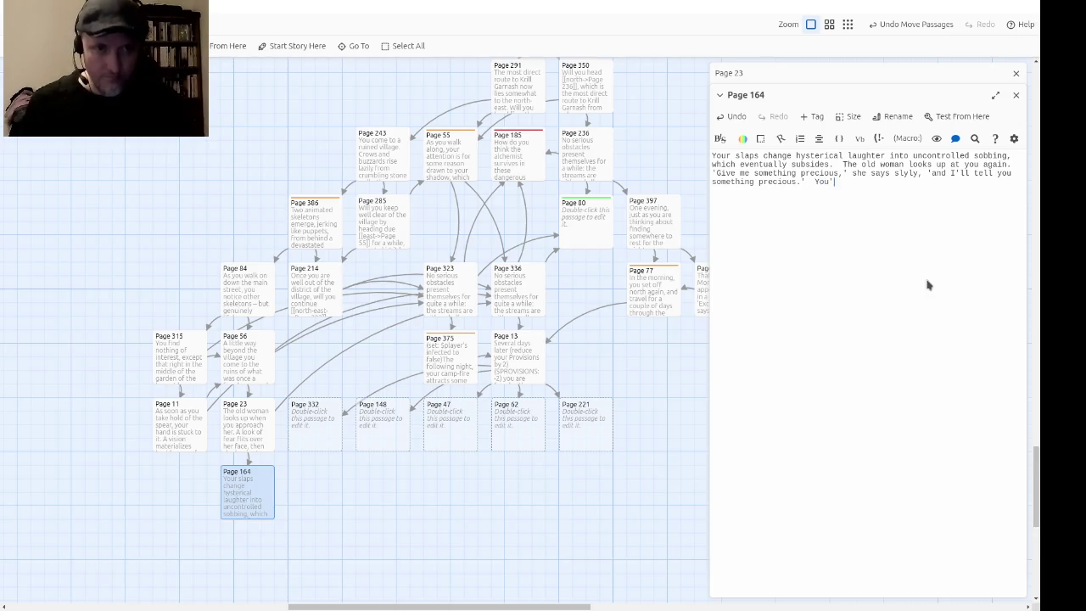
pyautogui.write('re not convinced that anythjin')
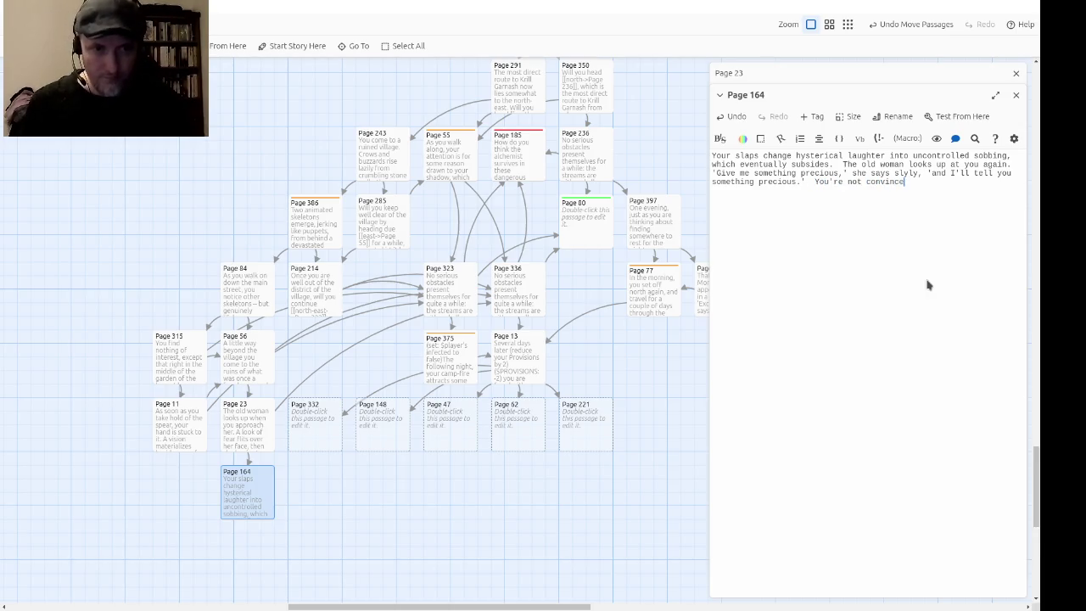
pyautogui.press('BackSpace')
pyautogui.press('BackSpace')
pyautogui.press('BackSpace')
pyautogui.write('ing she has to say ')
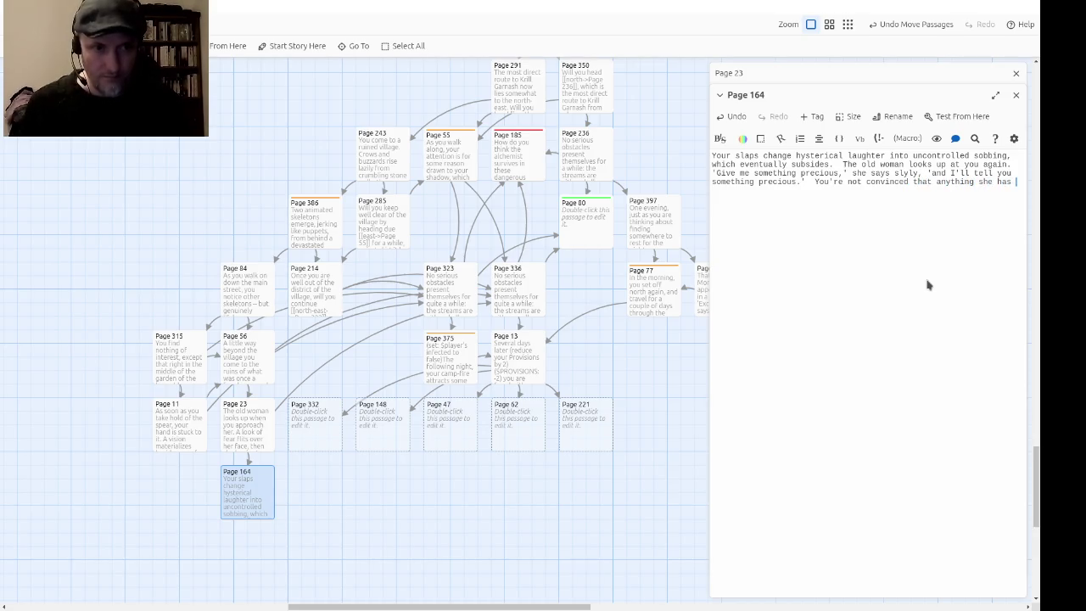
pyautogui.write('will ')
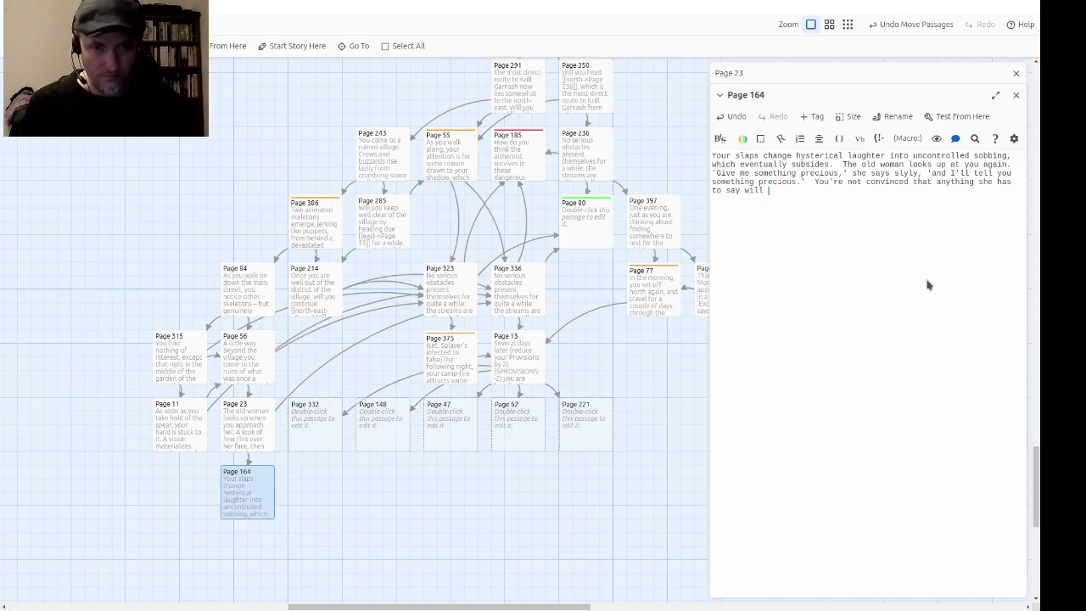
pyautogui.write('not be dang')
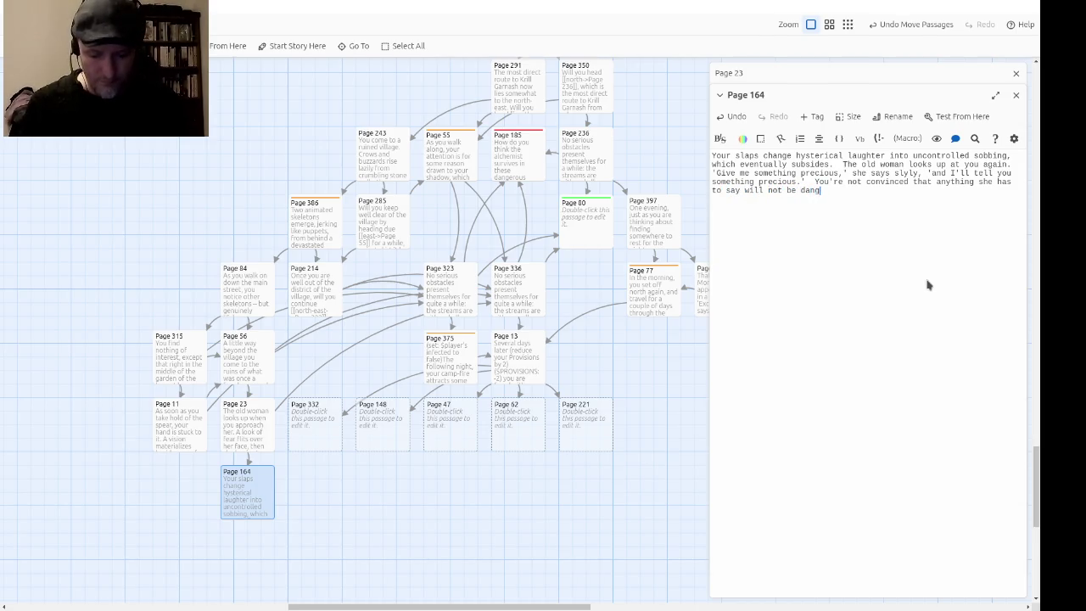
pyautogui.write('erously misleading')
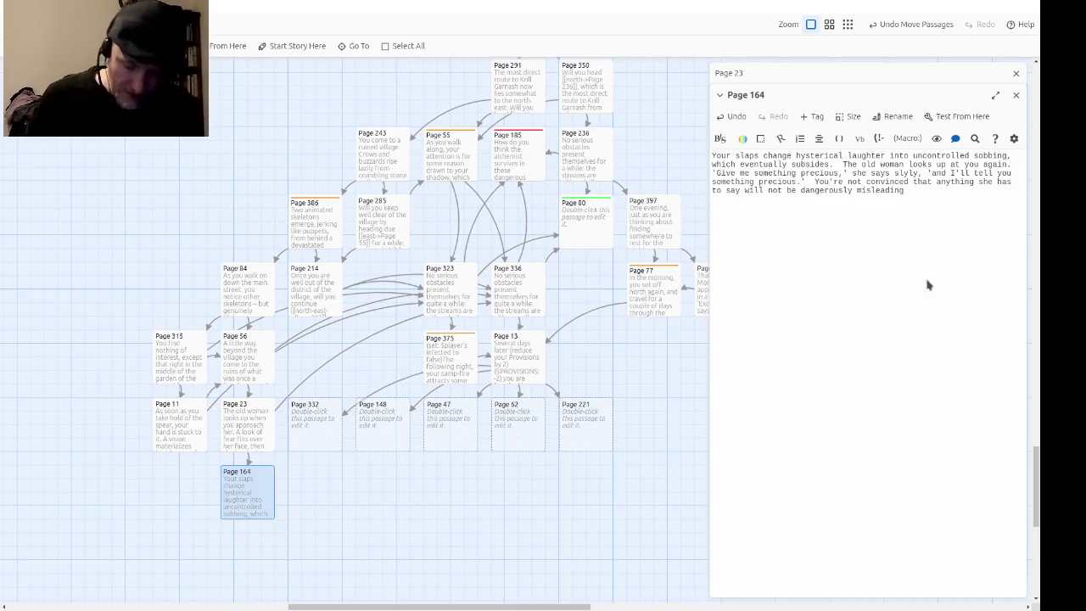
pyautogui.write('Will you')
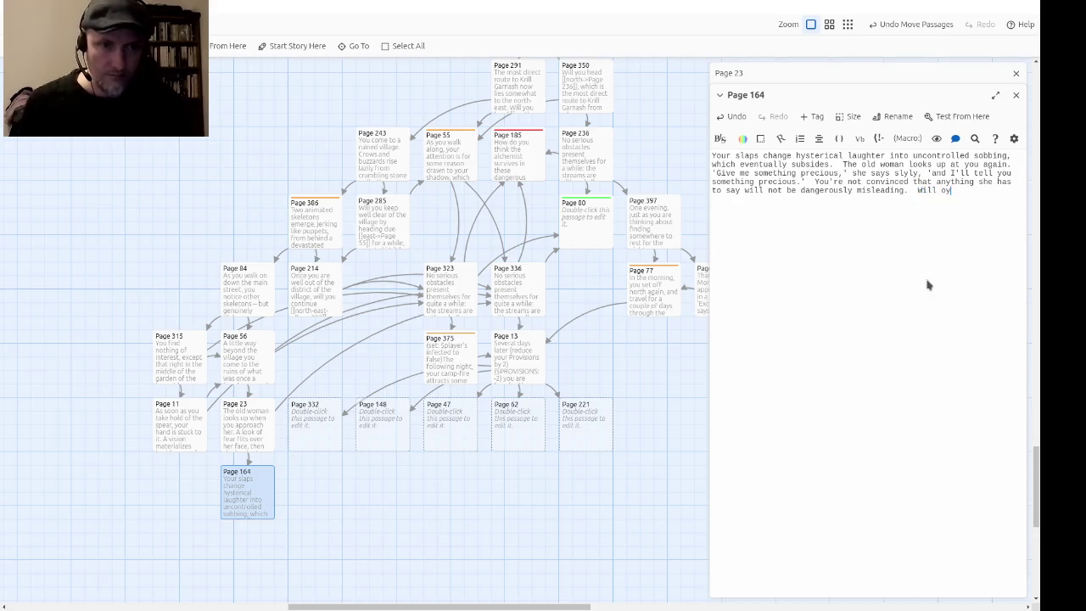
pyautogui.write(' offer her som')
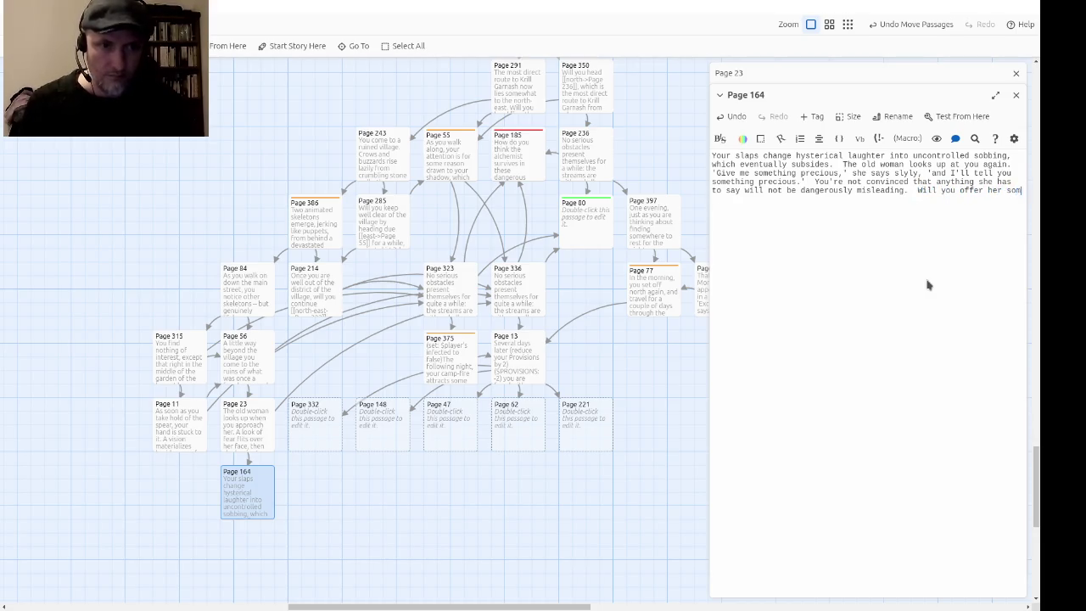
pyautogui.write('ethingor leave ')
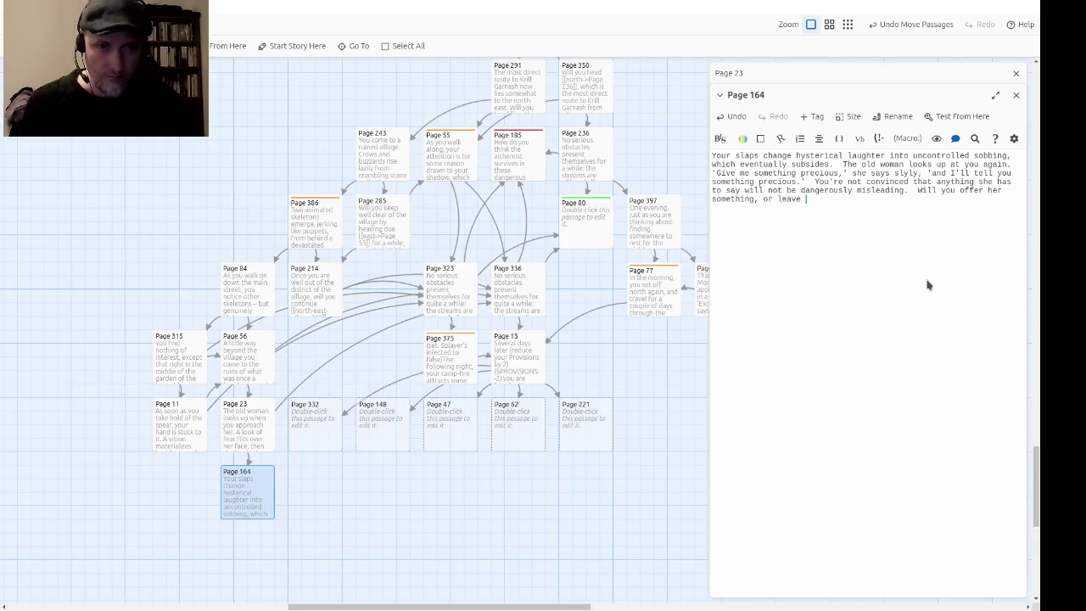
pyautogui.write('her and continue ')
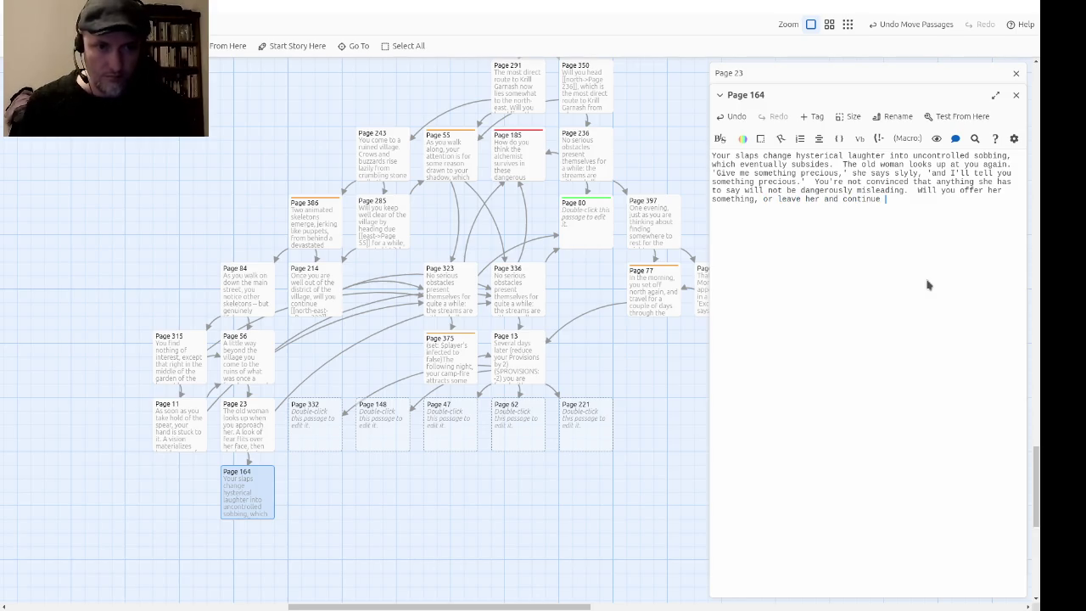
pyautogui.write('on youway?')
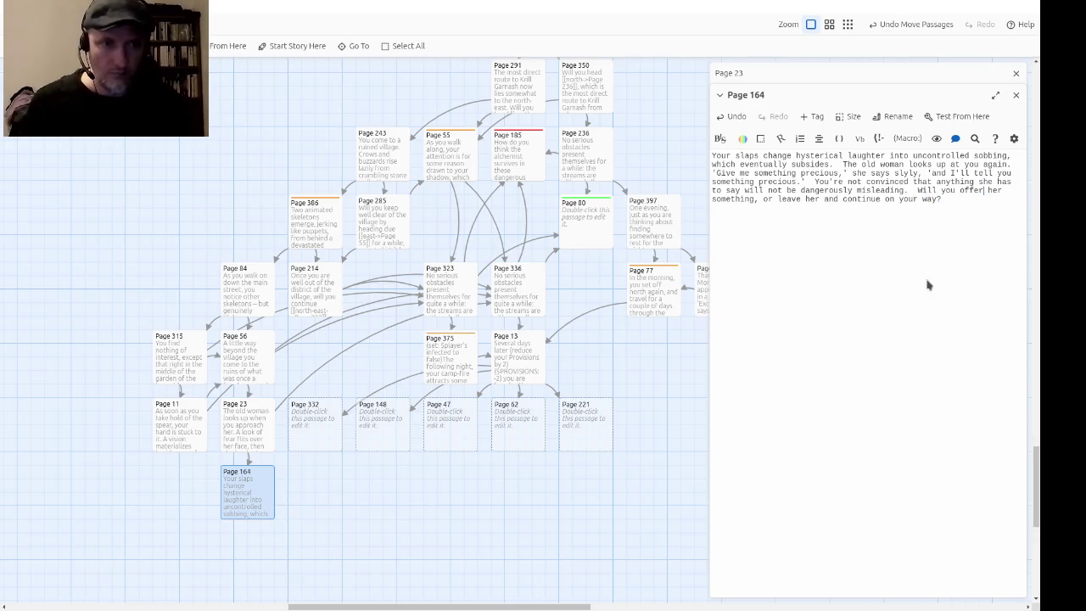
pyautogui.write('[[')
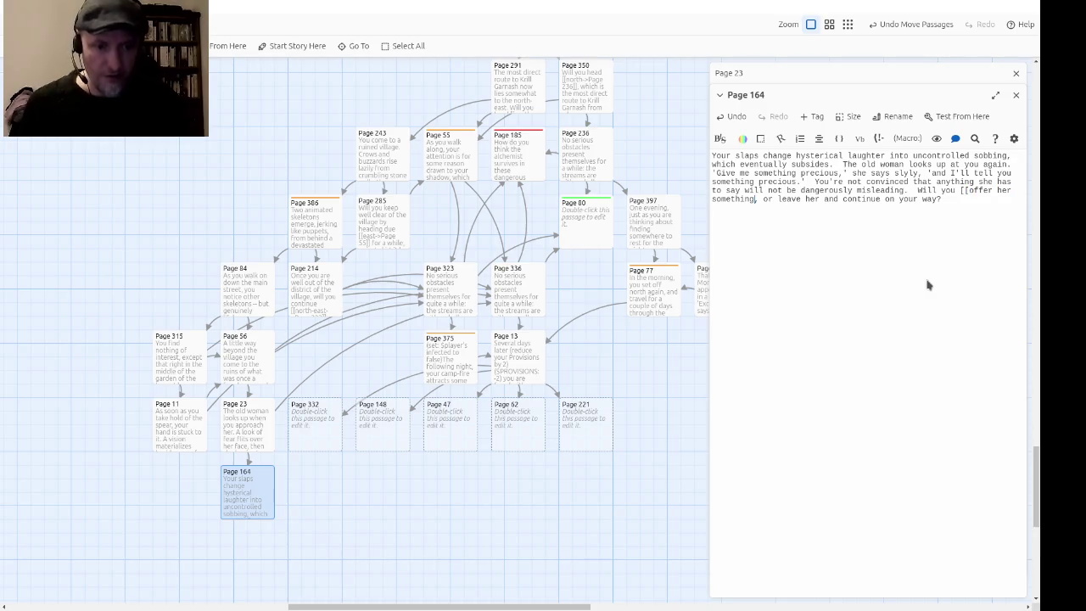
pyautogui.write('->Page ')
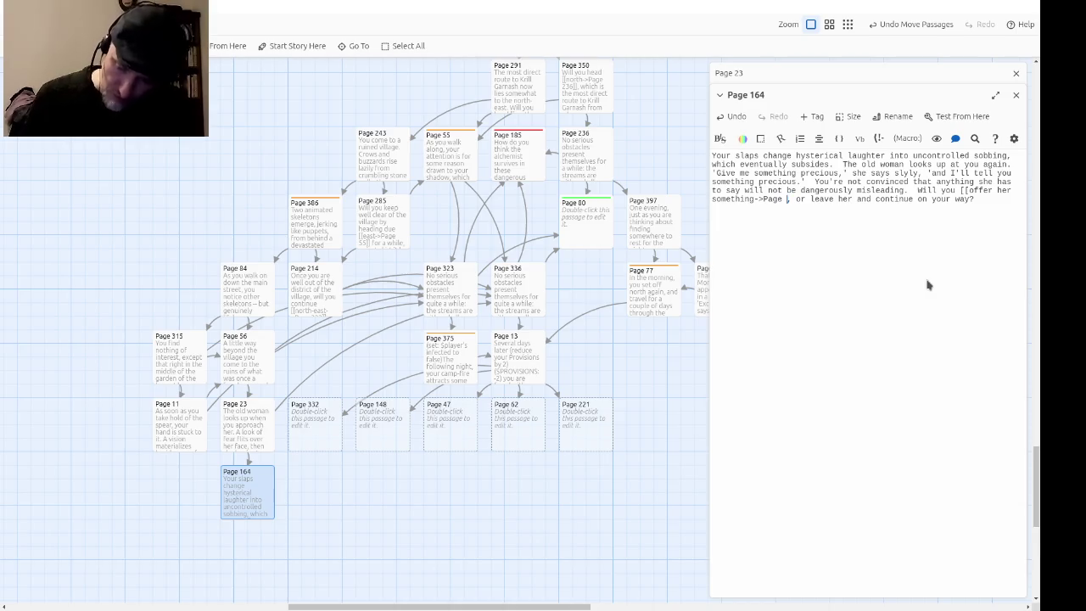
pyautogui.write('326]]')
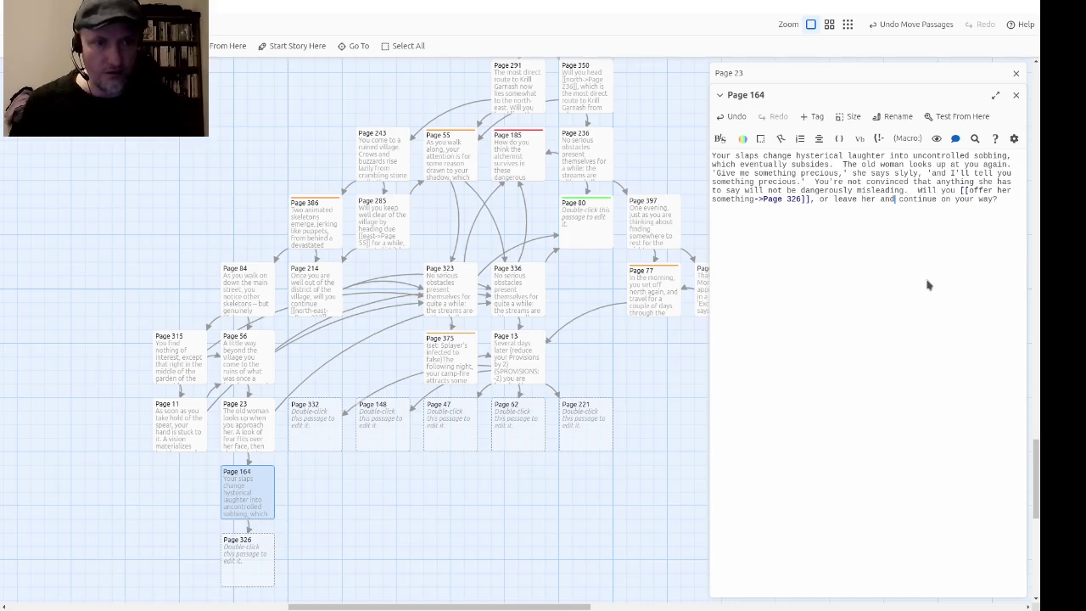
# Step: Link the 'continue on your way' choice to Page 336 and close the Page 164 editor
pyautogui.write('[[')
pyautogui.write('->Page ')
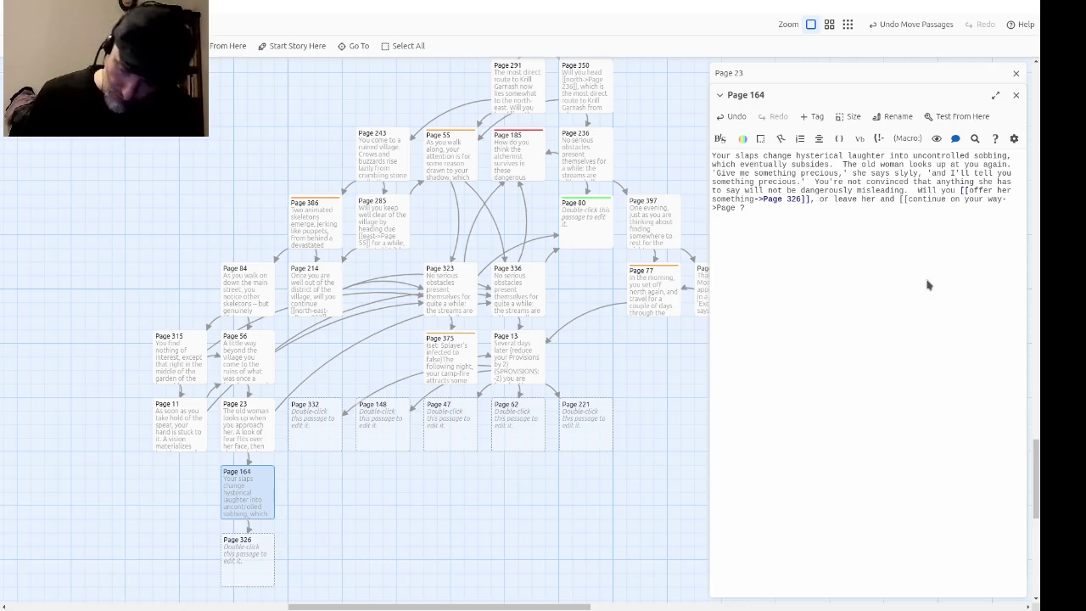
pyautogui.write('336]]')
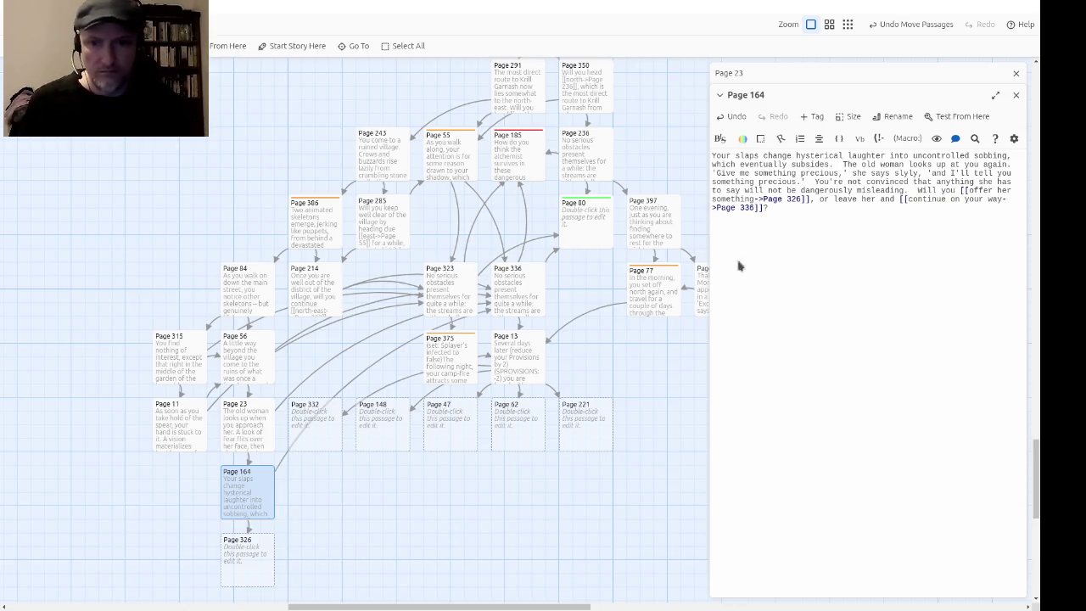
pyautogui.click(1015, 96)
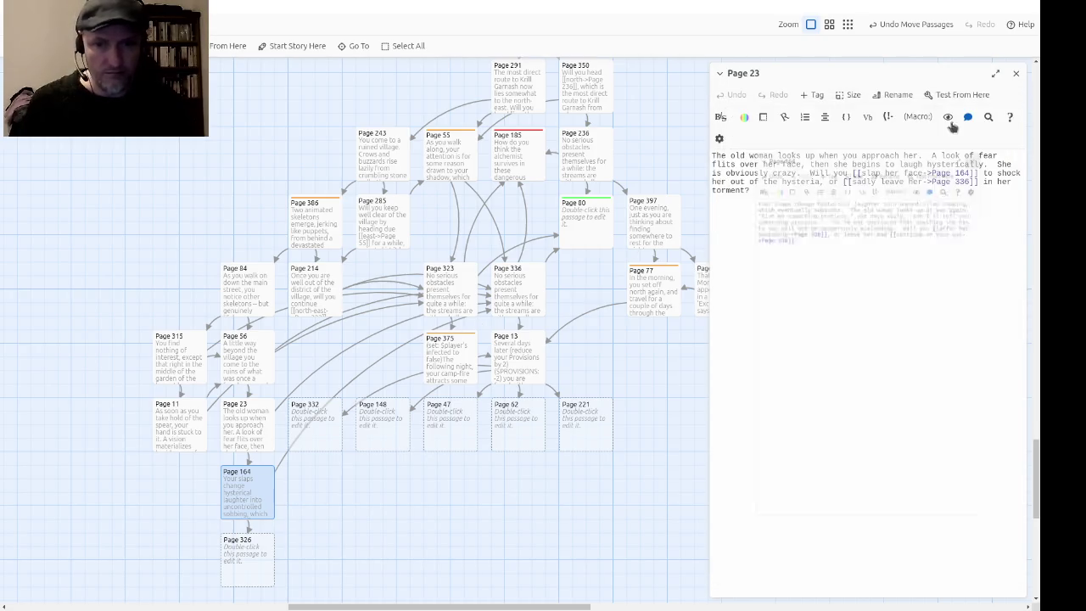
# Step: Open the new Page 326 passage for editing and close the stacked Page 23 editor
pyautogui.scroll(-2, 497, 535)
pyautogui.hscroll(3, 519, 455)
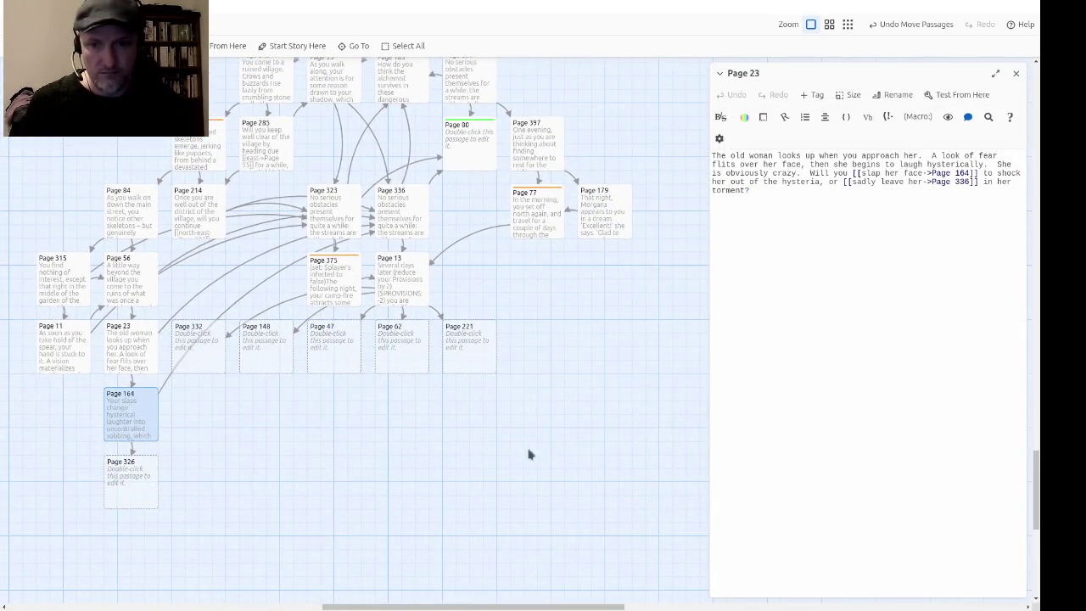
pyautogui.scroll(2, 231, 473)
pyautogui.hscroll(-4, 231, 474)
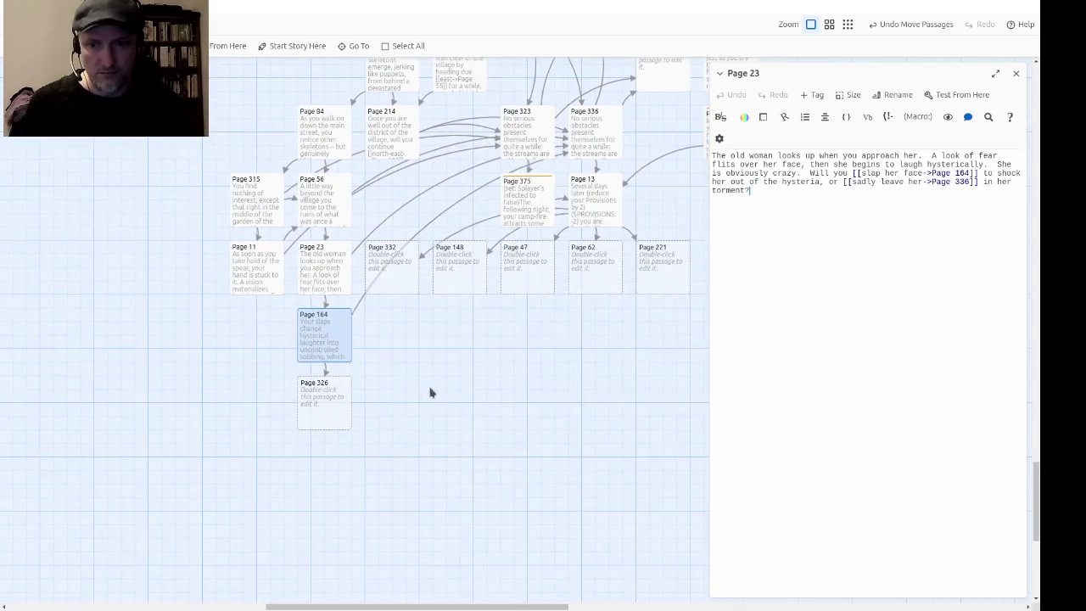
pyautogui.click(323, 419)
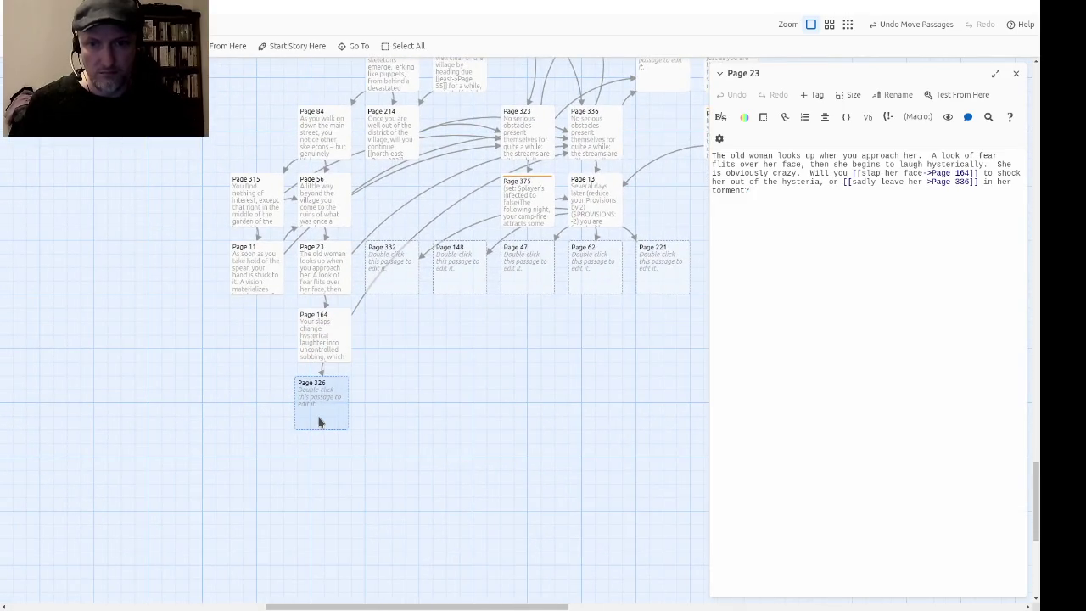
pyautogui.click(794, 332)
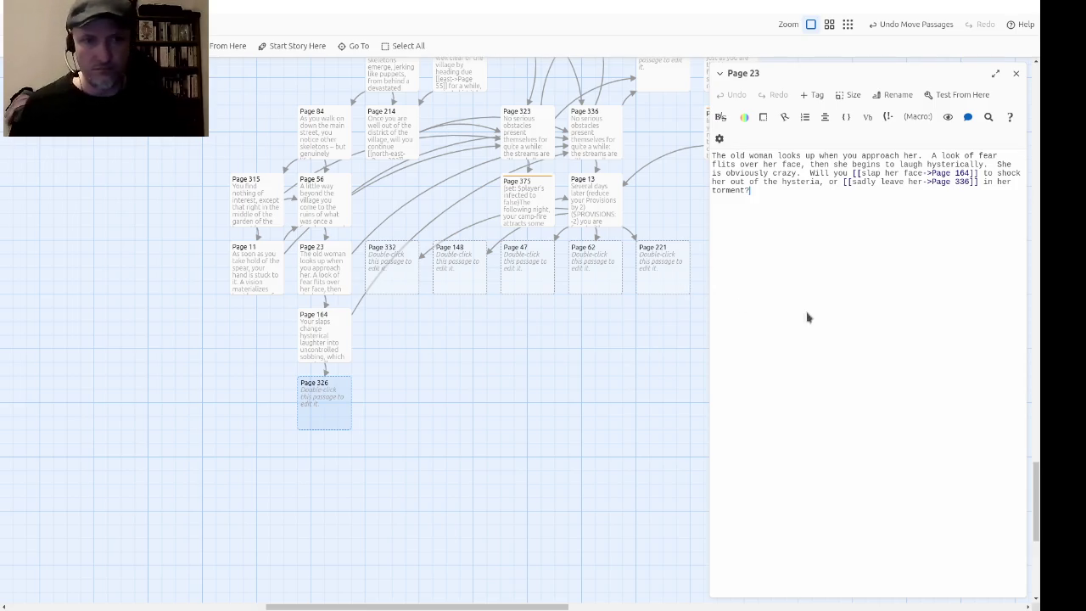
pyautogui.doubleClick(310, 407)
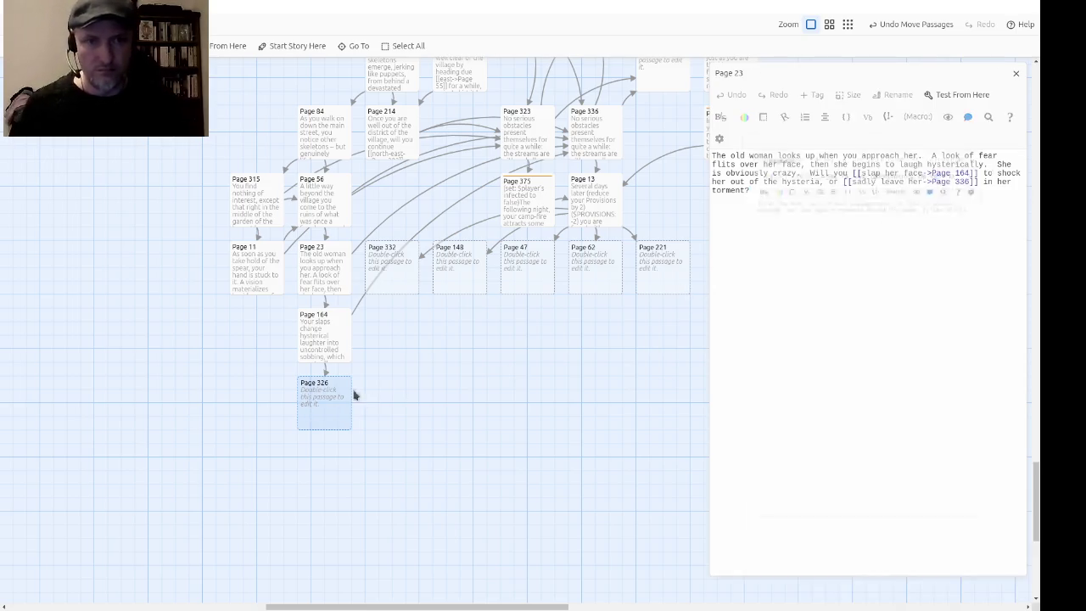
pyautogui.click(1015, 73)
# Step: Write 'Will you give her:' with a brace-wrapped <ul> list whose first item is 3 Gold Pieces
pyautogui.write('Will you give h')
pyautogui.write('er: ')
pyautogui.write('<ul>')
pyautogui.press('Return')
pyautogui.write('</ul>')
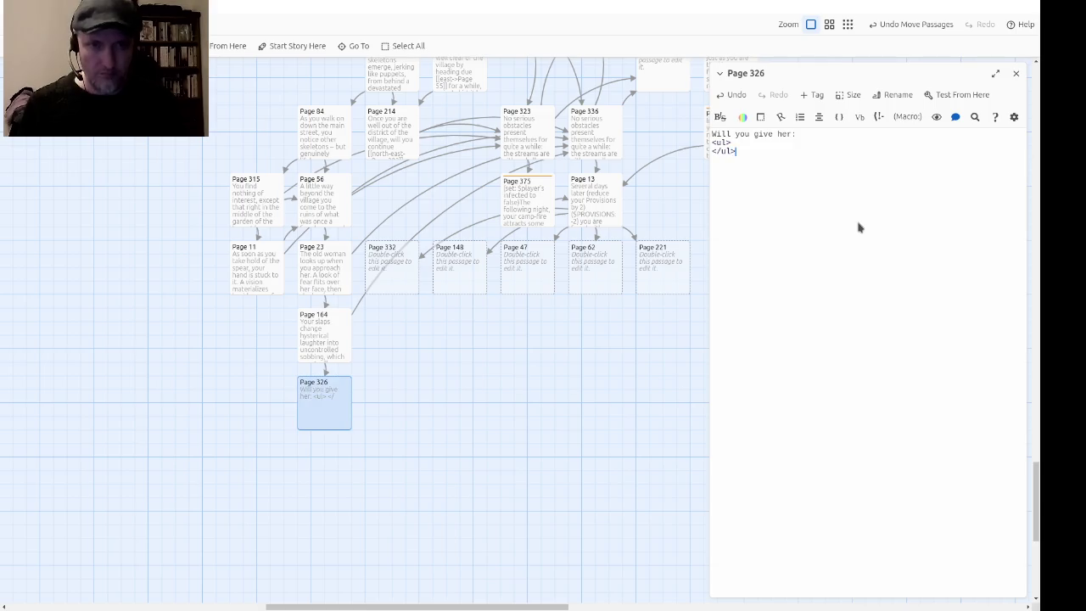
pyautogui.write('{')
pyautogui.press('Down')
pyautogui.press('Home')
pyautogui.write('}')
pyautogui.press('Up')
pyautogui.press('End')
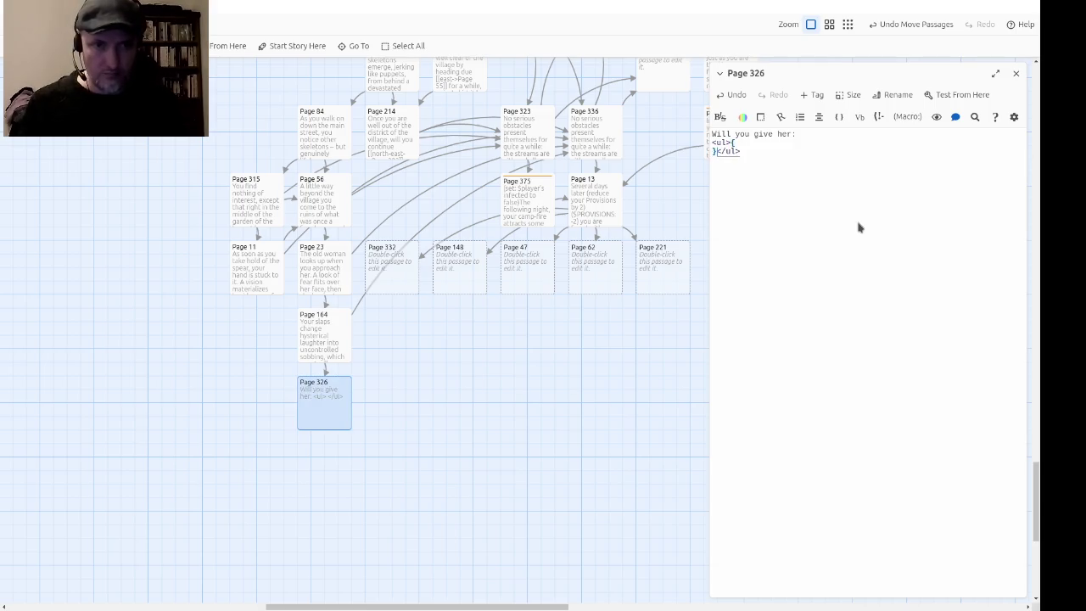
pyautogui.press('Return')
pyautogui.press('Tab')
pyautogui.write('<li>')
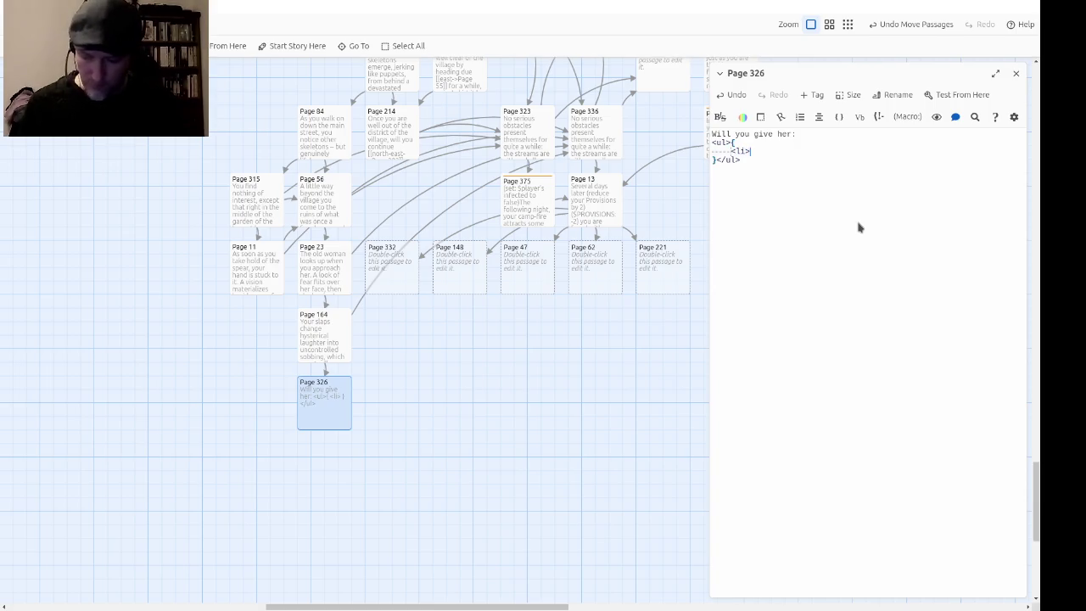
pyautogui.write('3 G')
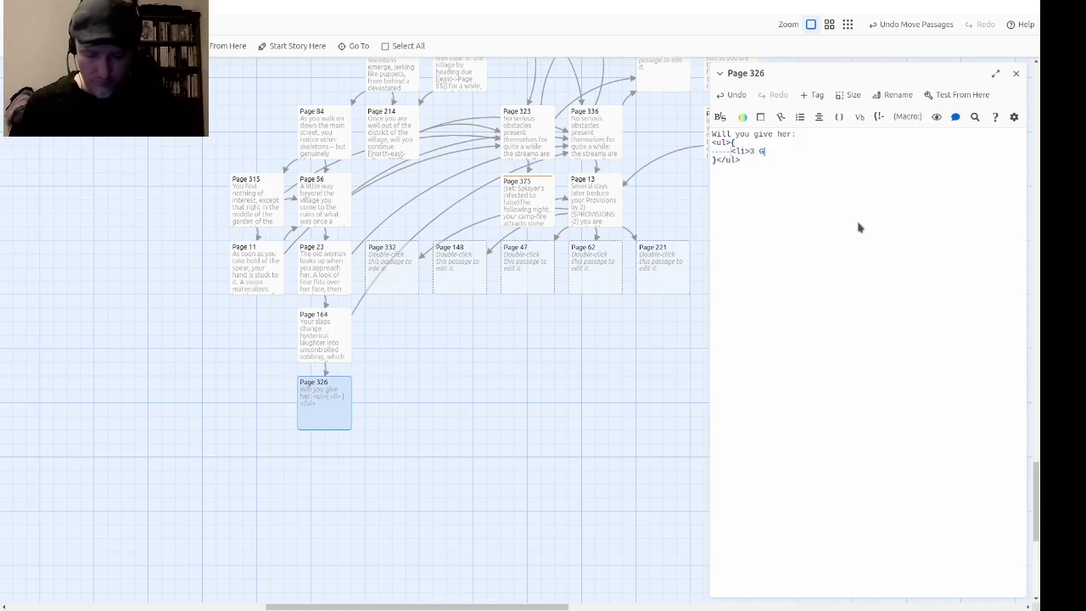
pyautogui.write('old Pieces</li>')
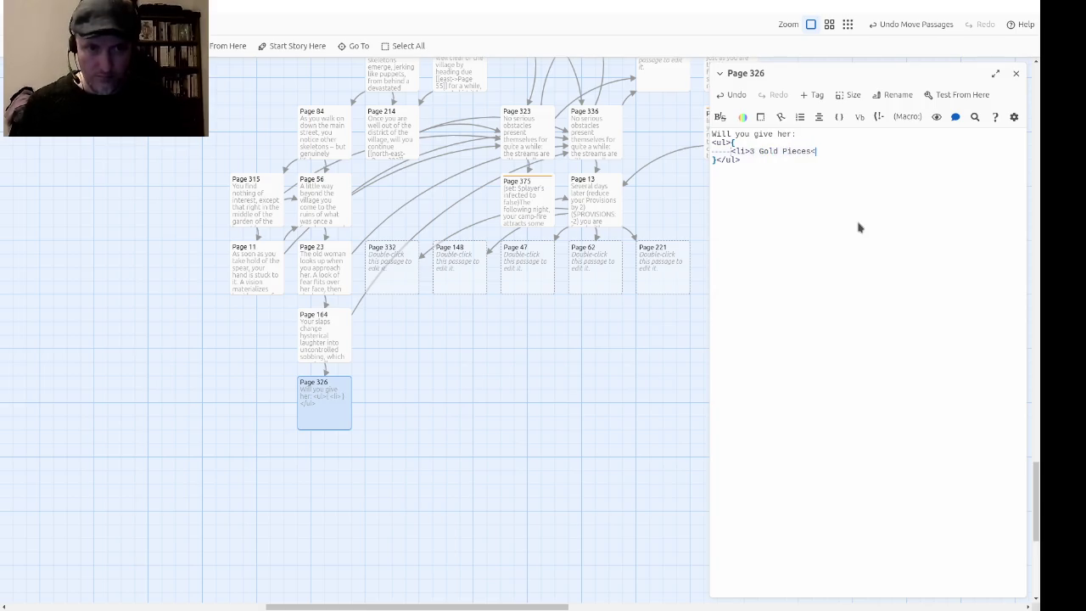
# Step: Add list items A jewelled neck-band, A garnet ring and Cholumbara, ending each item with '?'
pyautogui.press('Return')
pyautogui.write('<')
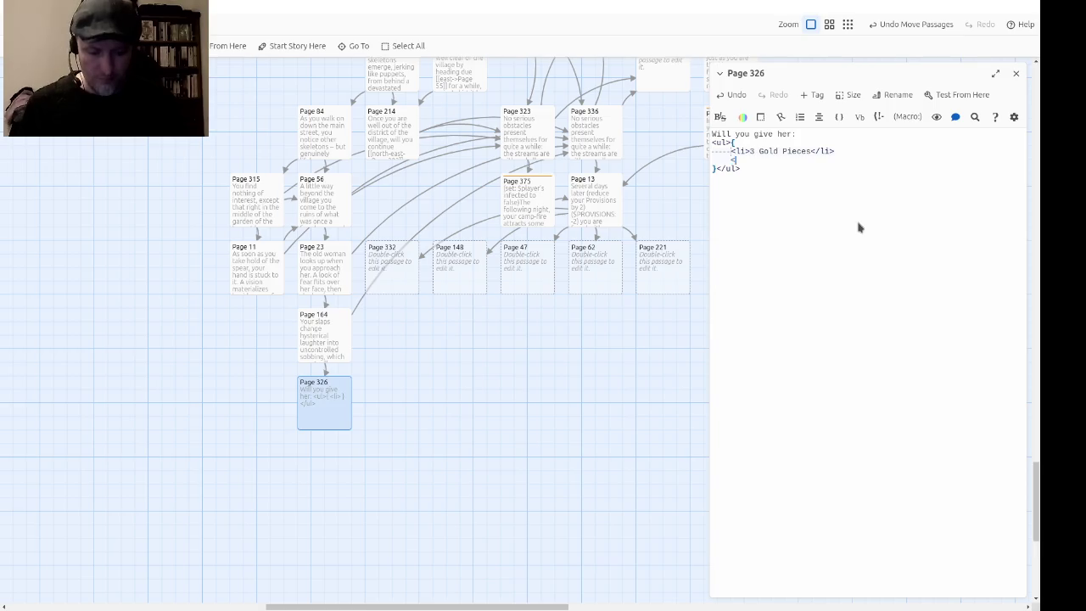
pyautogui.write('li>A ')
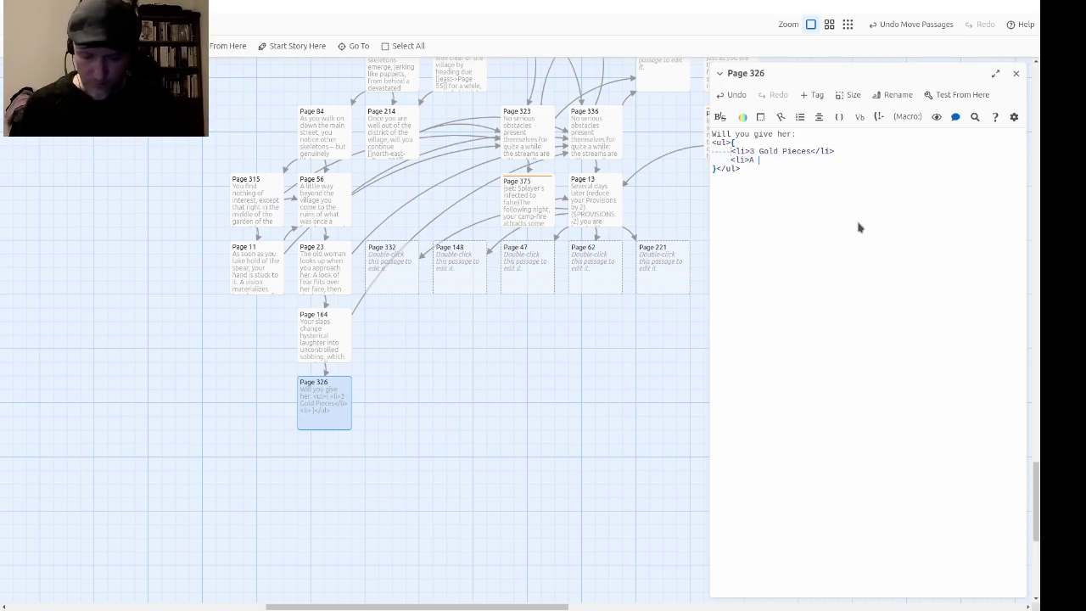
pyautogui.write('jewelled n')
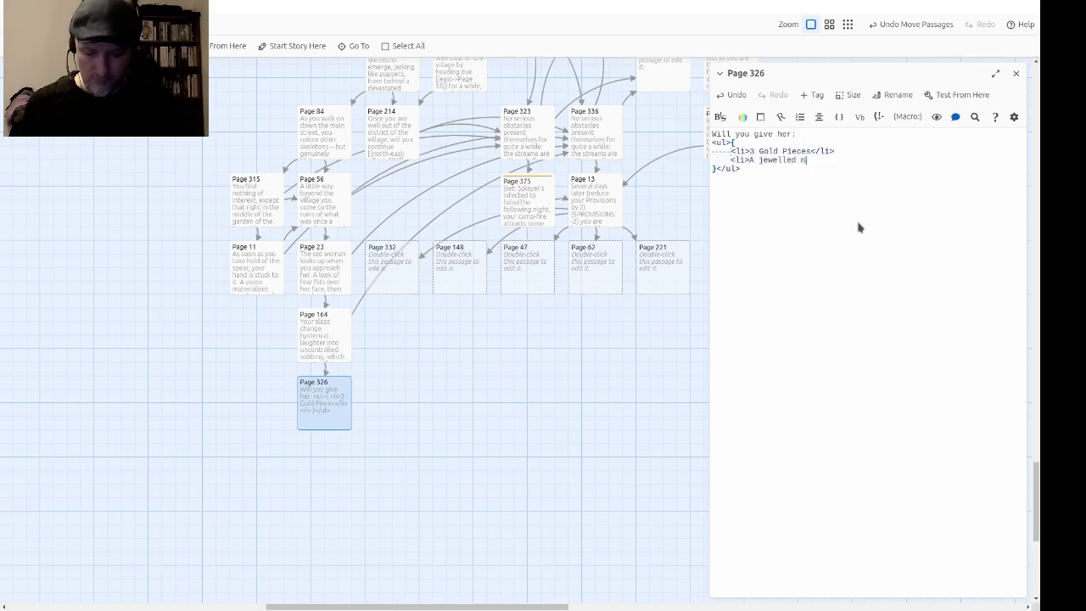
pyautogui.write('eck0band')
pyautogui.press('BackSpace')
pyautogui.write('-band')
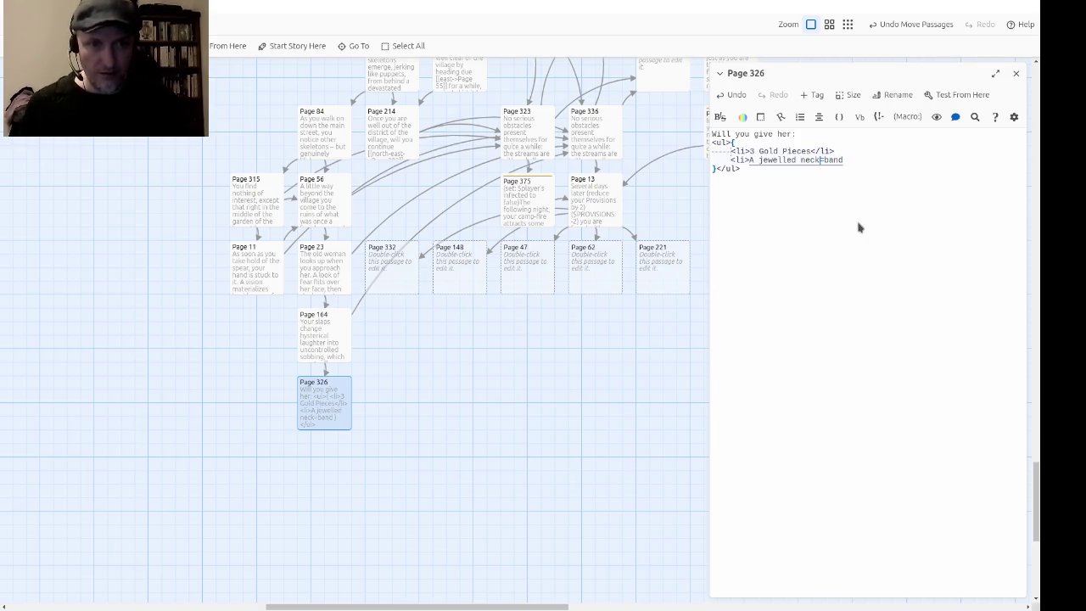
pyautogui.write('<')
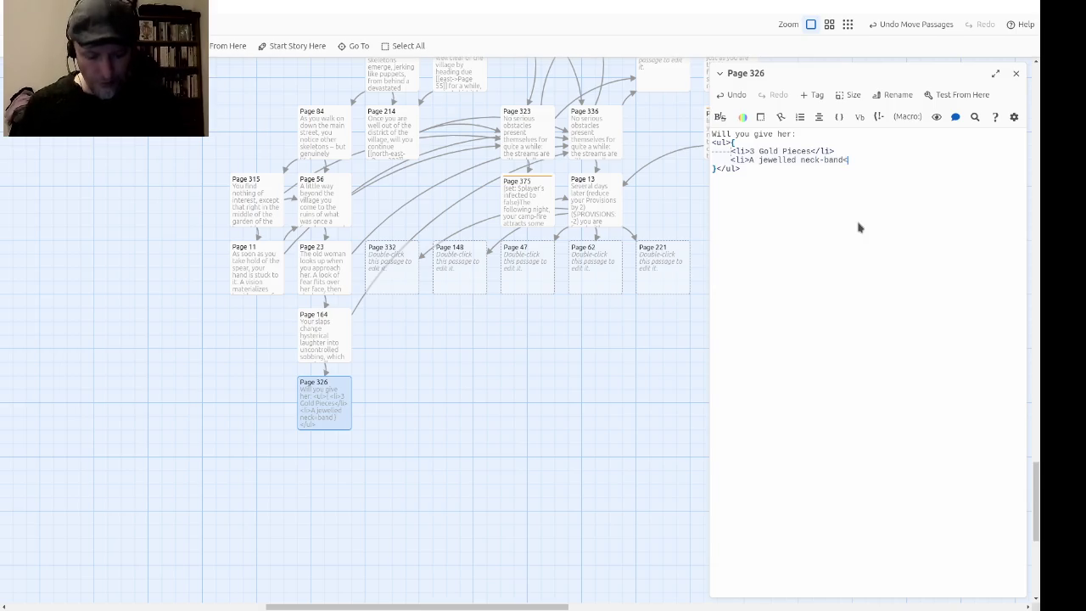
pyautogui.write('/li>')
pyautogui.press('Return')
pyautogui.write('<l')
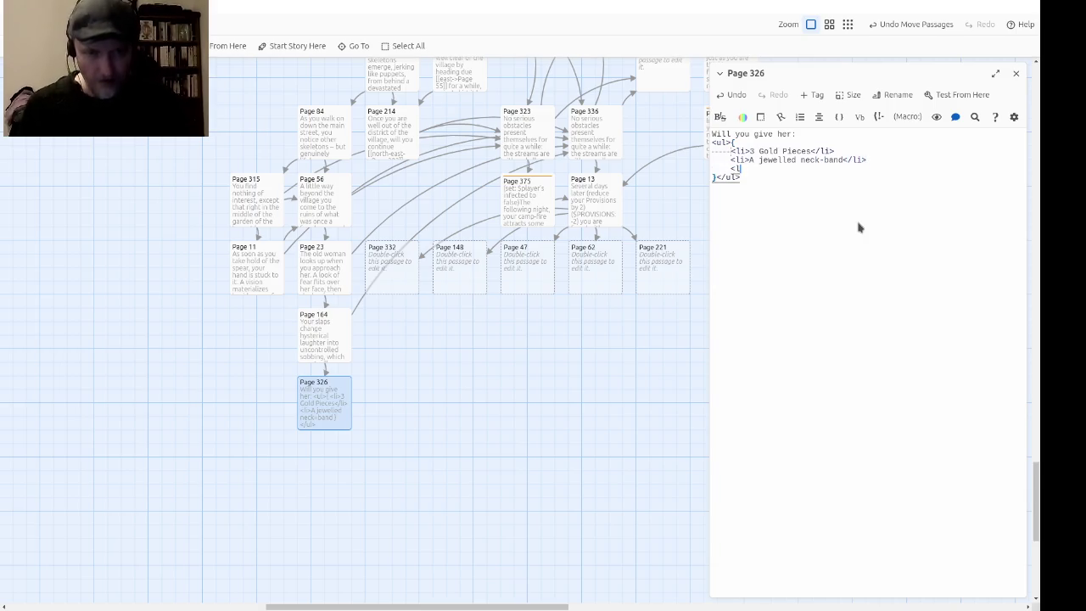
pyautogui.write('i>A')
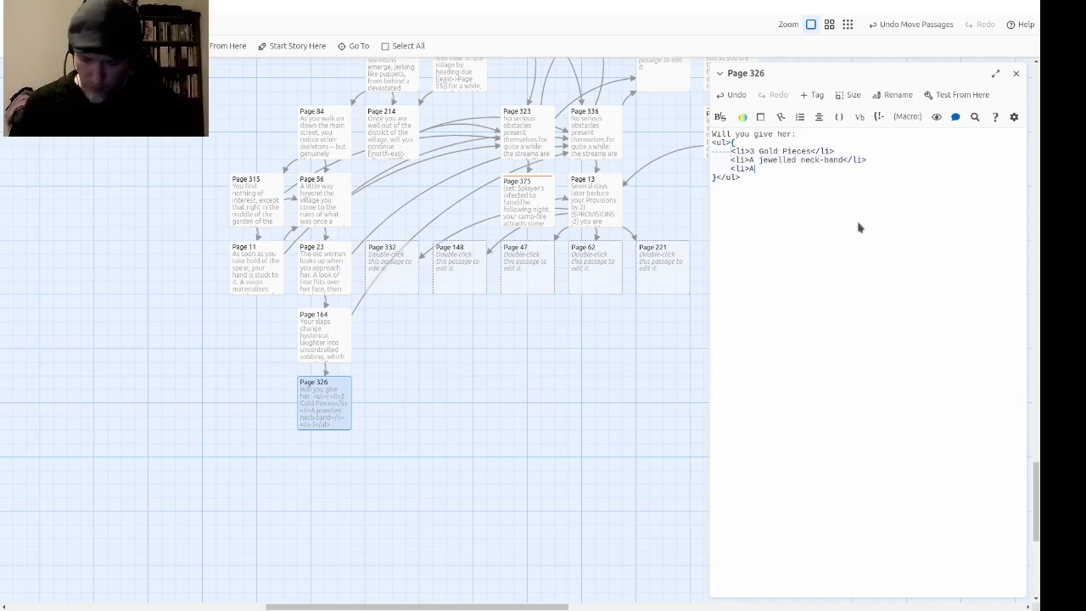
pyautogui.write(' garnet ring</li>')
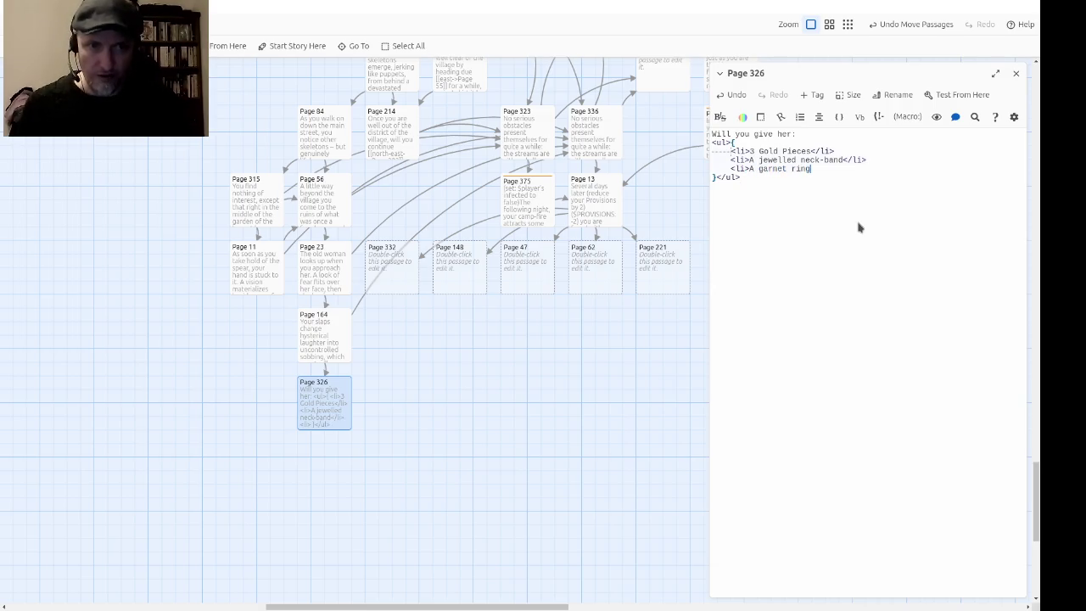
pyautogui.press('Return')
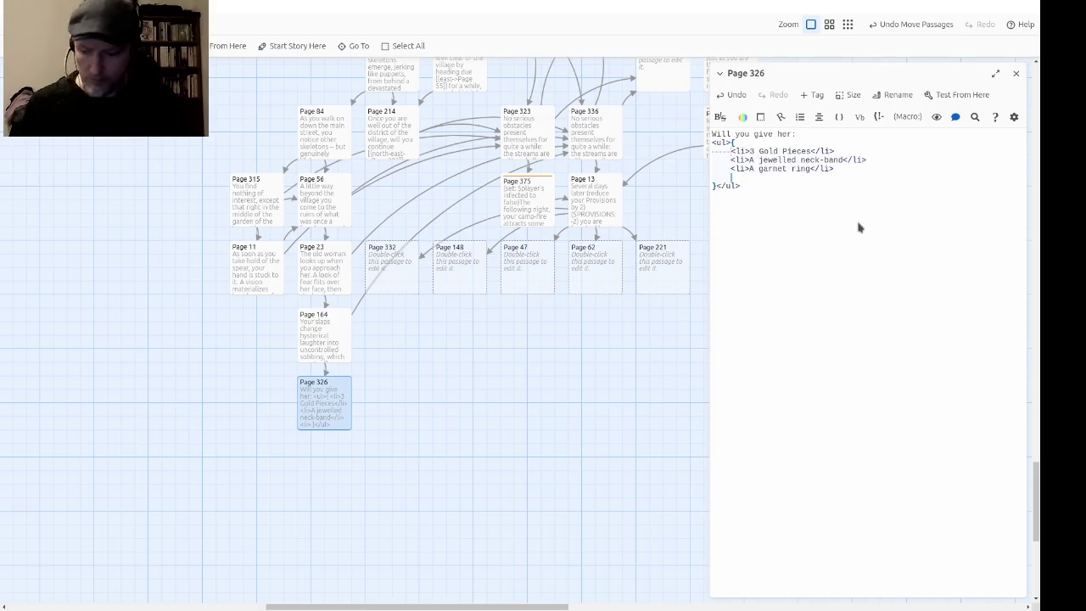
pyautogui.write('<')
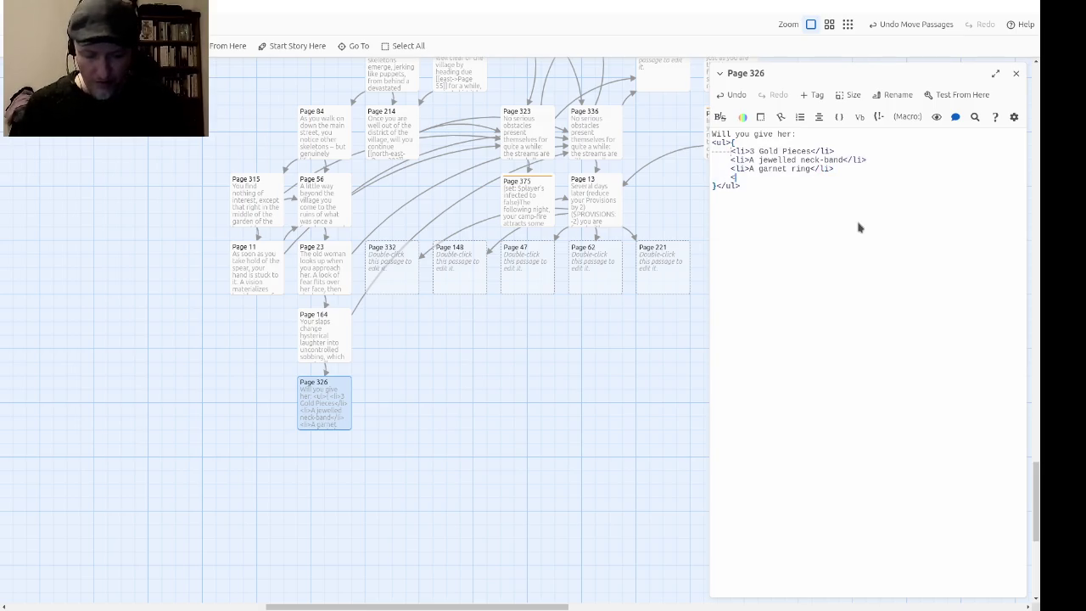
pyautogui.write('li>Cho')
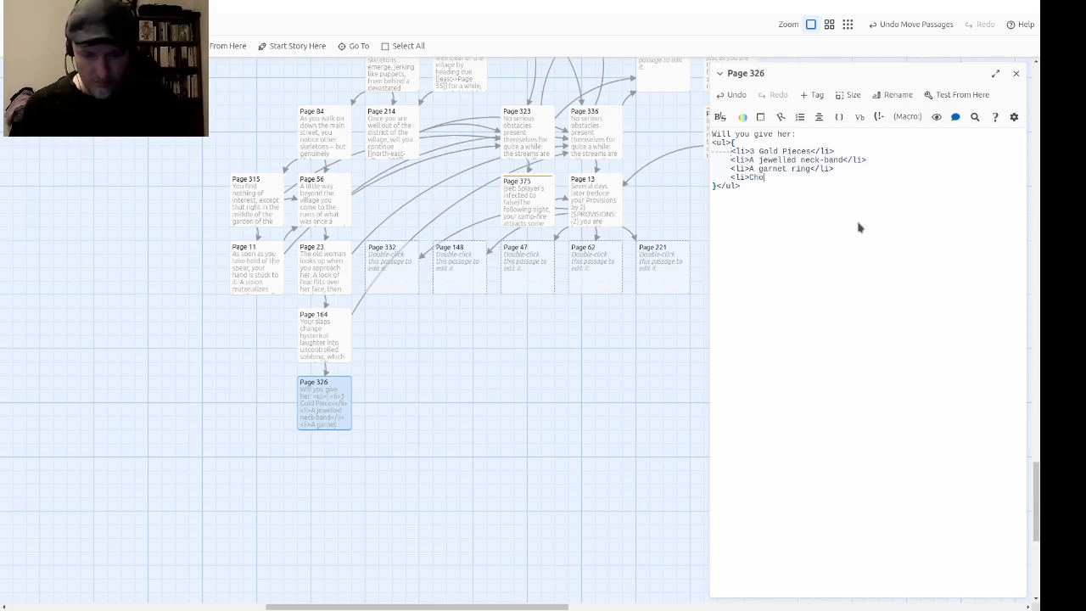
pyautogui.write('lumbara')
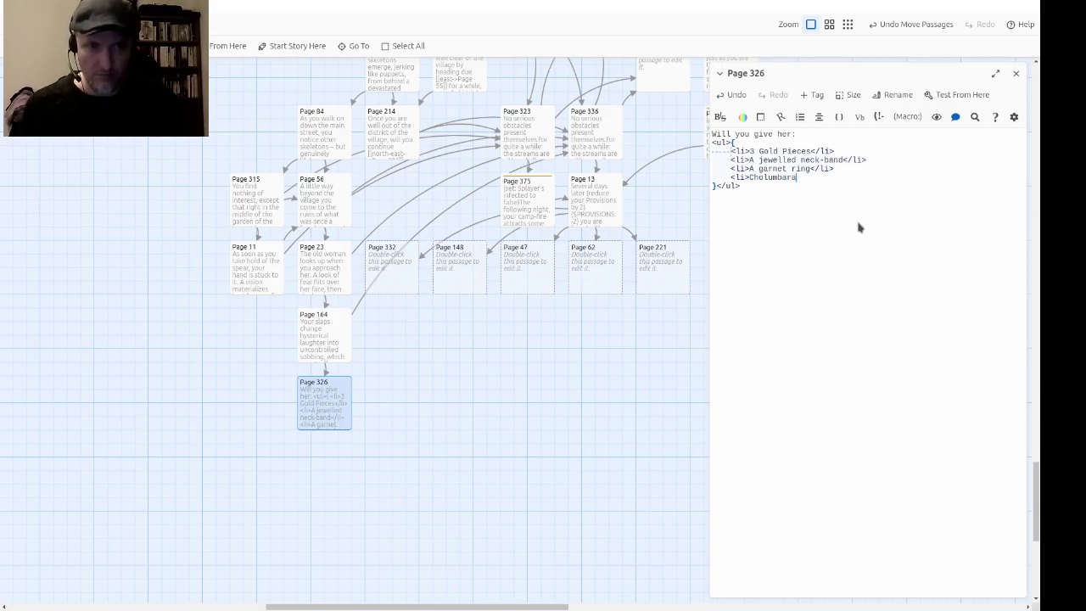
pyautogui.write('?</li>')
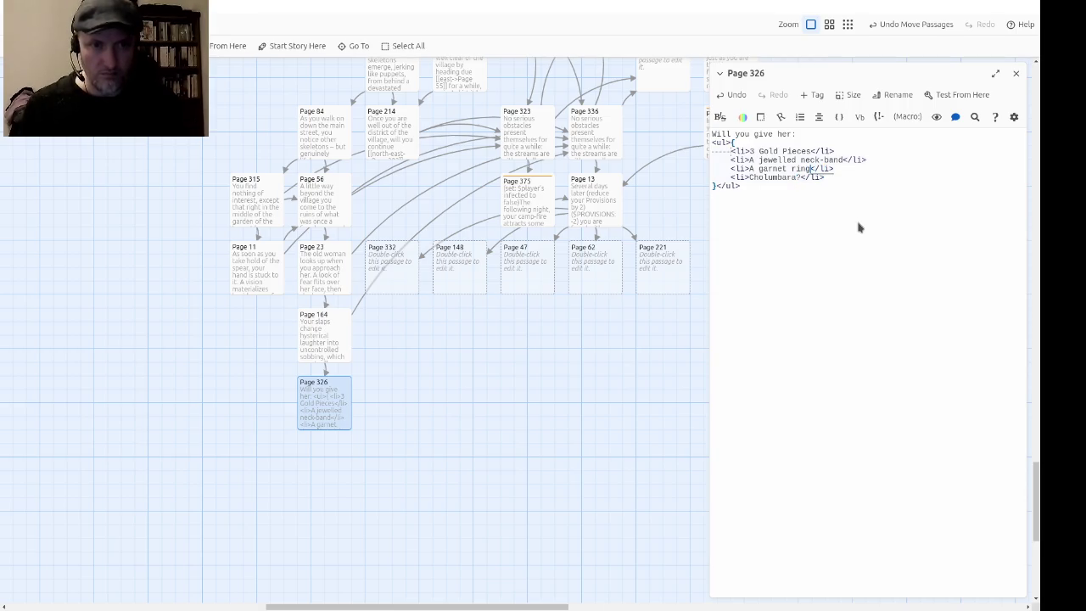
pyautogui.write('?')
pyautogui.press('Up')
pyautogui.write('?')
pyautogui.press('Up')
pyautogui.write('?')
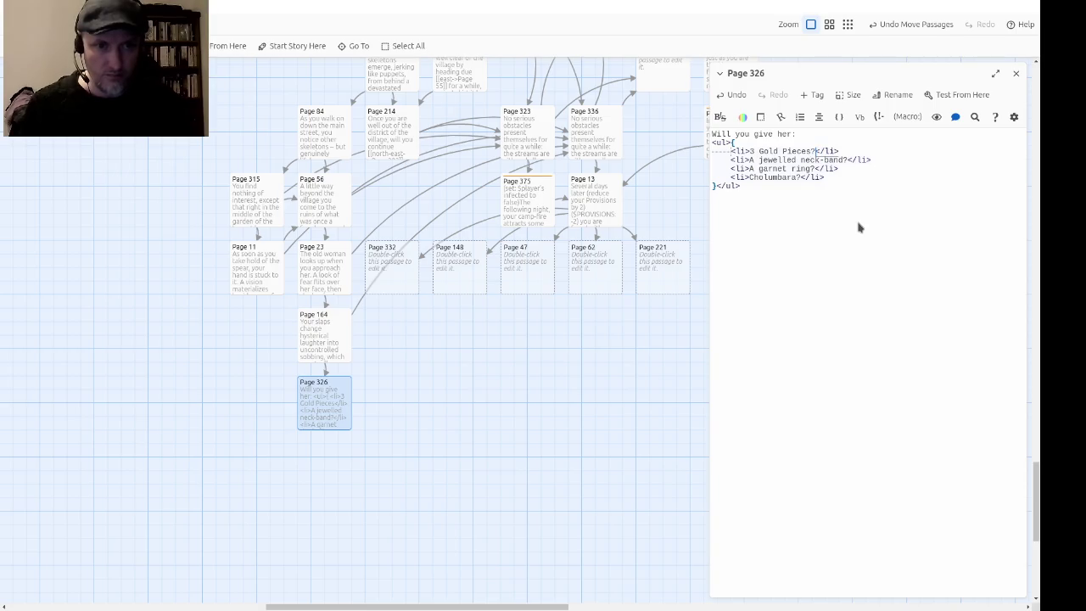
pyautogui.click(859, 228)
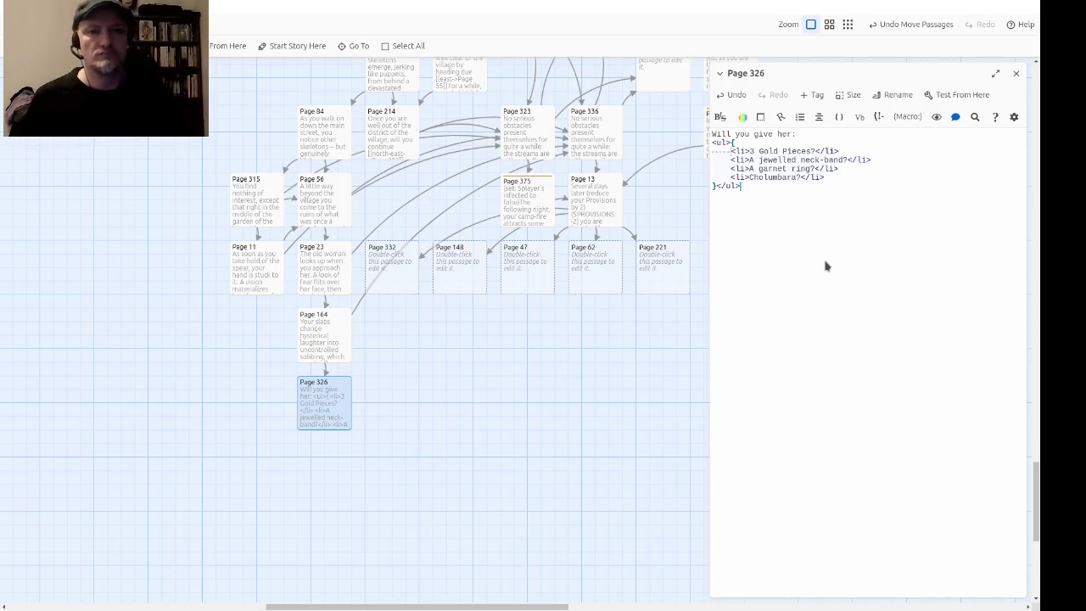
pyautogui.press('Up')
pyautogui.press('Up')
pyautogui.press('Up')
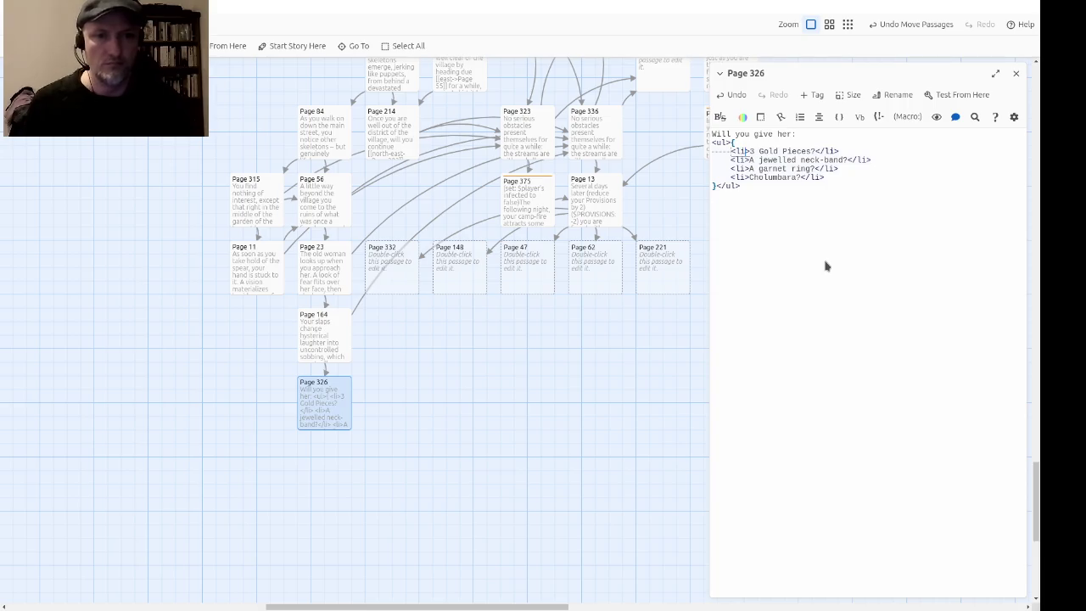
# Step: Wrap 3 Gold Pieces in (link-reveal:"…")[] and add the closing ")[] to the other three items
pyautogui.write('(link-reve')
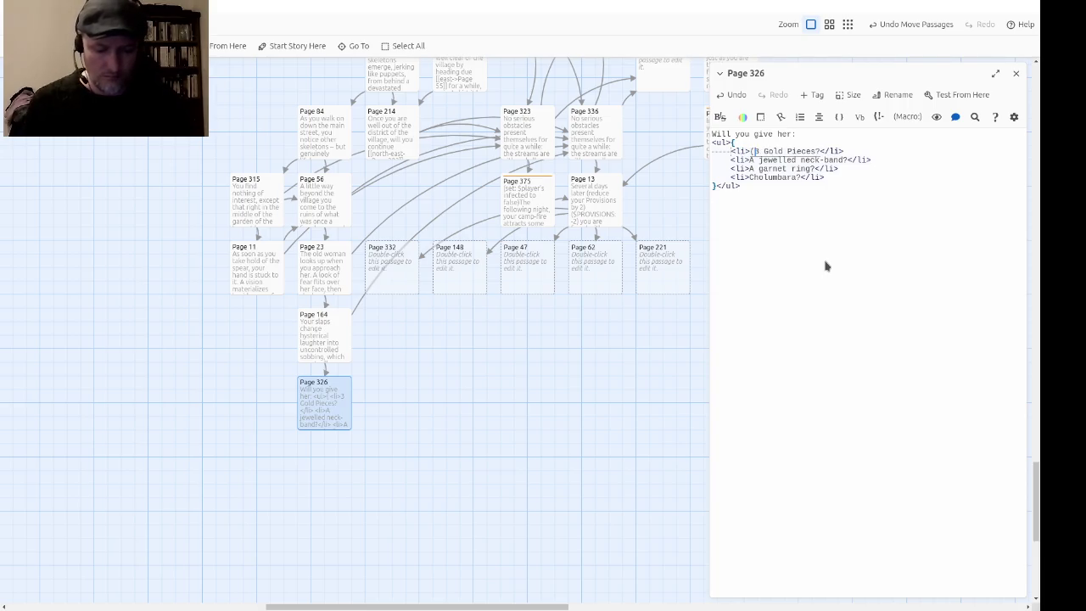
pyautogui.press('Return')
pyautogui.write('"')
pyautogui.press('Right')
pyautogui.press('Right')
pyautogui.press('Right')
pyautogui.write('"')
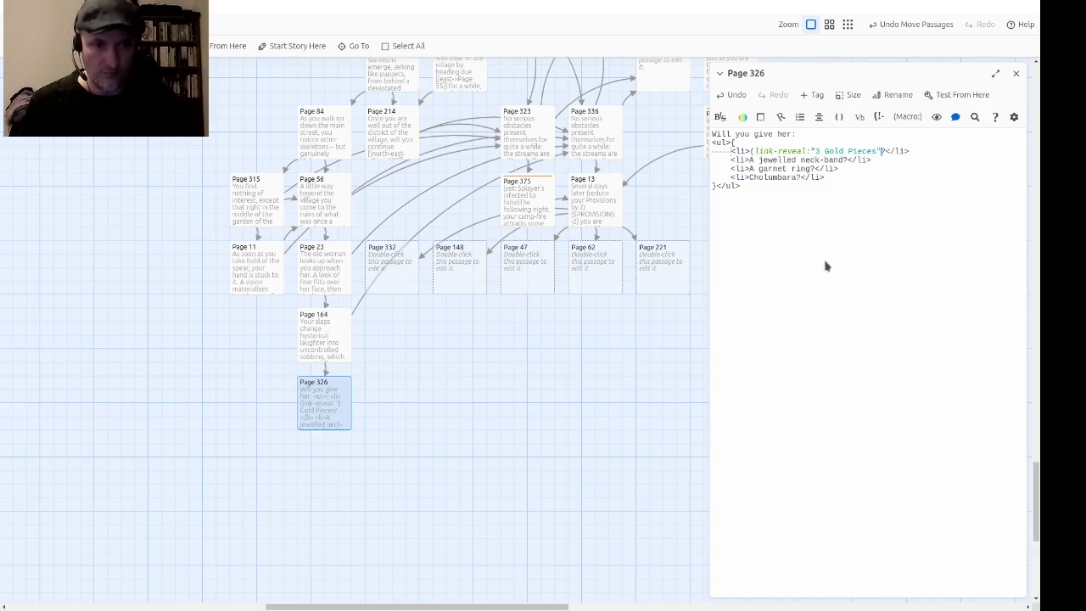
pyautogui.write(')[]')
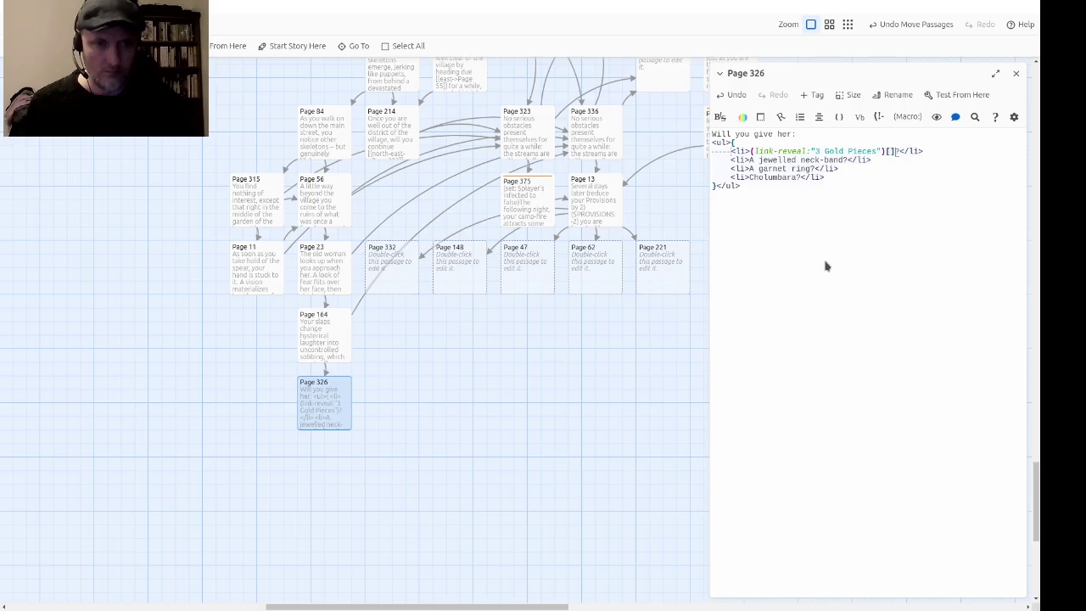
pyautogui.press('Left')
pyautogui.press('Left')
pyautogui.press('Left')
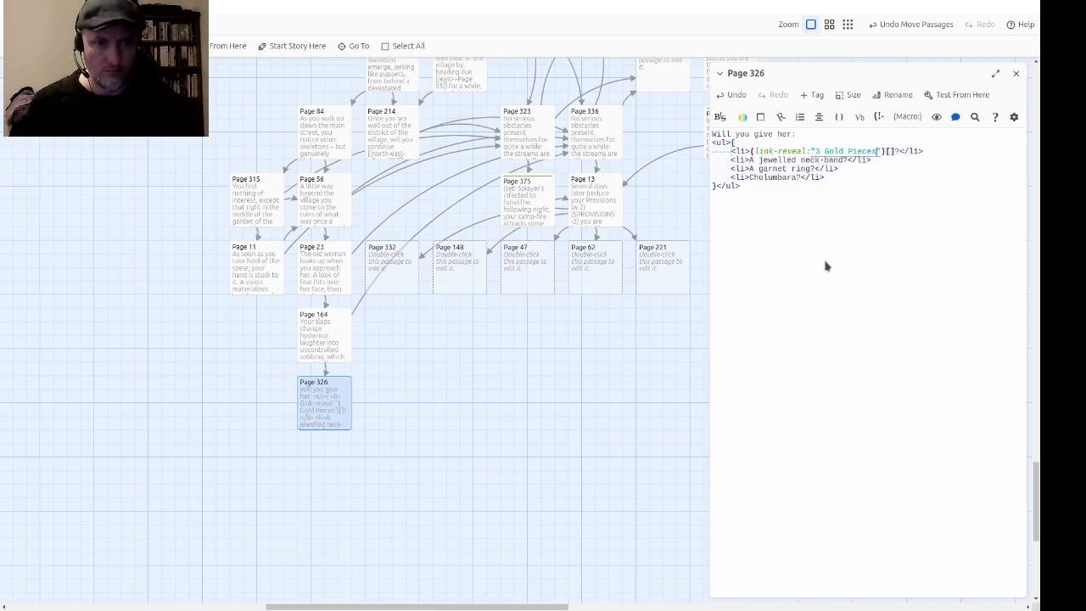
pyautogui.press('Right')
pyautogui.press('Right')
pyautogui.press('Right')
pyautogui.press('Down')
pyautogui.press('Left')
pyautogui.press('Left')
pyautogui.press('Left')
pyautogui.write('")[]')
pyautogui.press('Down')
pyautogui.press('Left')
pyautogui.write('")[]')
pyautogui.press('Down')
pyautogui.press('Left')
pyautogui.press('Left')
pyautogui.press('Left')
pyautogui.write('")[]')
# Step: Copy the (link-reveal:" opening onto the neck-band, garnet ring and Cholumbara items
pyautogui.press('Up')
pyautogui.press('Up')
pyautogui.press('Up')
pyautogui.hotkey('shift', 'Left')
pyautogui.hotkey('shift', 'Left')
pyautogui.hotkey('shift', 'Left')
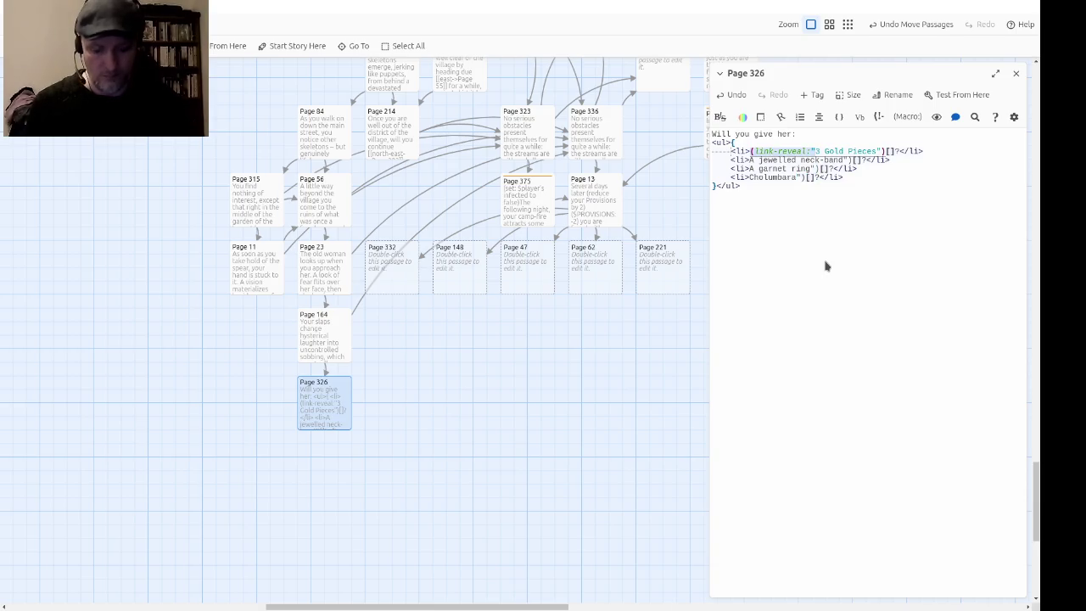
pyautogui.hotkey('ctrl', 'c')
pyautogui.press('Down')
pyautogui.hotkey('ctrl', 'v')
pyautogui.press('Down')
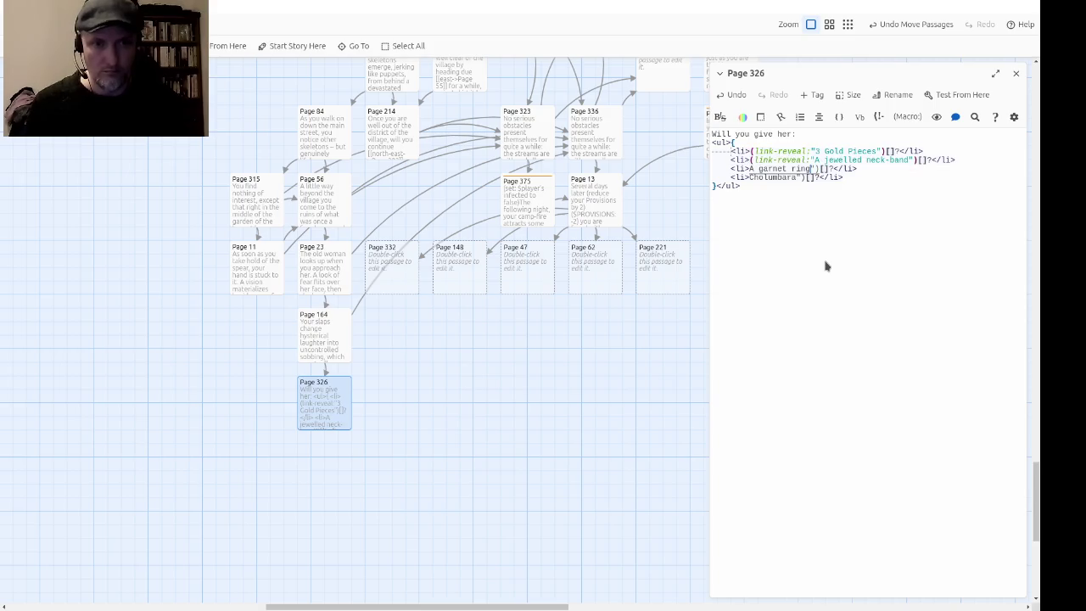
pyautogui.hotkey('ctrl', 'v')
pyautogui.press('Down')
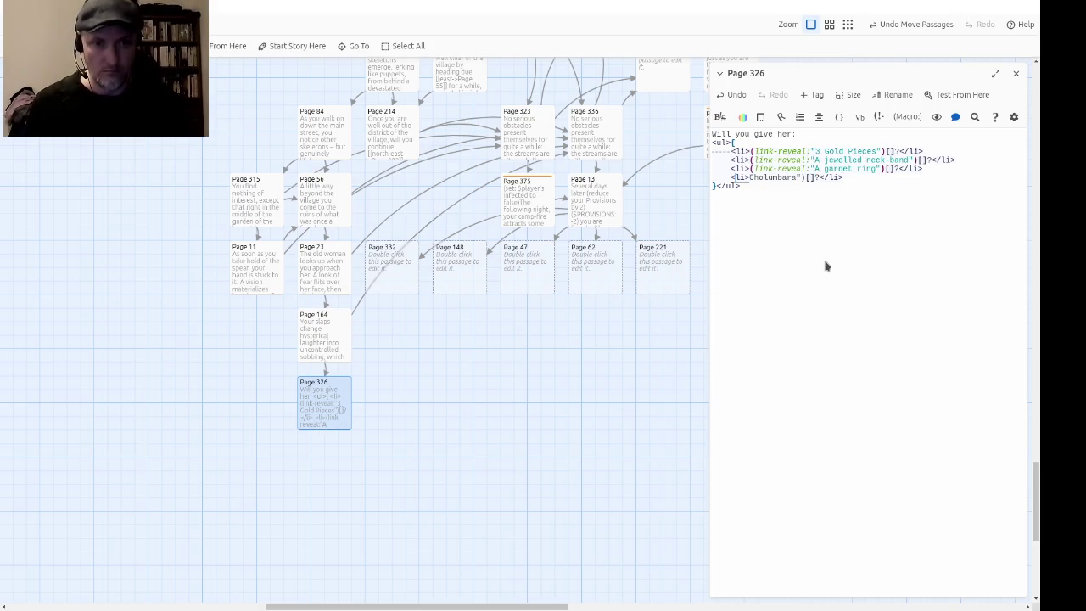
pyautogui.hotkey('ctrl', 'v')
# Step: Move the article 'A' outside the neck-band and garnet ring reveal links
pyautogui.press('Up')
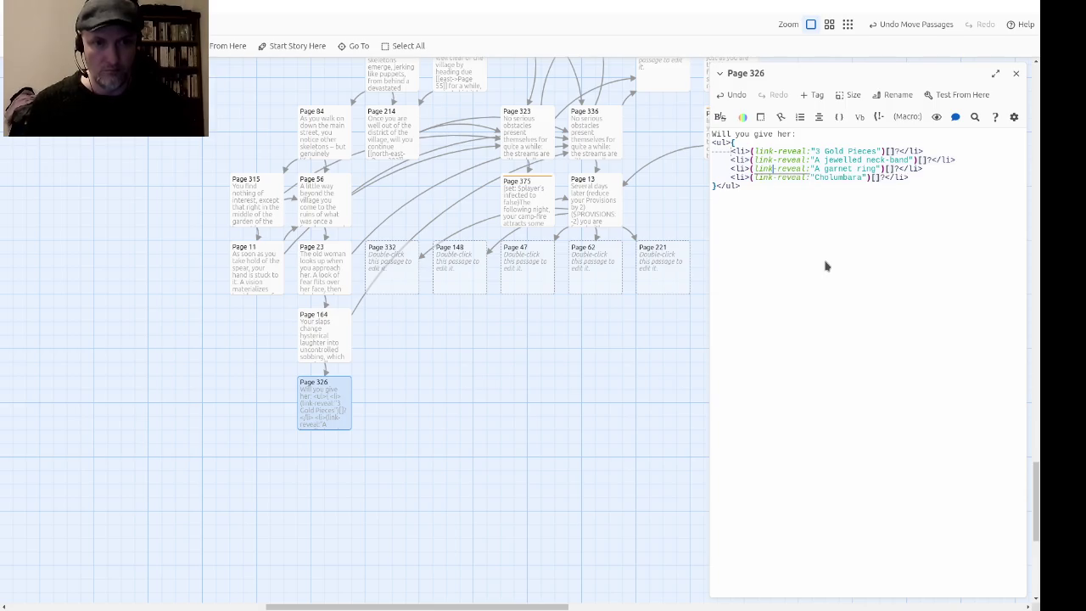
pyautogui.write('A')
pyautogui.press('Up')
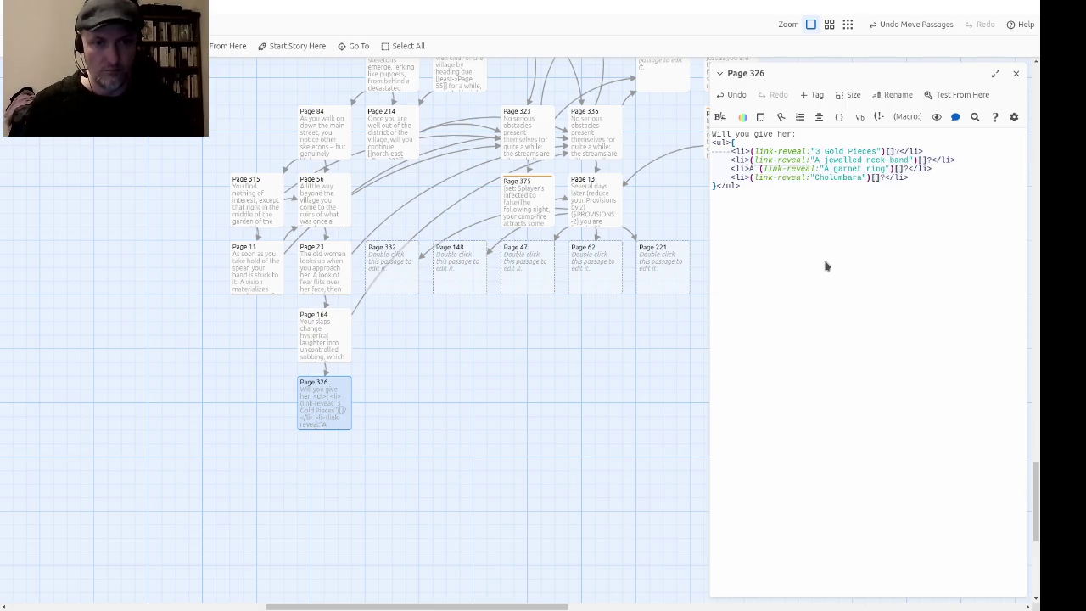
pyautogui.write('A')
pyautogui.press('Right')
pyautogui.press('Delete')
pyautogui.press('Delete')
pyautogui.press('Down')
pyautogui.press('Delete')
pyautogui.press('Delete')
pyautogui.hotkey('ctrl', 'End')
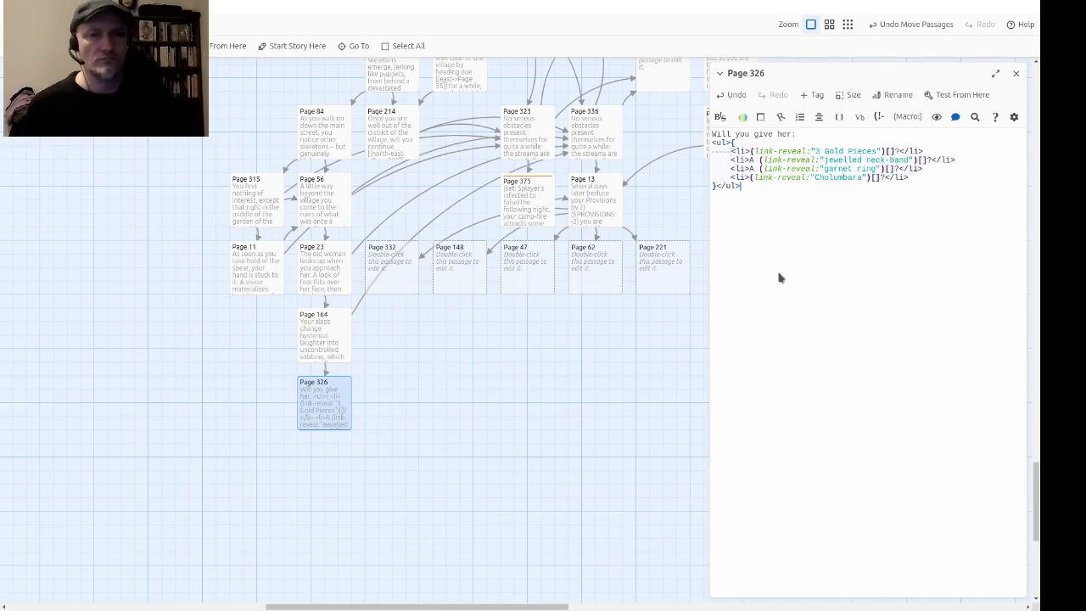
pyautogui.click(889, 153)
# Step: Put (show: ?1) in the Gold Pieces hook, maximize the editor, and paste it into the neck-band hook
pyautogui.write('(')
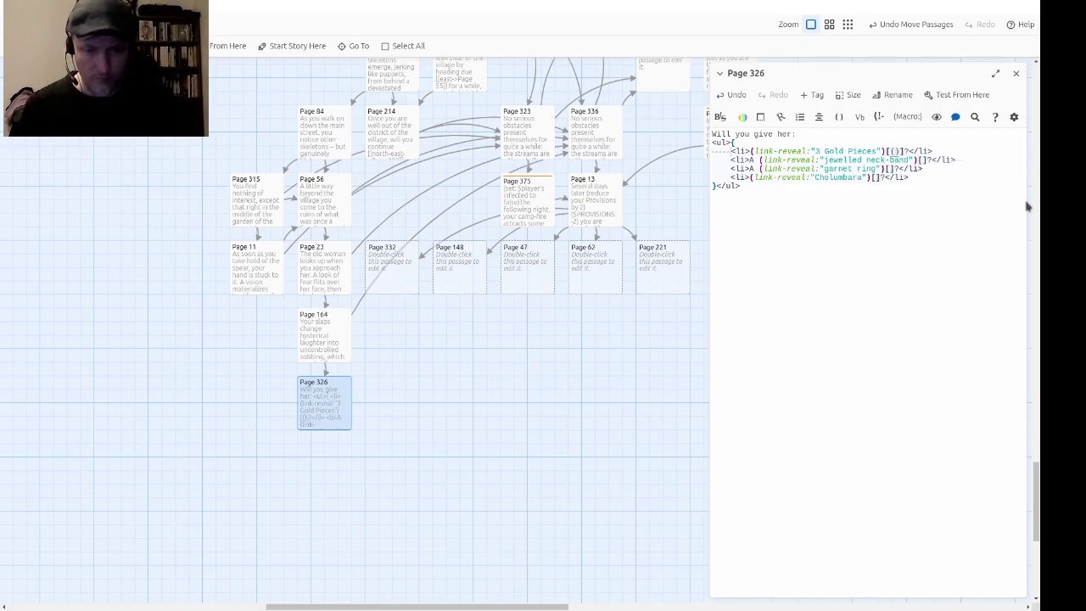
pyautogui.write('show: ?1')
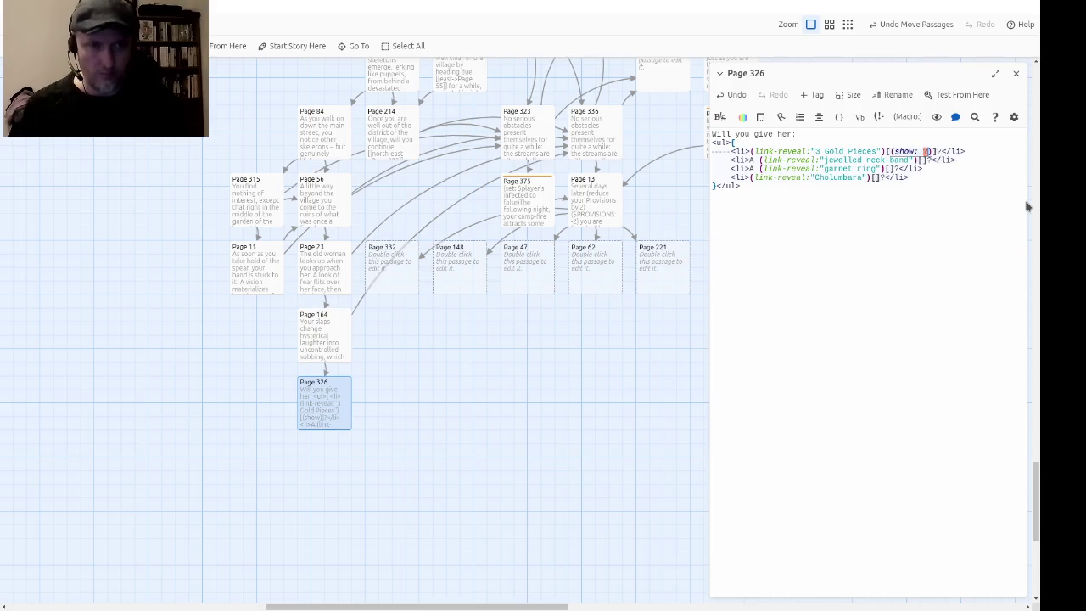
pyautogui.hotkey('shift', 'Left')
pyautogui.hotkey('shift', 'Left')
pyautogui.hotkey('shift', 'Left')
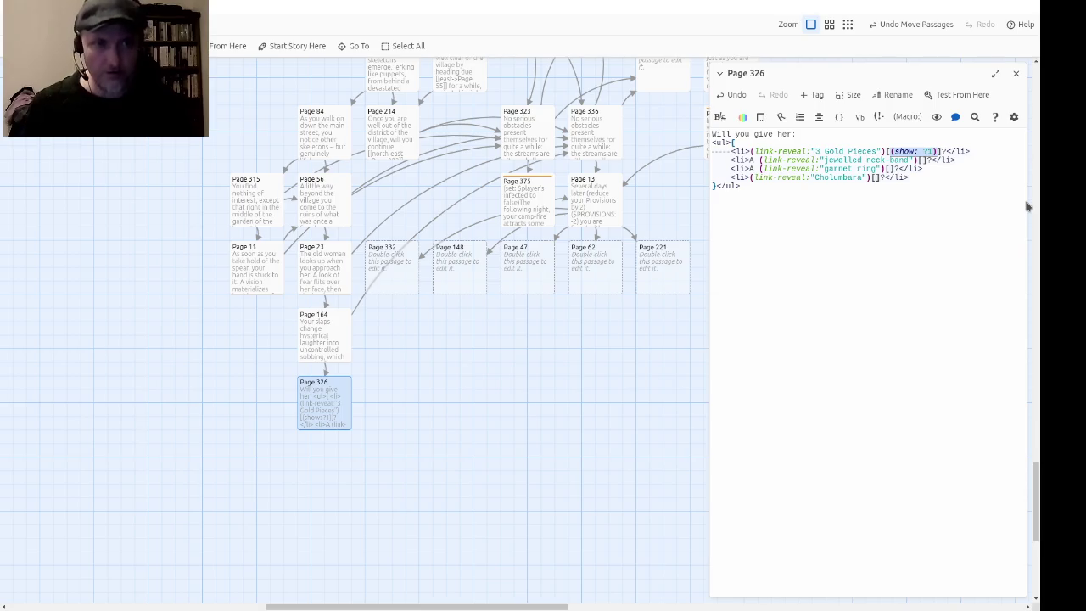
pyautogui.click(995, 74)
pyautogui.click(217, 160)
pyautogui.hotkey('ctrl', 'v')
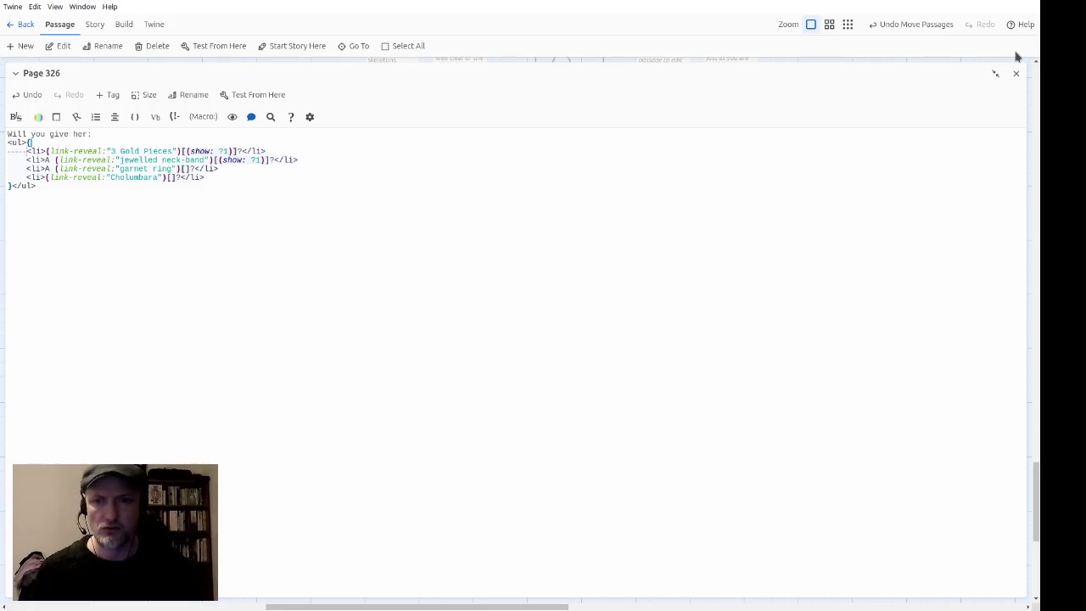
pyautogui.press('Down')
# Step: Give the neck-band, garnet ring and Cholumbara hooks (show: ?2), (show: ?3) and (show: ?4)
pyautogui.press('BackSpace')
pyautogui.write('2')
pyautogui.press('Down')
pyautogui.hotkey('ctrl', 'v')
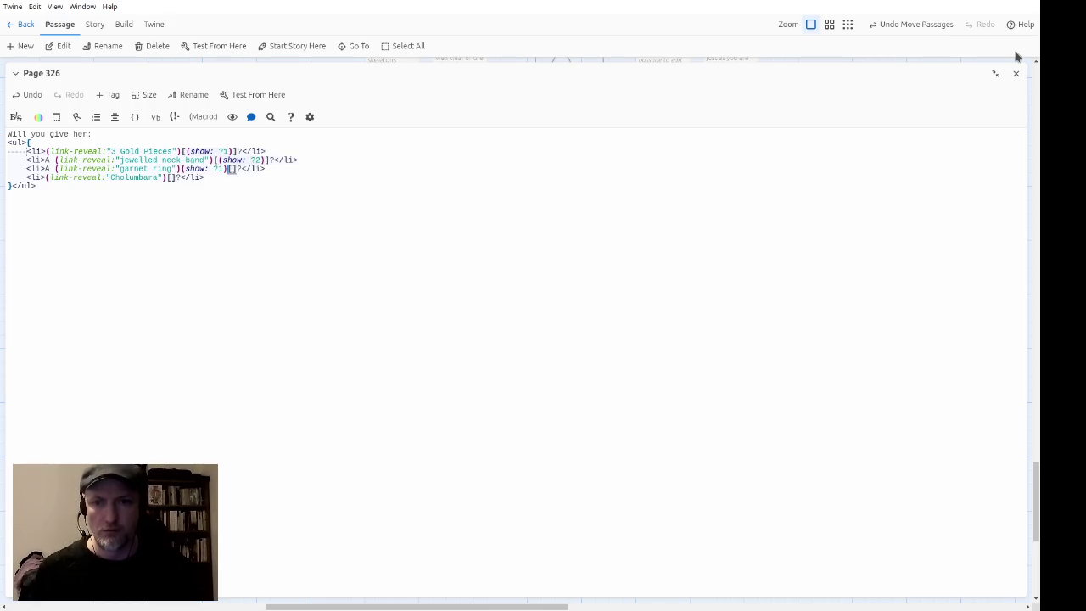
pyautogui.hotkey('ctrl', 'z')
pyautogui.press('Right')
pyautogui.hotkey('ctrl', 'v')
pyautogui.press('Left')
pyautogui.press('BackSpace')
pyautogui.write('3')
pyautogui.press('Down')
pyautogui.press('Left')
pyautogui.press('Left')
pyautogui.press('Left')
pyautogui.hotkey('ctrl', 'v')
pyautogui.press('Left')
pyautogui.press('BackSpace')
pyautogui.write('4')
# Step: Below the list, add a { } block holding empty named hooks |1)[], |2)[], |3)[] and |4)[]
pyautogui.press('Down')
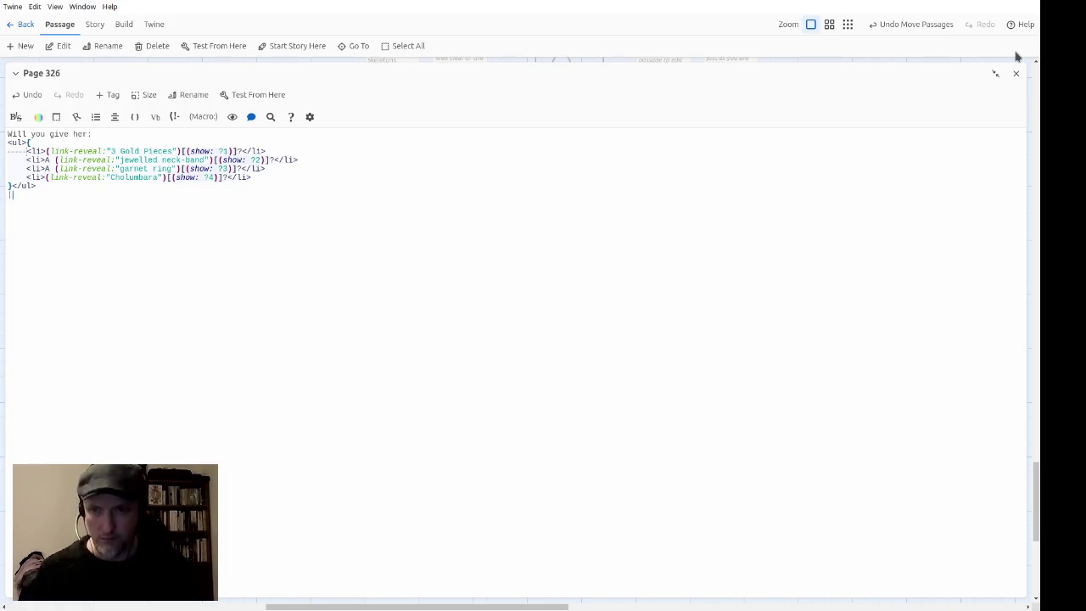
pyautogui.write('1)[]')
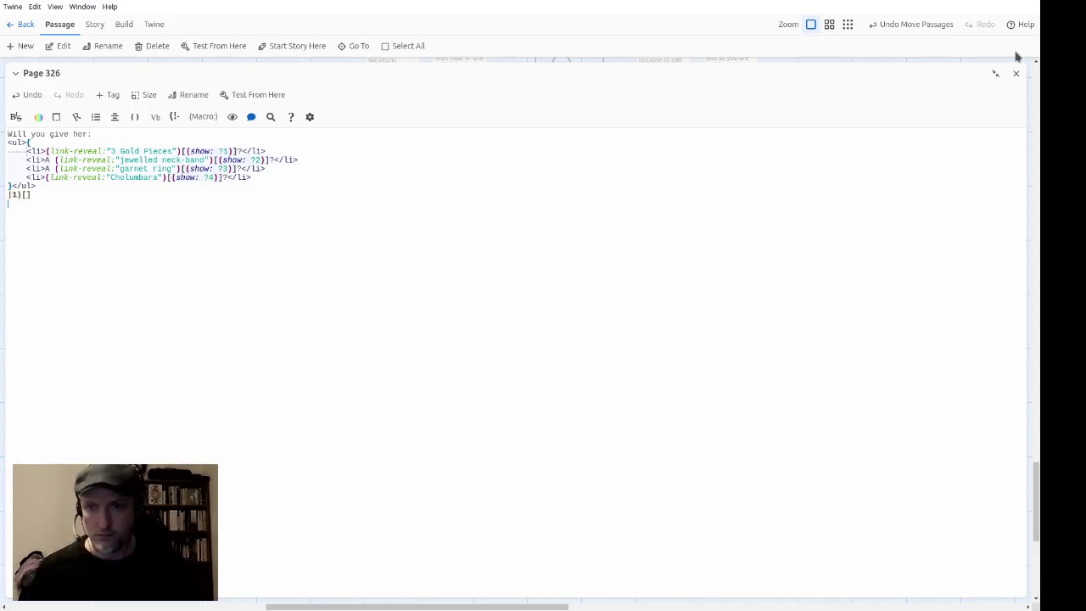
pyautogui.press('Up')
pyautogui.press('Return')
pyautogui.press('Up')
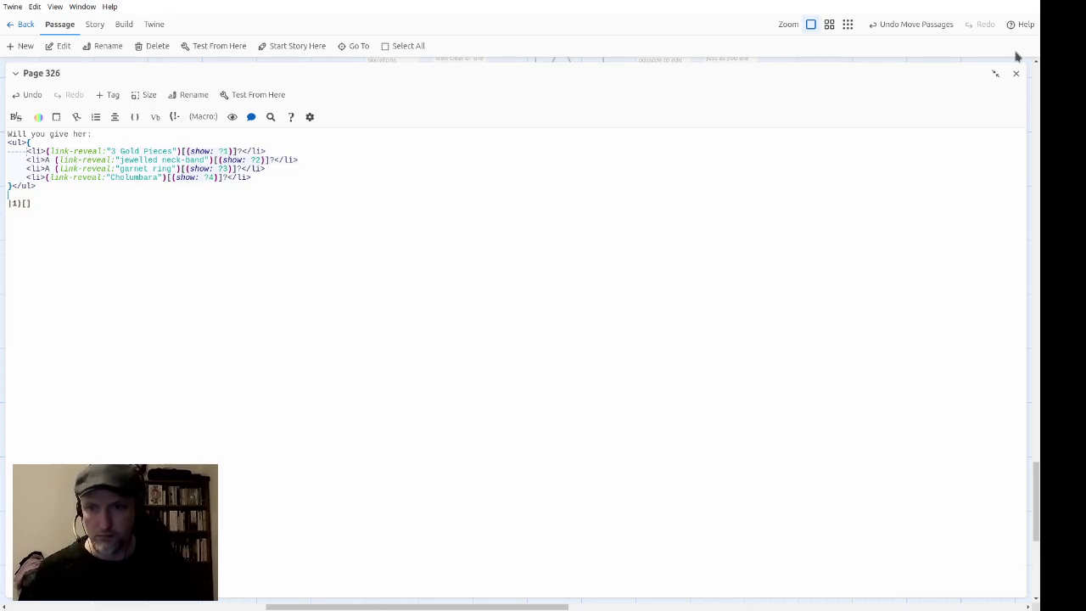
pyautogui.write('{')
pyautogui.press('Down')
pyautogui.press('End')
pyautogui.press('Return')
pyautogui.write('}')
pyautogui.press('Up')
pyautogui.press('End')
pyautogui.press('Return')
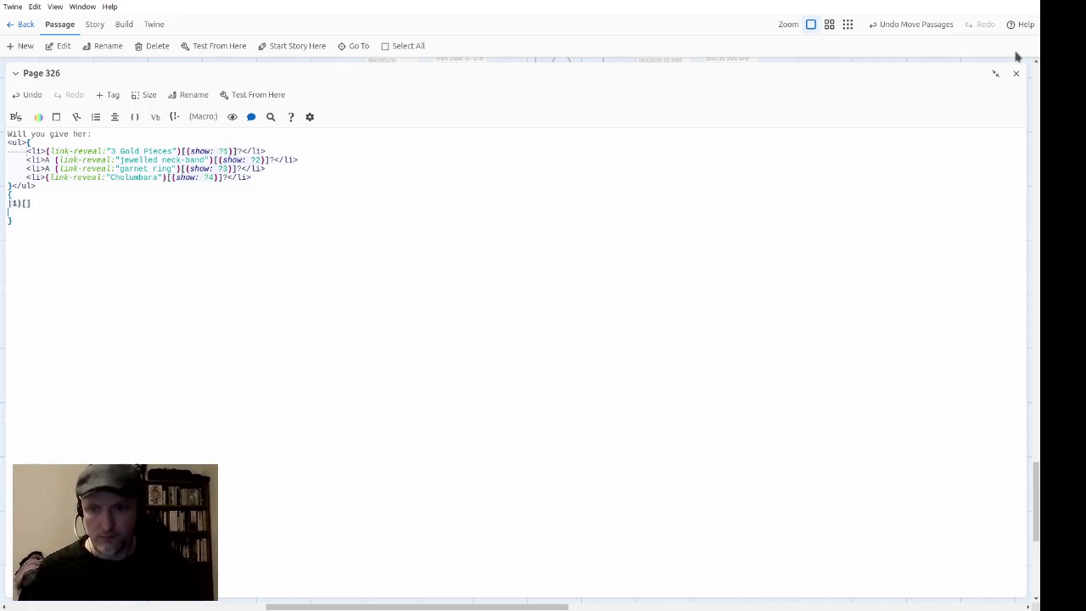
pyautogui.write('|2)')
pyautogui.press('Return')
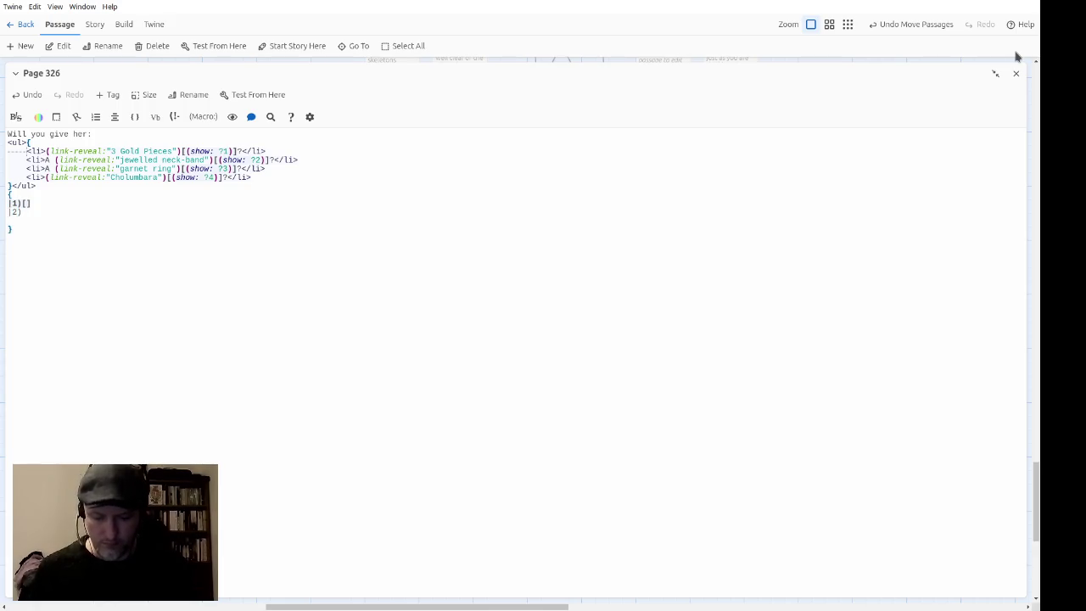
pyautogui.write('|3)')
pyautogui.press('Return')
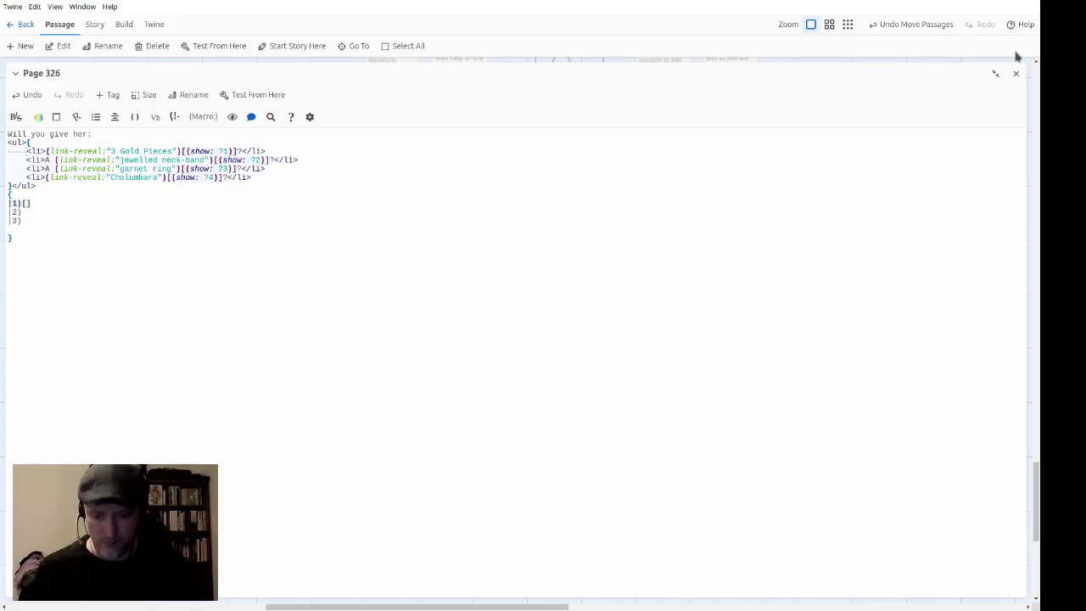
pyautogui.write('|4)[]')
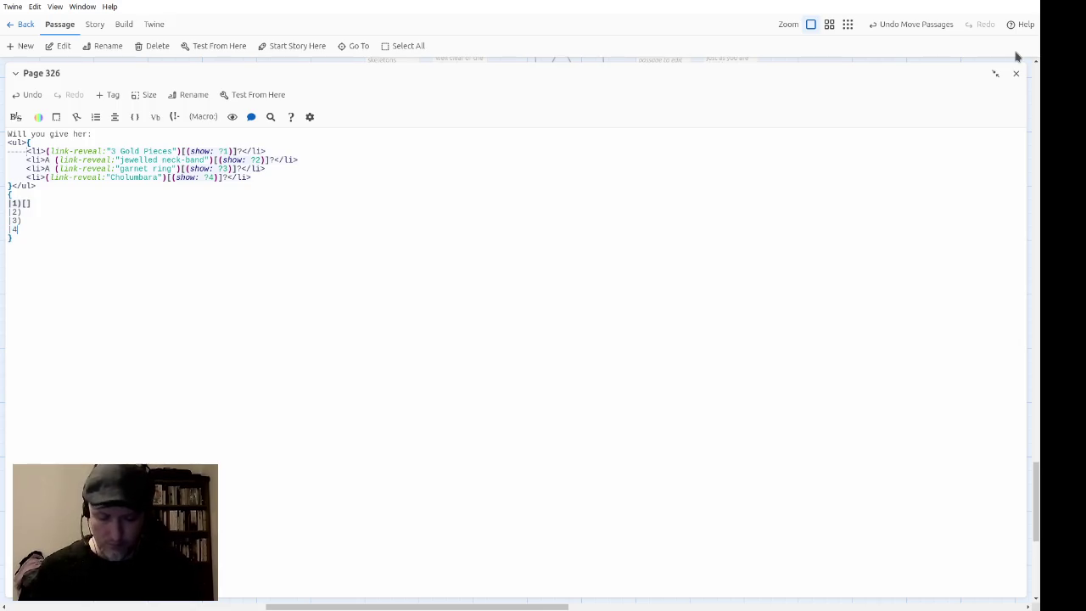
pyautogui.write('[]')
pyautogui.press('Up')
pyautogui.write('[]')
pyautogui.press('Left')
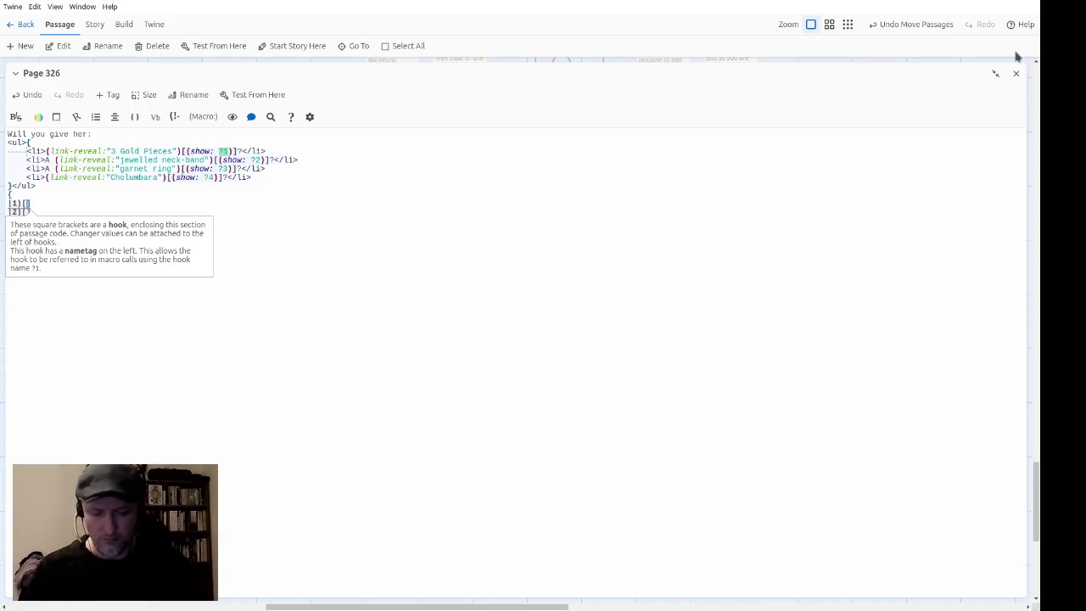
pyautogui.press('Right')
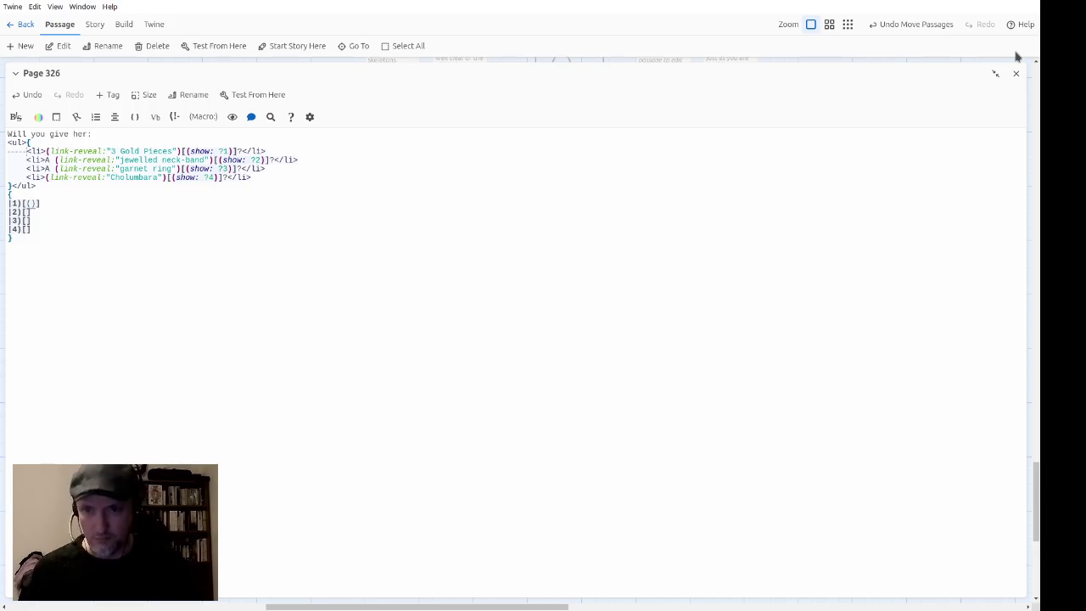
# Step: Inside hook |1, add (if: $player's gold >= 3) with (go-to: "Page 223") and a [[Page 223]] link
pyautogui.write('if: $play')
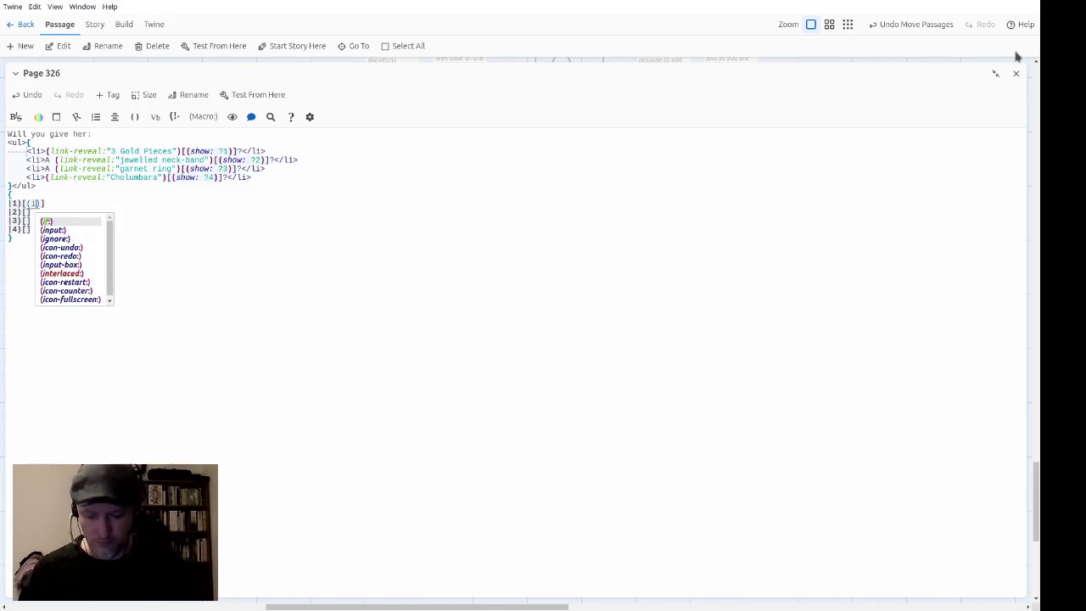
pyautogui.write("er's ")
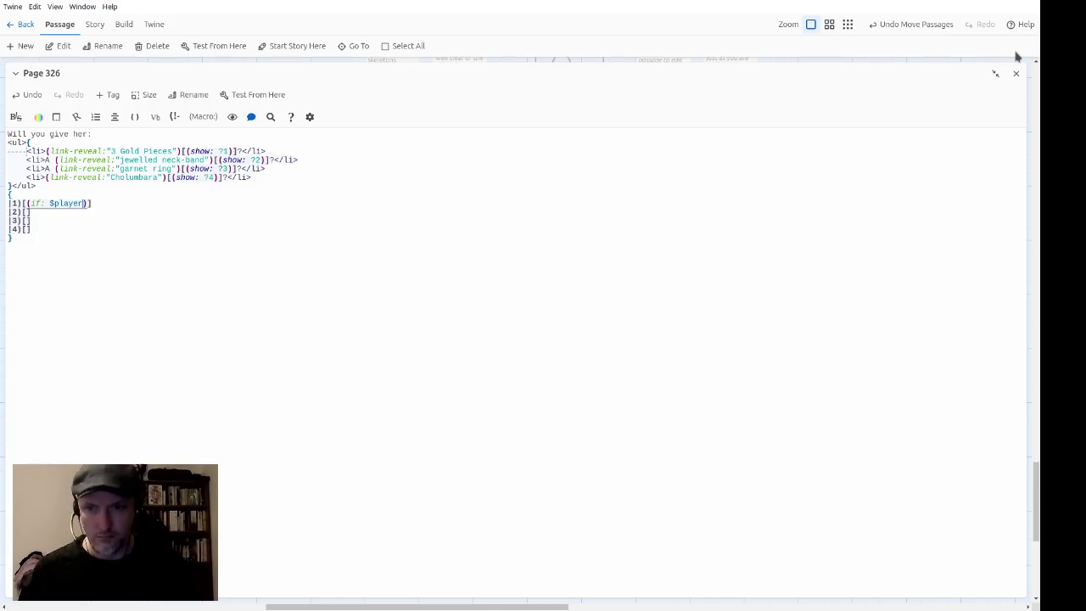
pyautogui.write('gold >')
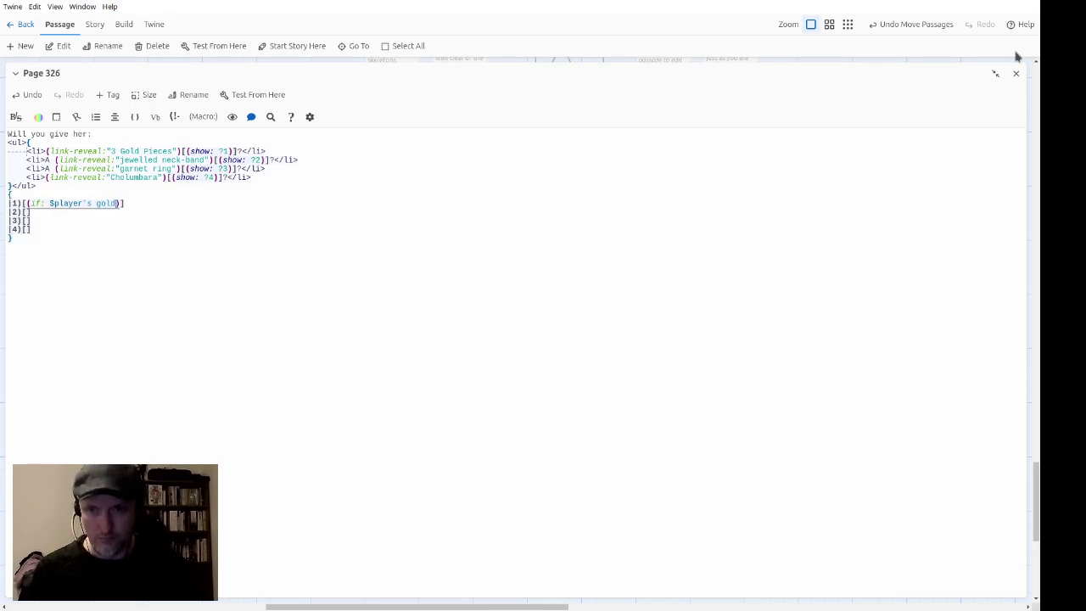
pyautogui.press('BackSpace')
pyautogui.write('=')
pyautogui.write('[]')
pyautogui.press('Left')
pyautogui.press('Left')
pyautogui.press('Left')
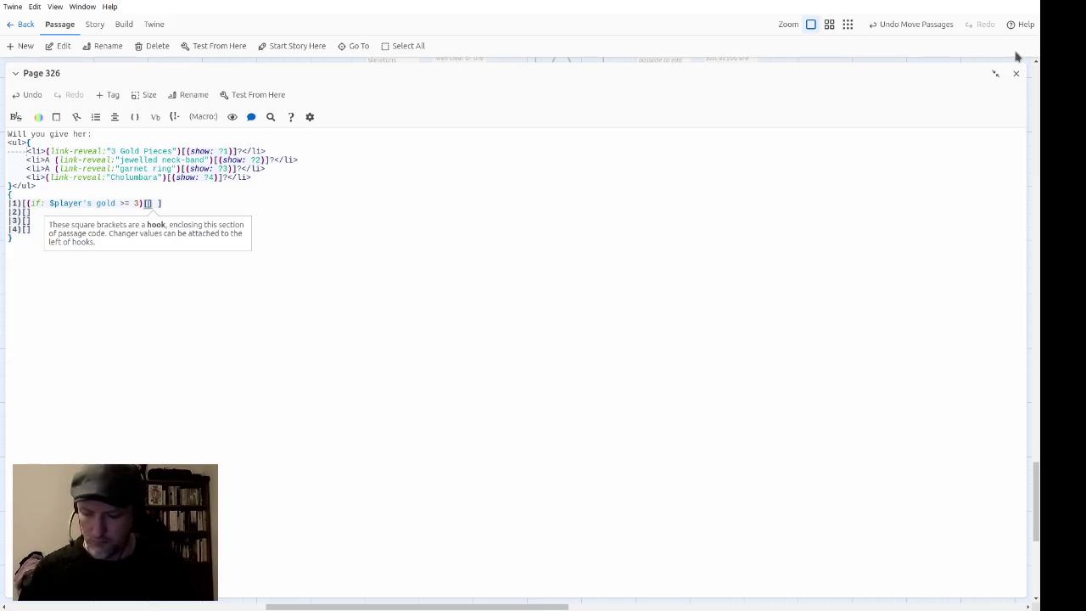
pyautogui.write('(')
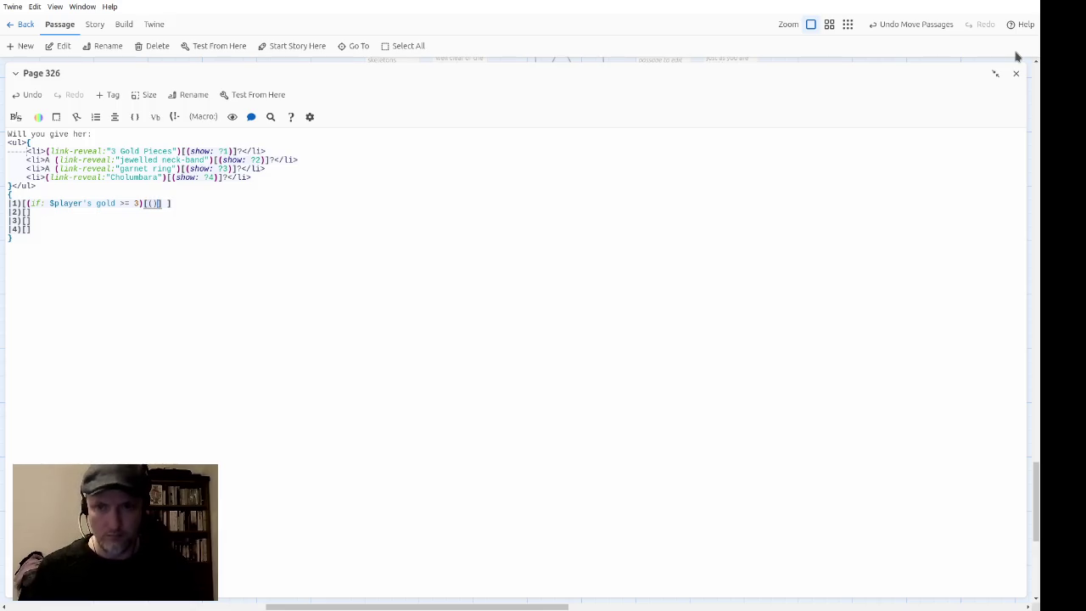
pyautogui.write('go-to:')
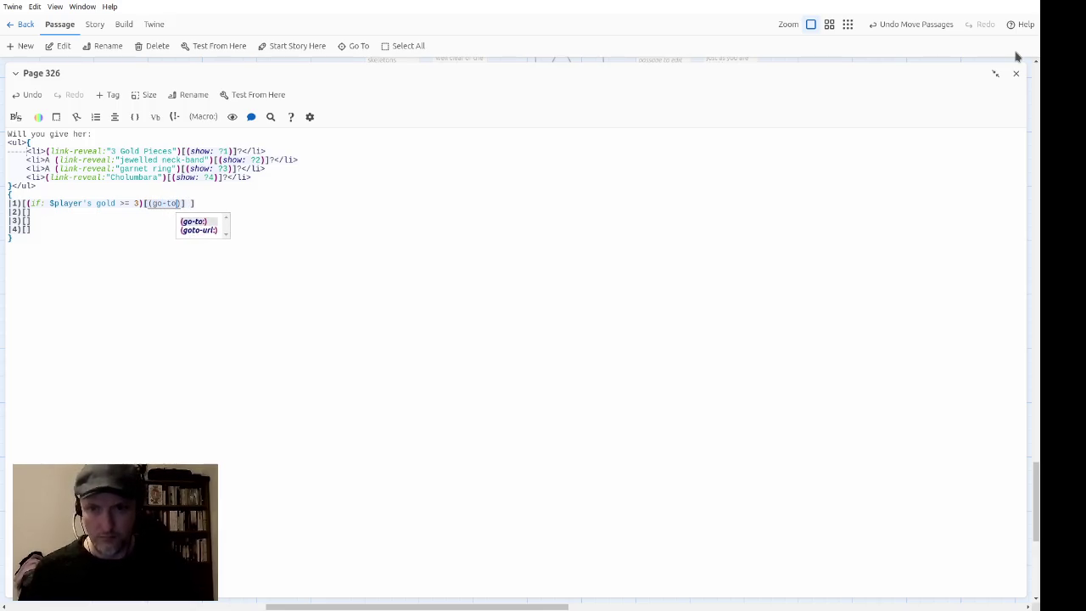
pyautogui.press('Delete')
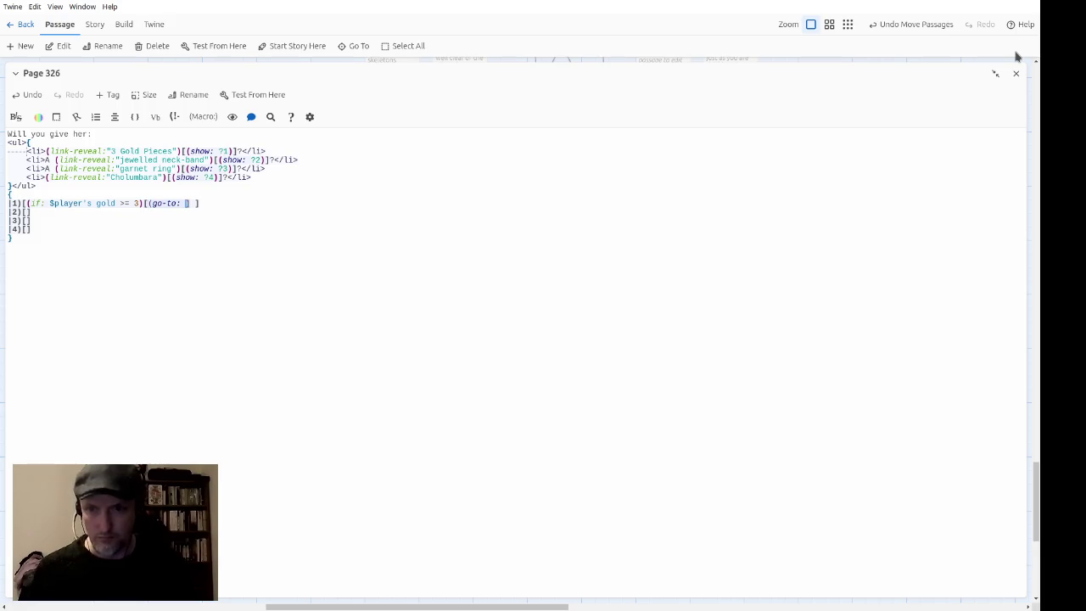
pyautogui.write(')[(go-to: ')
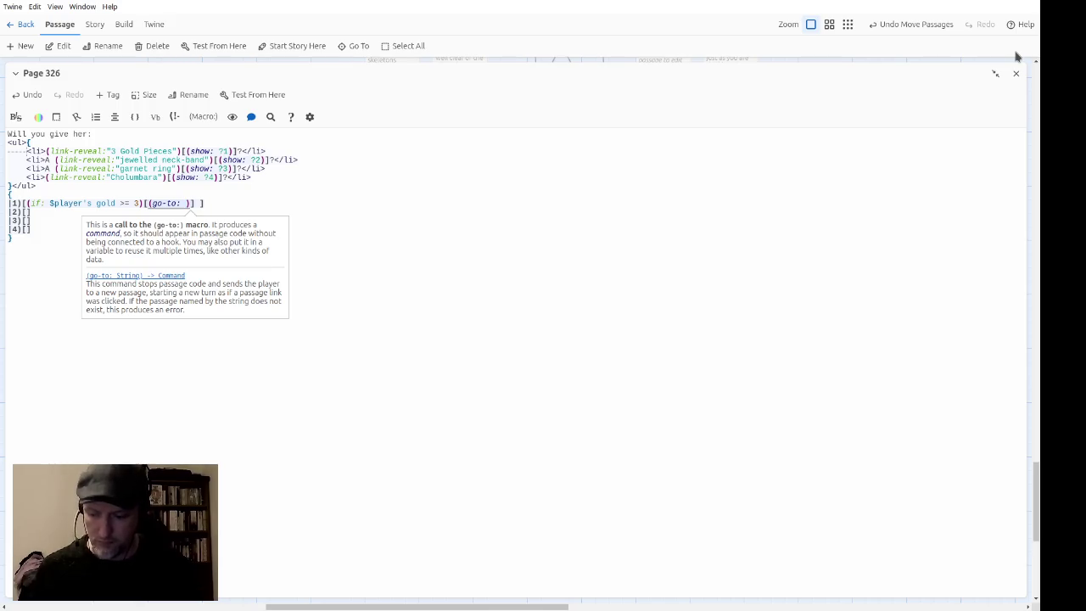
pyautogui.write('"Page 22')
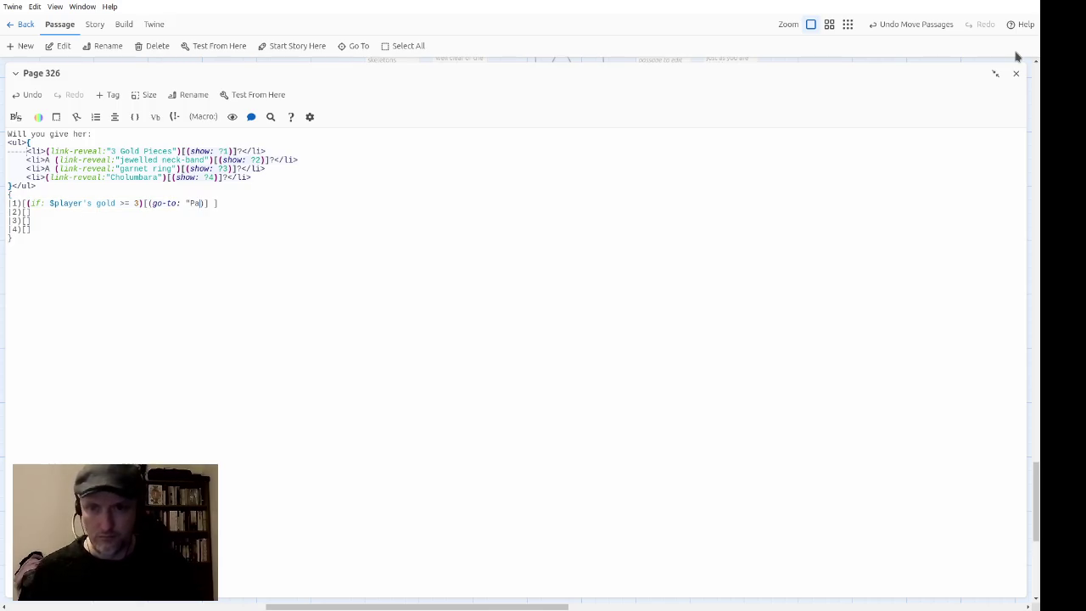
pyautogui.write('3")')
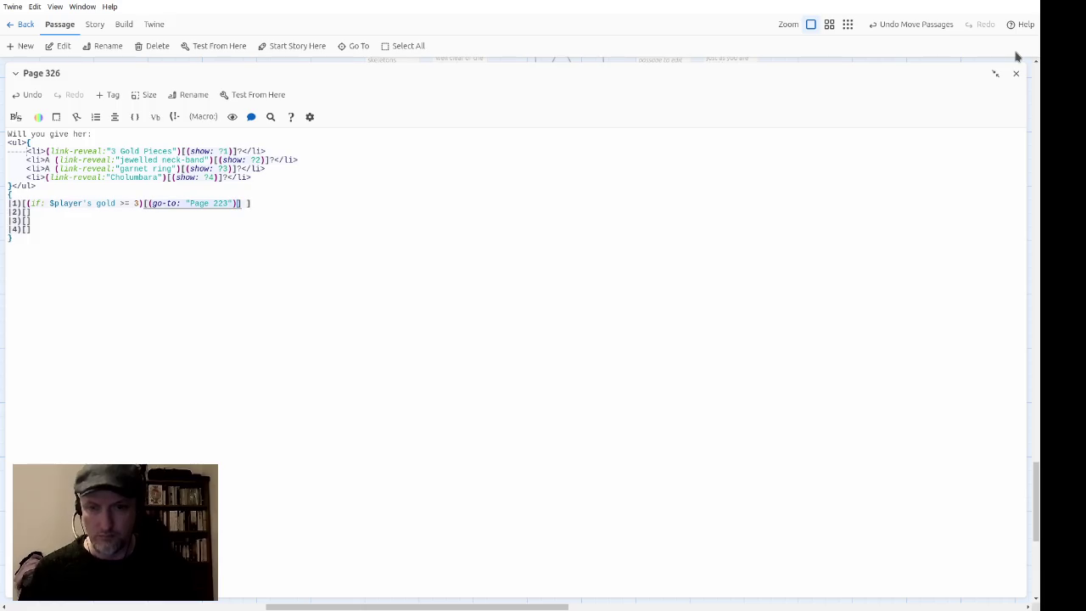
pyautogui.write('[[')
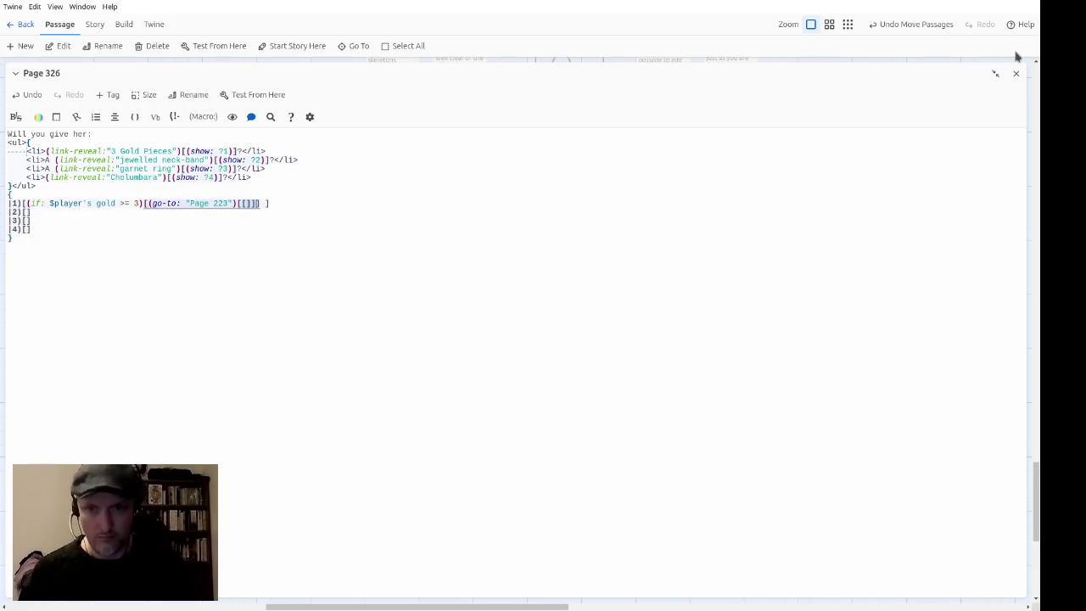
pyautogui.press('Left')
pyautogui.press('Left')
pyautogui.write('"')
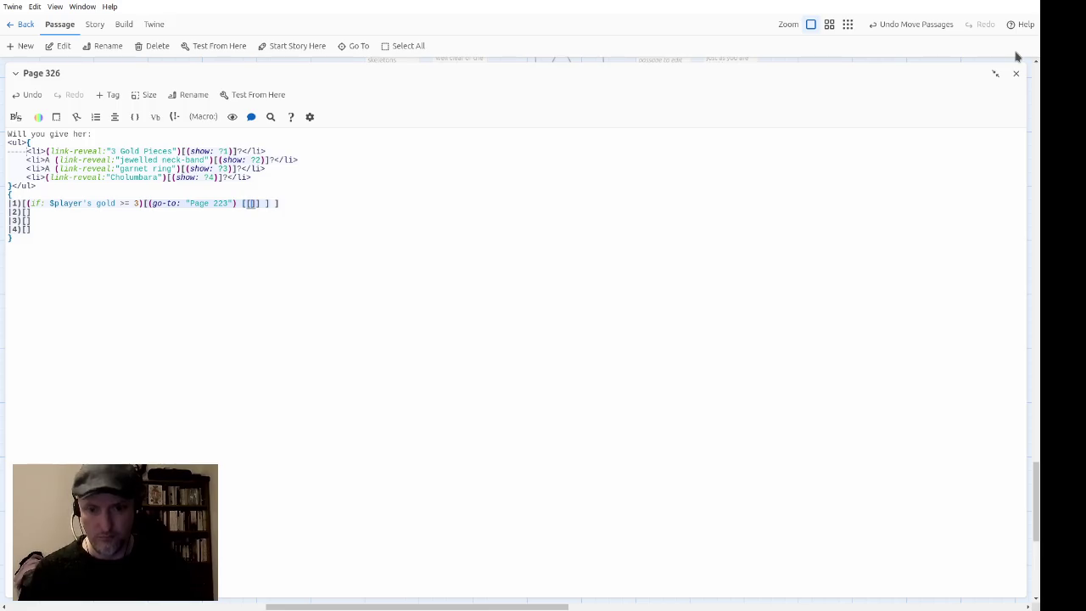
pyautogui.write('Page 223')
pyautogui.press('Right')
pyautogui.press('Right')
pyautogui.press('Right')
# Step: Add a fallback (dialog:) reading 'You don't have 3 Gold Pieces'
pyautogui.write('(')
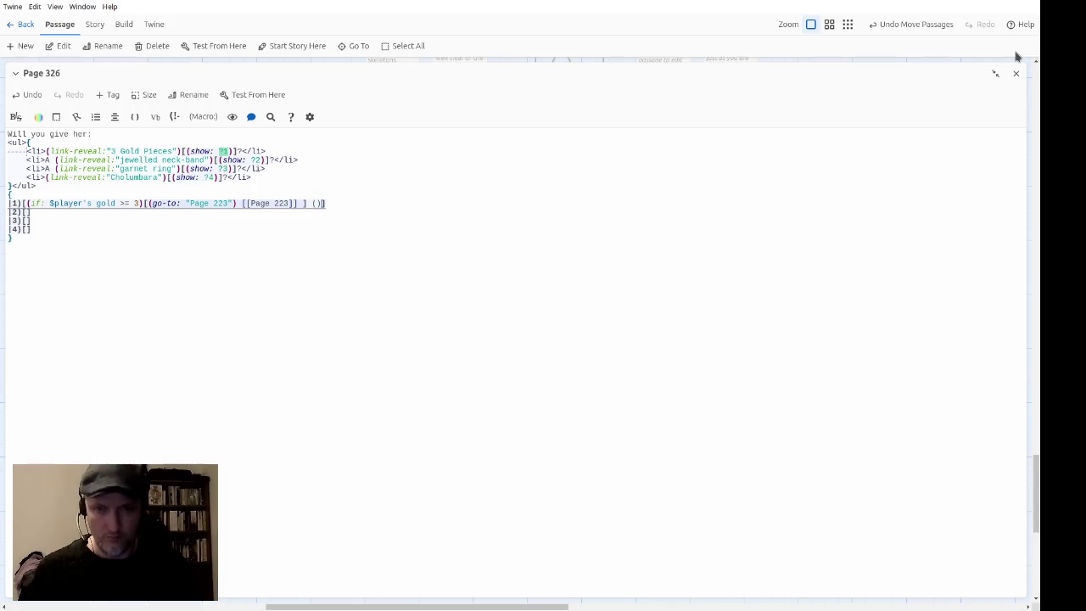
pyautogui.write('dialog:')
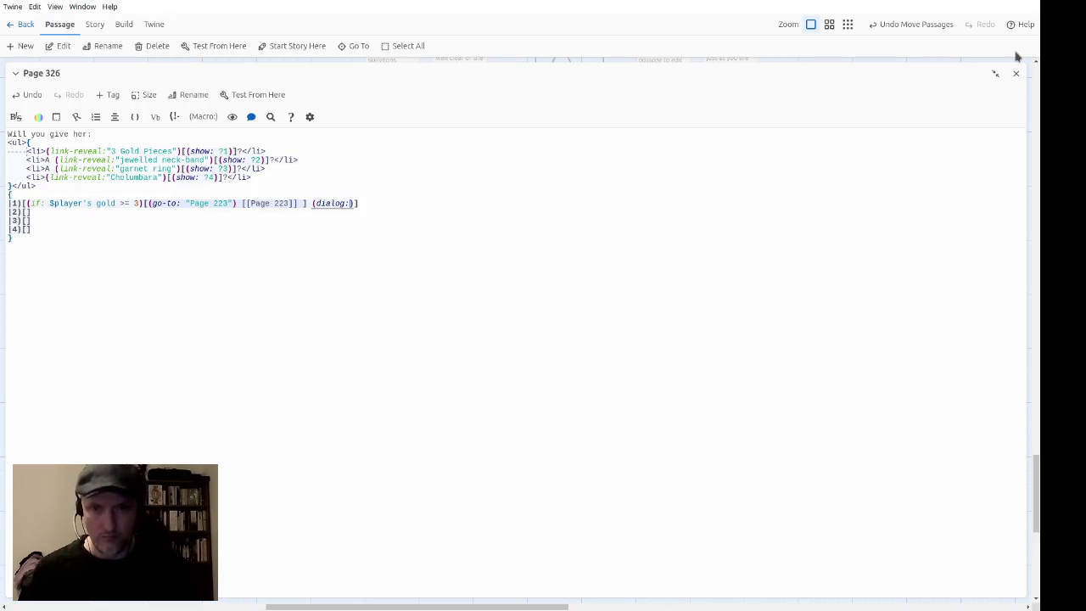
pyautogui.write('"')
pyautogui.press('Right')
pyautogui.press('Right')
pyautogui.write('[')
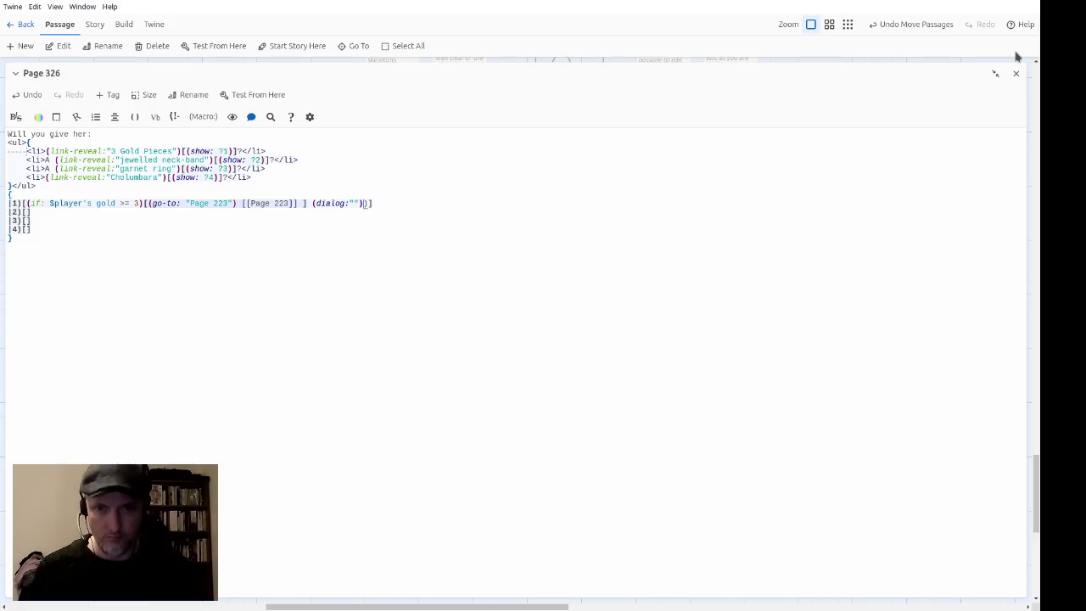
pyautogui.press('BackSpace')
pyautogui.press('Left')
pyautogui.press('Left')
pyautogui.write("You don't have 3 Gold P")
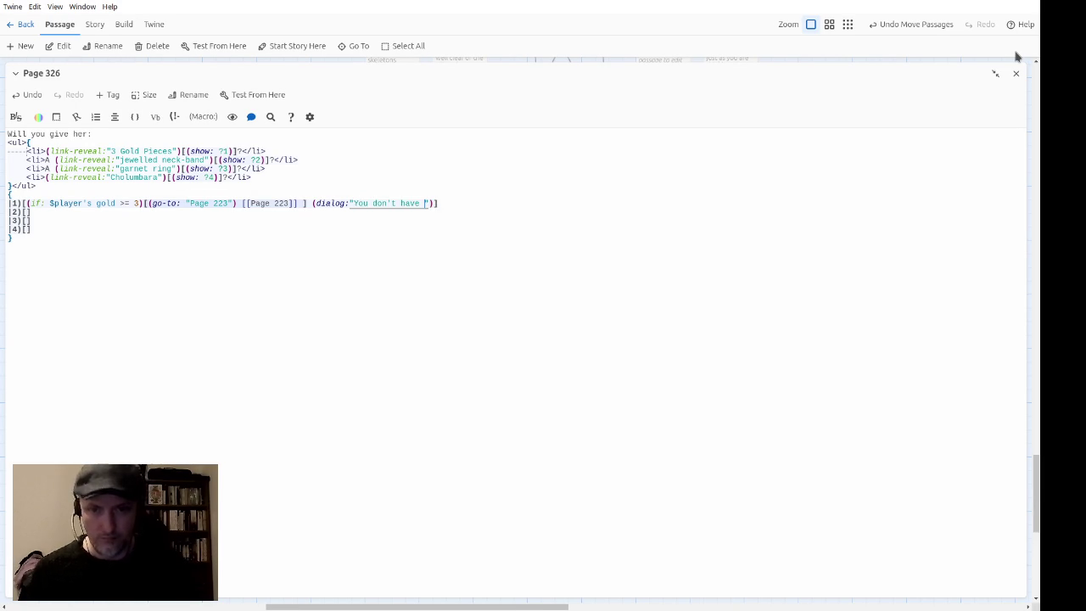
pyautogui.write('iec')
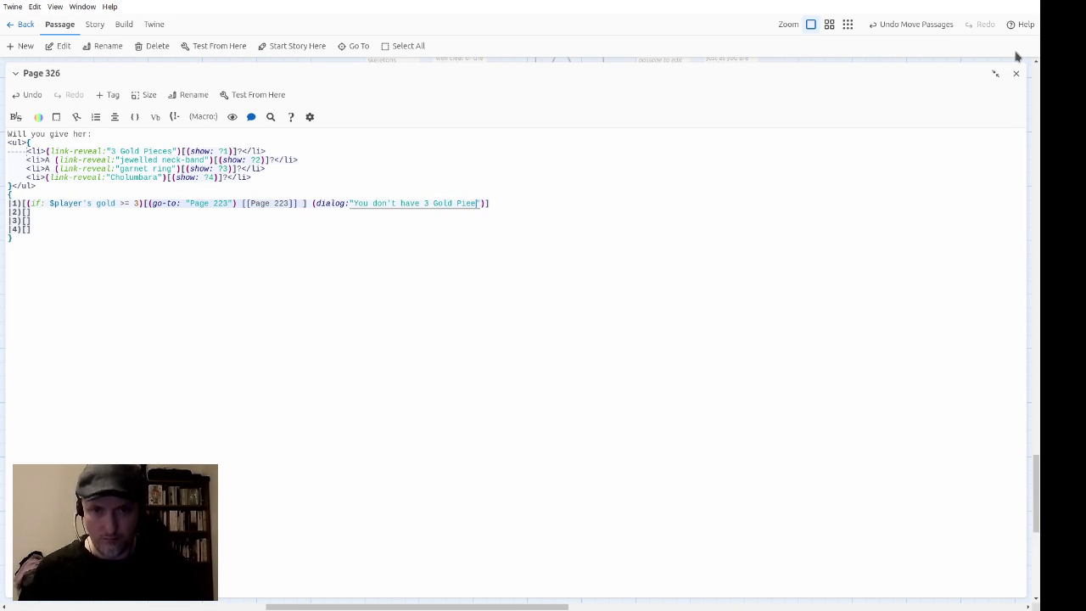
pyautogui.write('es')
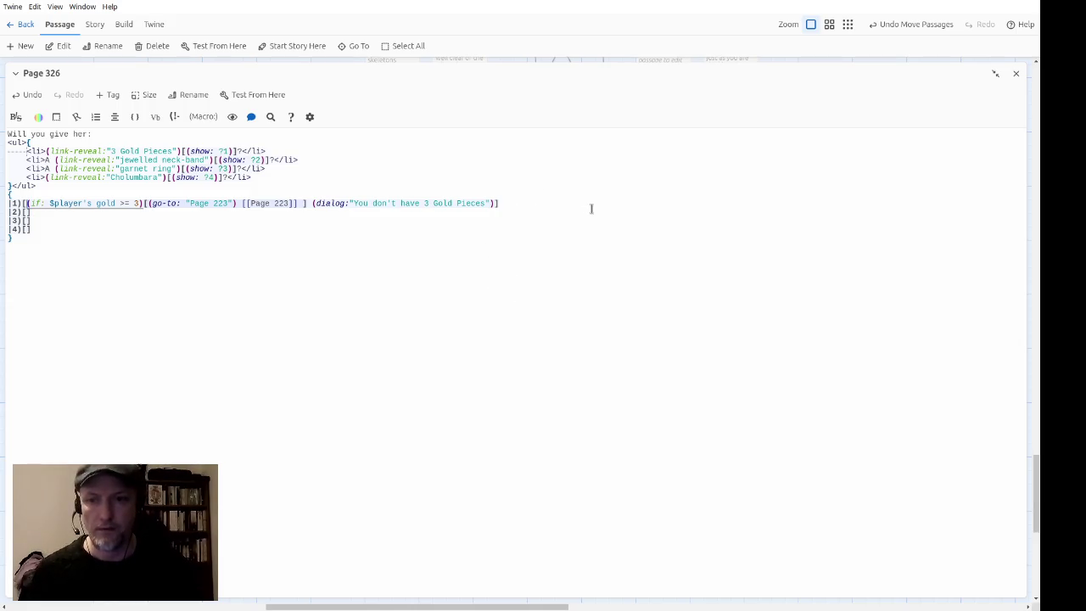
# Step: Paste the first hook's code into hook 2 and change its check to inventory contains "Bejewelled Choker"
pyautogui.press('Up')
pyautogui.press('Down')
pyautogui.write('(if: $player\'s gold >= 3)[(go-to: "Page 223") [[Page 223]] ] (dialog:"You don\'t have 3 Gold Pieces")')
pyautogui.hotkey('ctrl', 'Right')
pyautogui.hotkey('ctrl', 'Right')
pyautogui.hotkey('ctrl', 'Right')
pyautogui.hotkey('ctrl', 'shift', 'Right')
pyautogui.hotkey('ctrl', 'shift', 'Right')
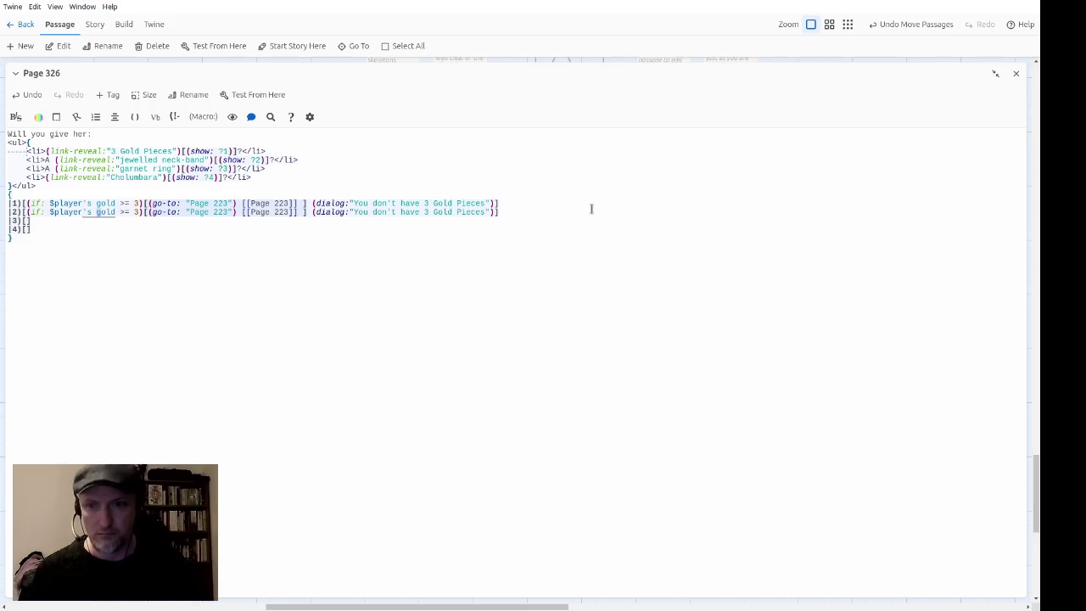
pyautogui.press('Right')
pyautogui.hotkey('ctrl', 'shift', 'Left')
pyautogui.write('inventory ')
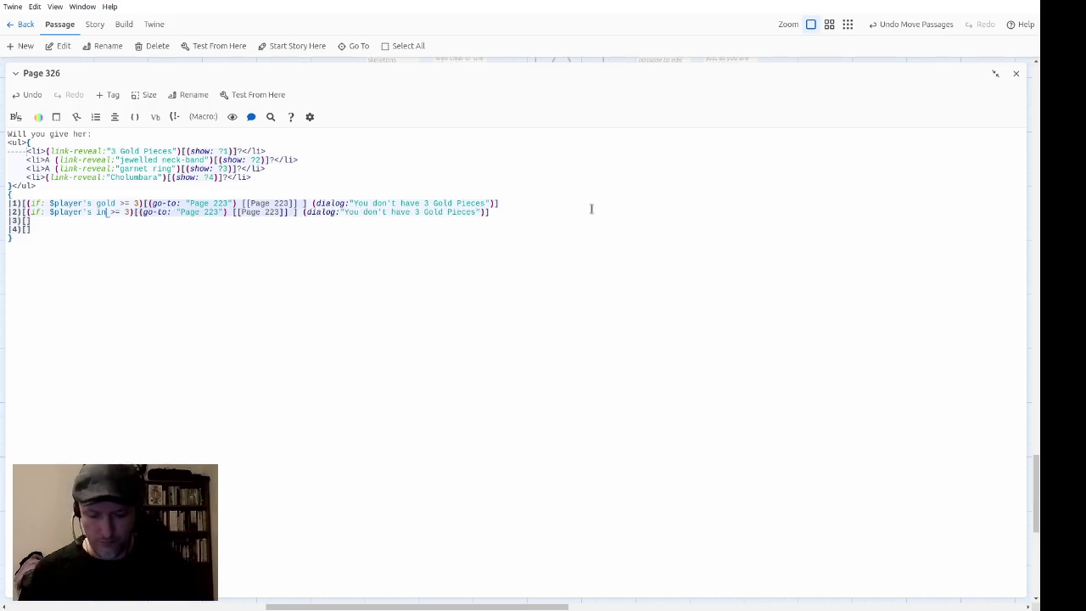
pyautogui.write('contains')
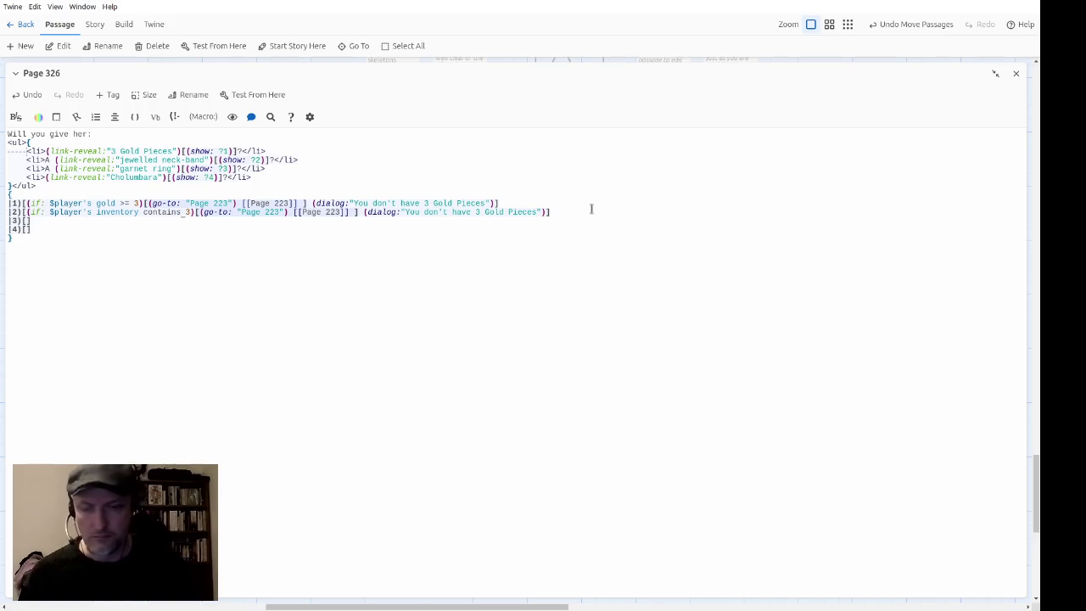
pyautogui.press('Delete')
pyautogui.write('(')
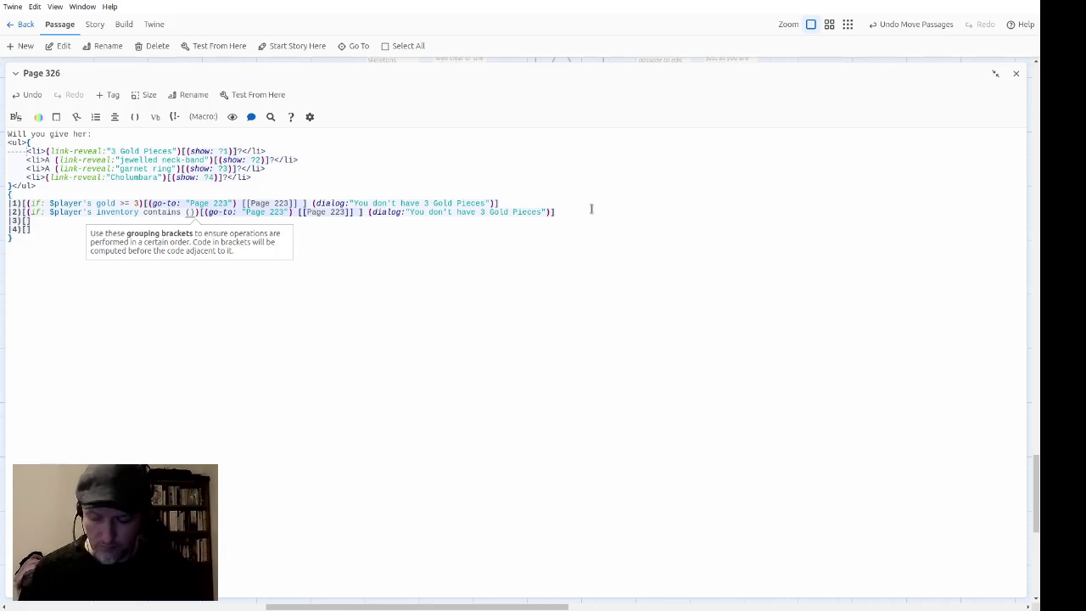
pyautogui.write('a: "')
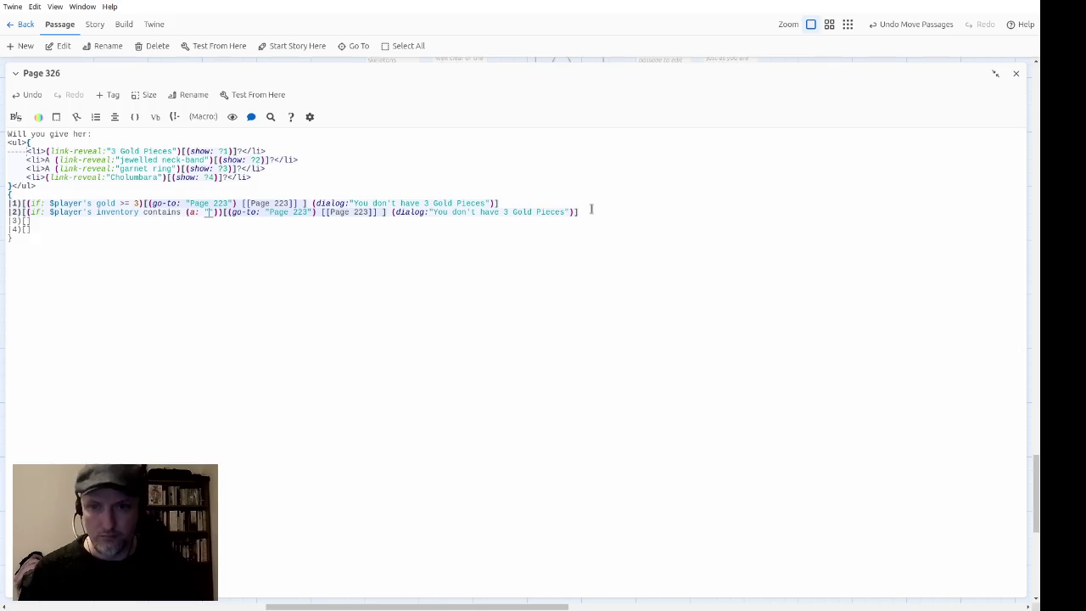
pyautogui.write('Bejew')
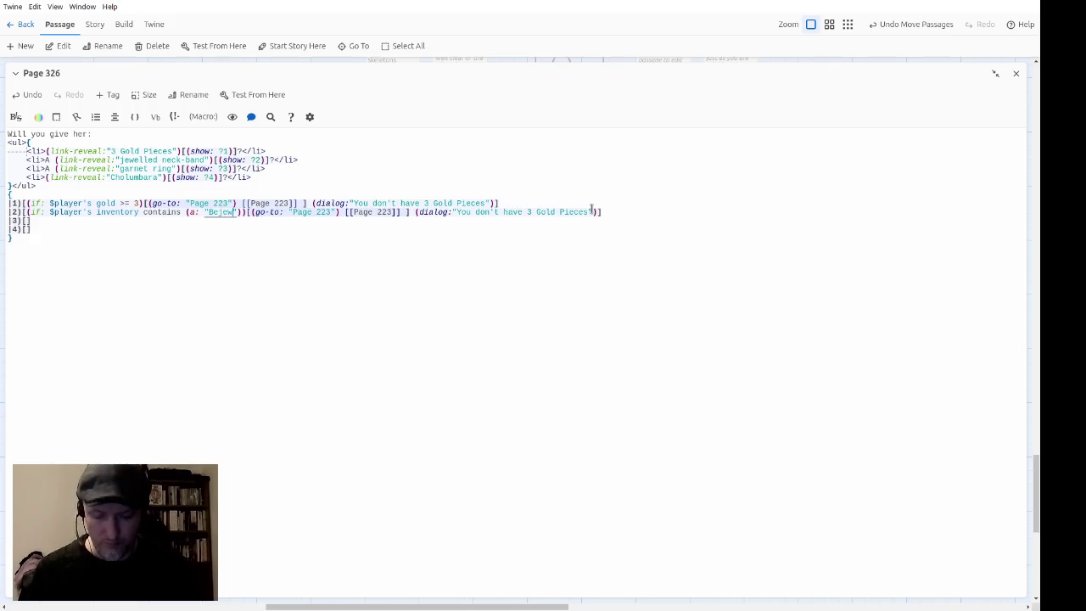
pyautogui.write('elled Chok')
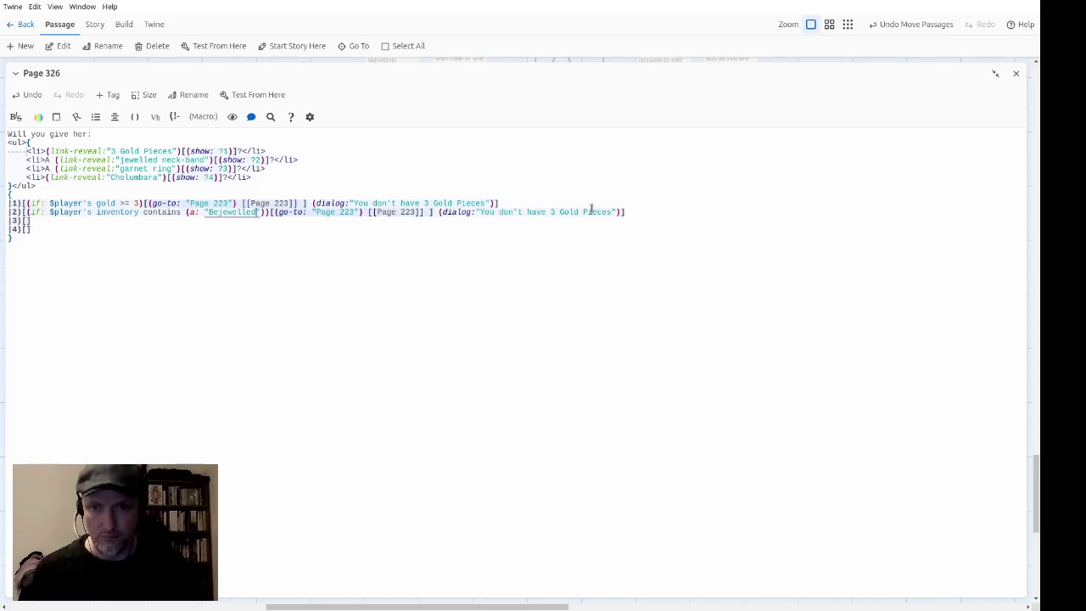
pyautogui.write('er')
# Step: Retarget hook 2's go-to and link from Page 223 to Page 110
pyautogui.press('Right')
pyautogui.press('Right')
pyautogui.press('Right')
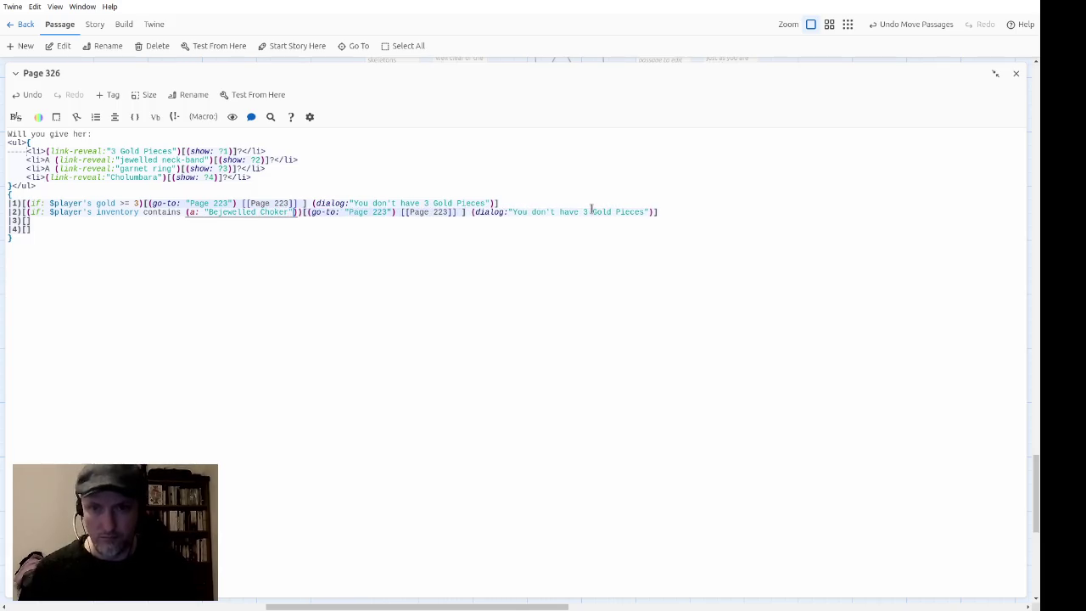
pyautogui.press('Right')
pyautogui.press('Right')
pyautogui.press('Right')
pyautogui.hotkey('shift', 'Right')
pyautogui.hotkey('shift', 'Right')
pyautogui.hotkey('shift', 'Right')
pyautogui.write('110')
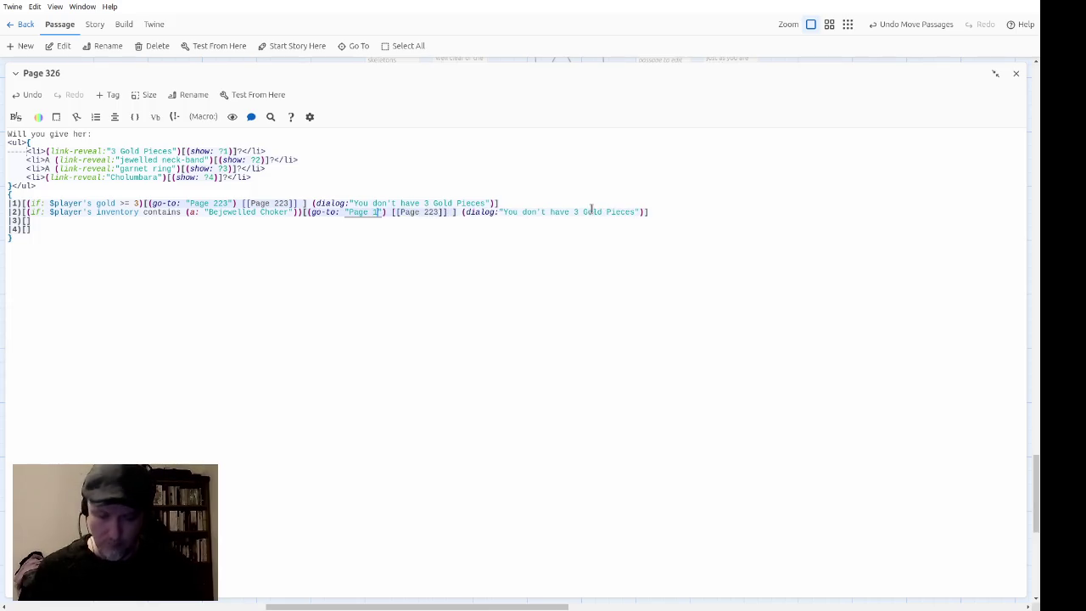
pyautogui.press('Right')
pyautogui.press('Right')
pyautogui.press('Right')
pyautogui.press('Right')
pyautogui.hotkey('shift', 'Right')
pyautogui.hotkey('shift', 'Right')
pyautogui.hotkey('shift', 'Right')
pyautogui.write('110')
pyautogui.press('Right')
pyautogui.press('Right')
pyautogui.press('Right')
pyautogui.press('Right')
pyautogui.press('Right')
pyautogui.press('Right')
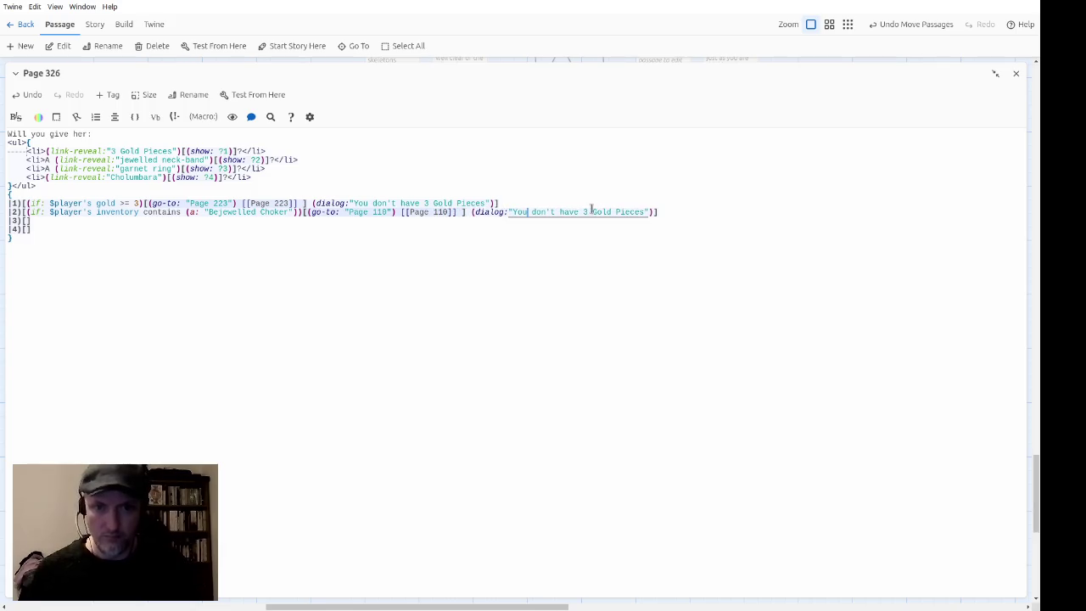
# Step: Change hook 2's refusal message item to "a jewelled neck-band"
pyautogui.hotkey('ctrl', 'shift', 'Right')
pyautogui.hotkey('ctrl', 'shift', 'Right')
pyautogui.hotkey('ctrl', 'shift', 'Right')
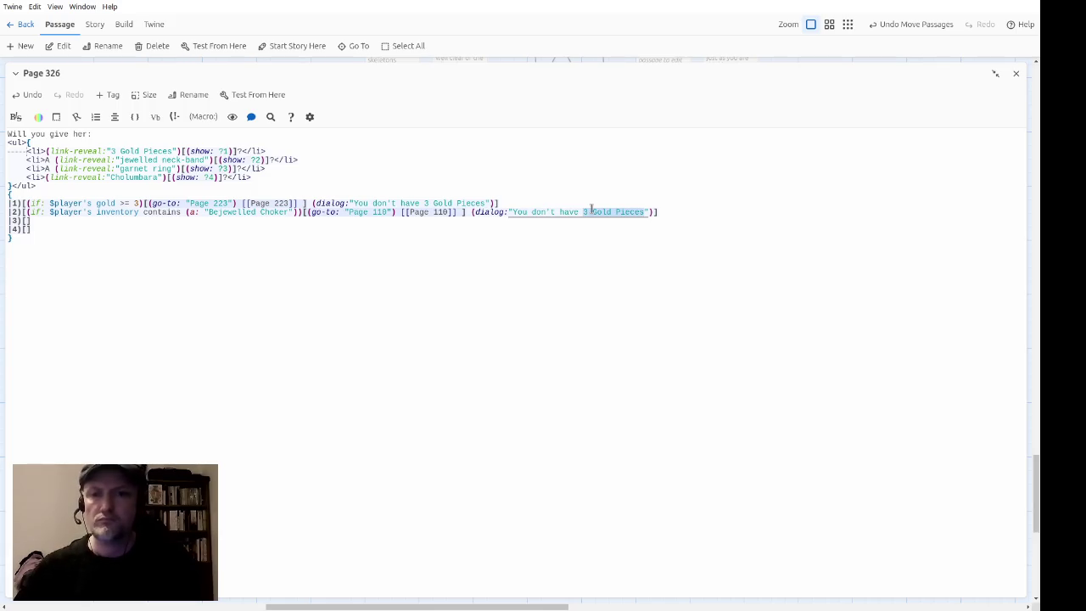
pyautogui.write('a jewelled neckbna')
pyautogui.press('BackSpace')
pyautogui.press('BackSpace')
pyautogui.press('BackSpace')
pyautogui.write('-band')
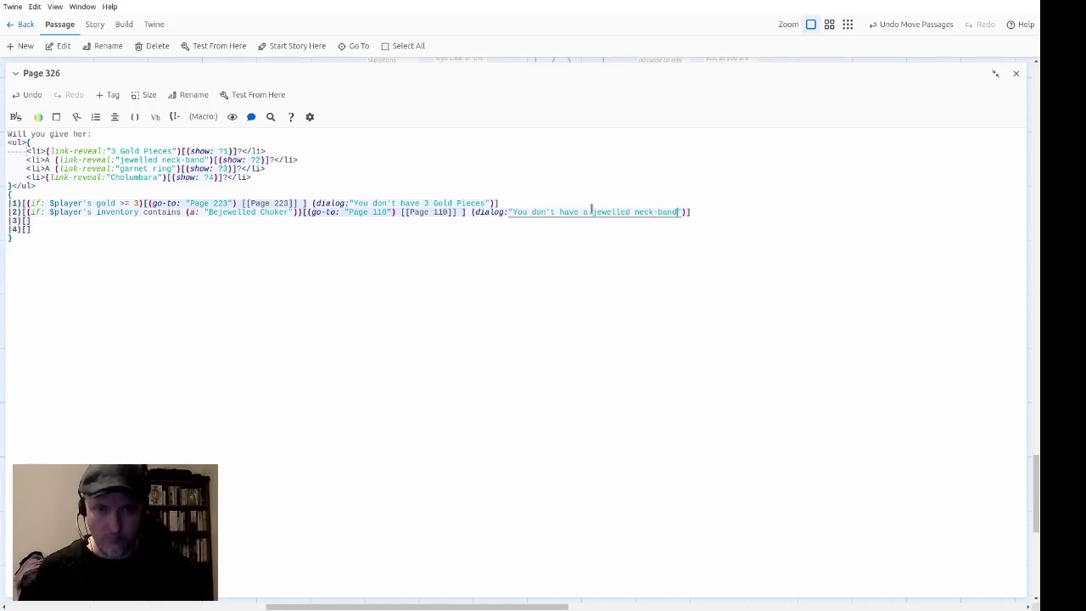
pyautogui.press('Down')
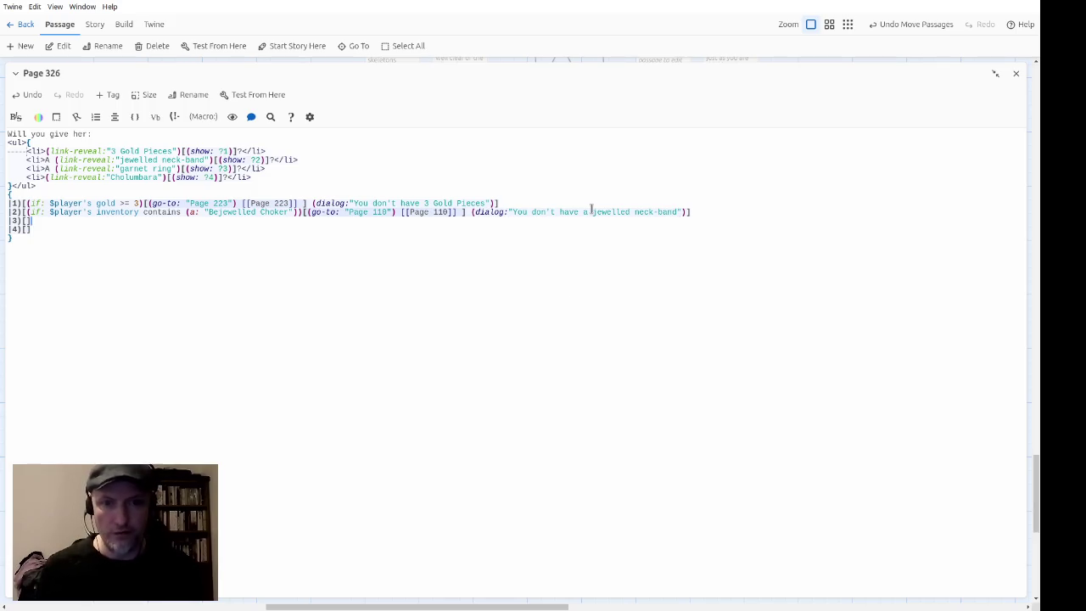
# Step: Paste the code into option 3 with a check that inventory contains "Garnet Ring"
pyautogui.press('Left')
pyautogui.write('(if: $player\'s gold >= 3)[(go-to: "Page 223") [[Page 223]] ] (dialog:"You don\'t have 3 Gold Pieces")')
pyautogui.hotkey('ctrl', 'Left')
pyautogui.hotkey('ctrl', 'Left')
pyautogui.hotkey('ctrl', 'Left')
pyautogui.hotkey('ctrl', 'shift', 'Left')
pyautogui.hotkey('ctrl', 'shift', 'Left')
pyautogui.write("'s inventory con")
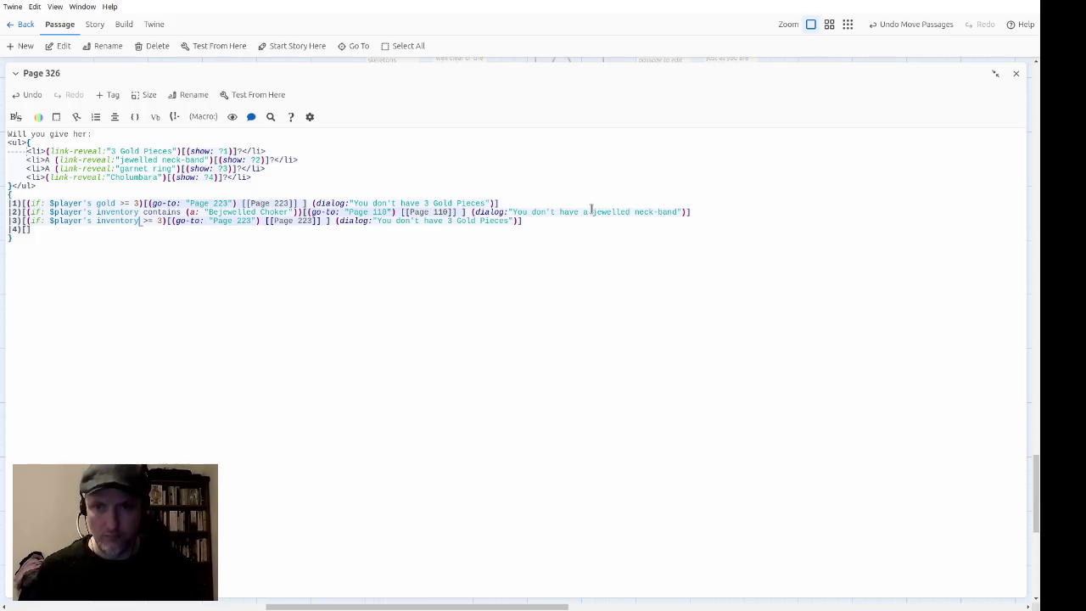
pyautogui.write('tains')
pyautogui.press('Delete')
pyautogui.press('Delete')
pyautogui.press('Delete')
pyautogui.write('(a:')
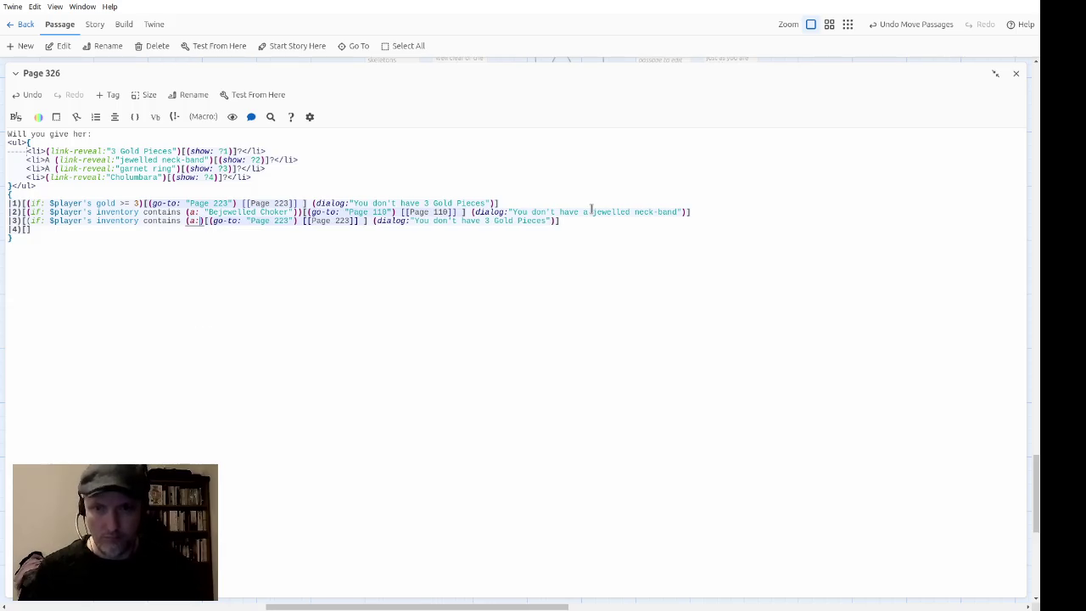
pyautogui.write(' ""')
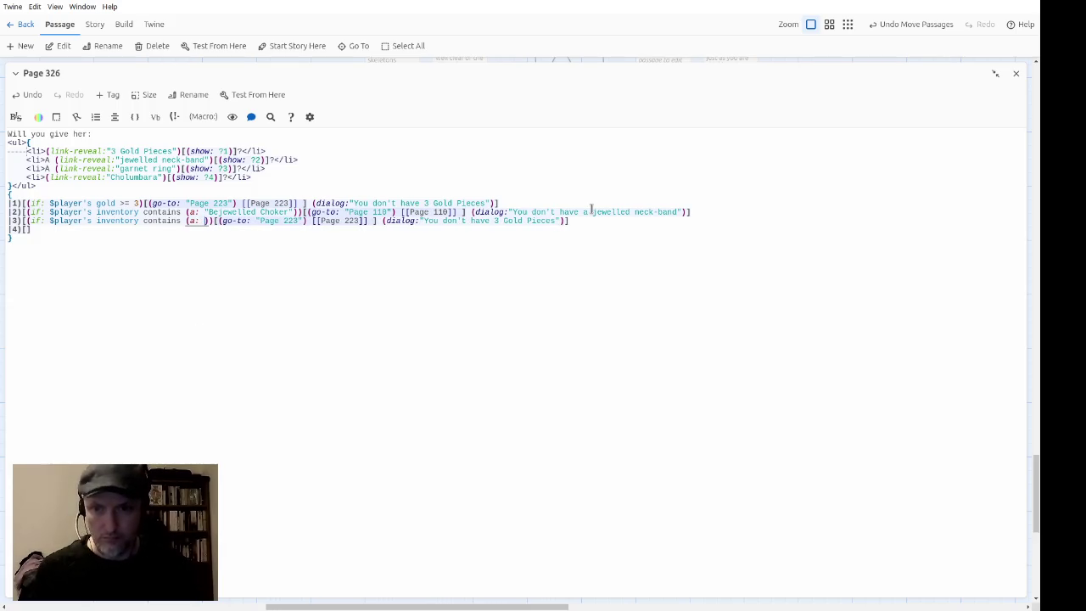
pyautogui.press('Left')
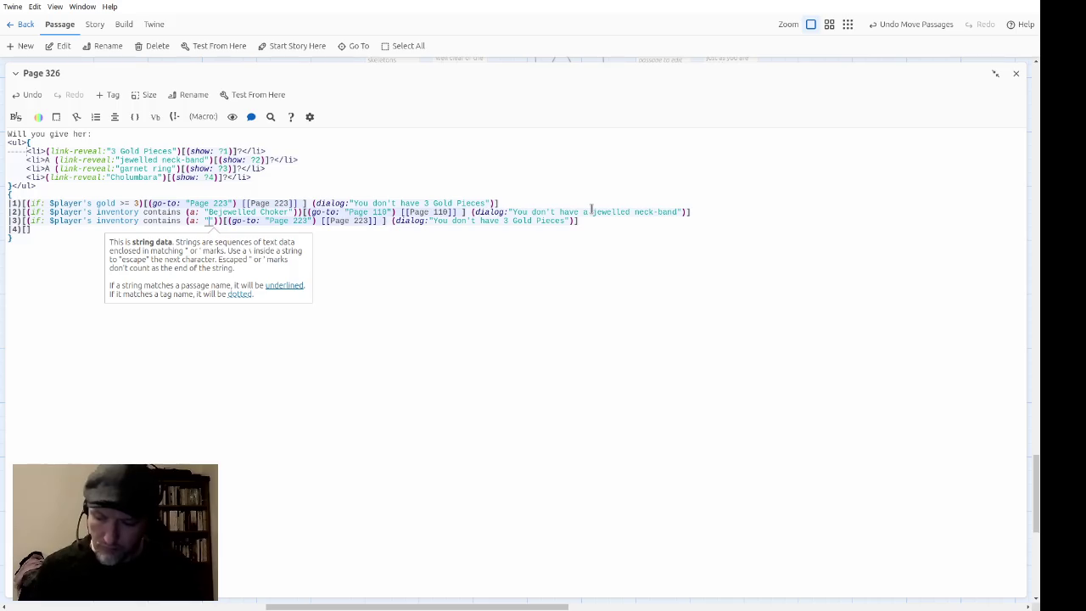
pyautogui.write('Garnet Ring')
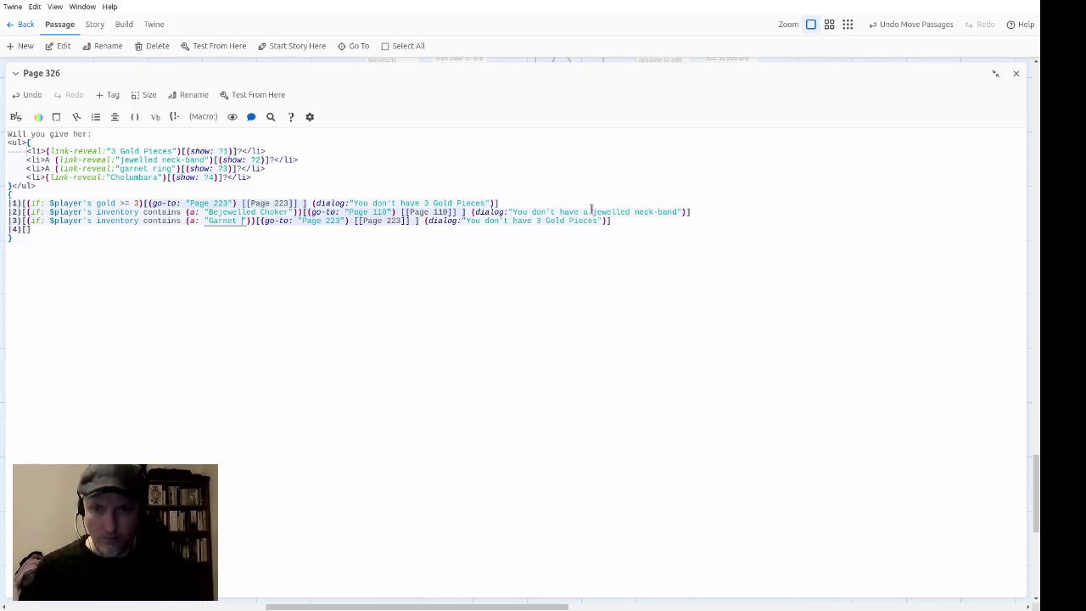
# Step: Point option 3's go-to and link at Page 44, with message item "a garnet ring"
pyautogui.press('Right')
pyautogui.press('Right')
pyautogui.press('Right')
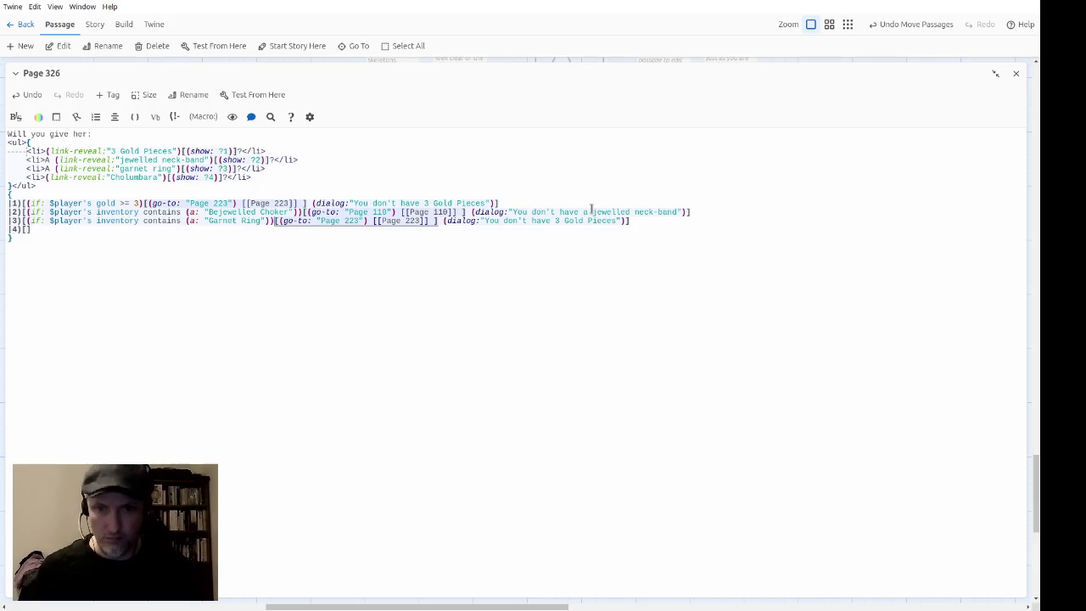
pyautogui.hotkey('shift', 'Right')
pyautogui.hotkey('shift', 'Right')
pyautogui.hotkey('shift', 'Right')
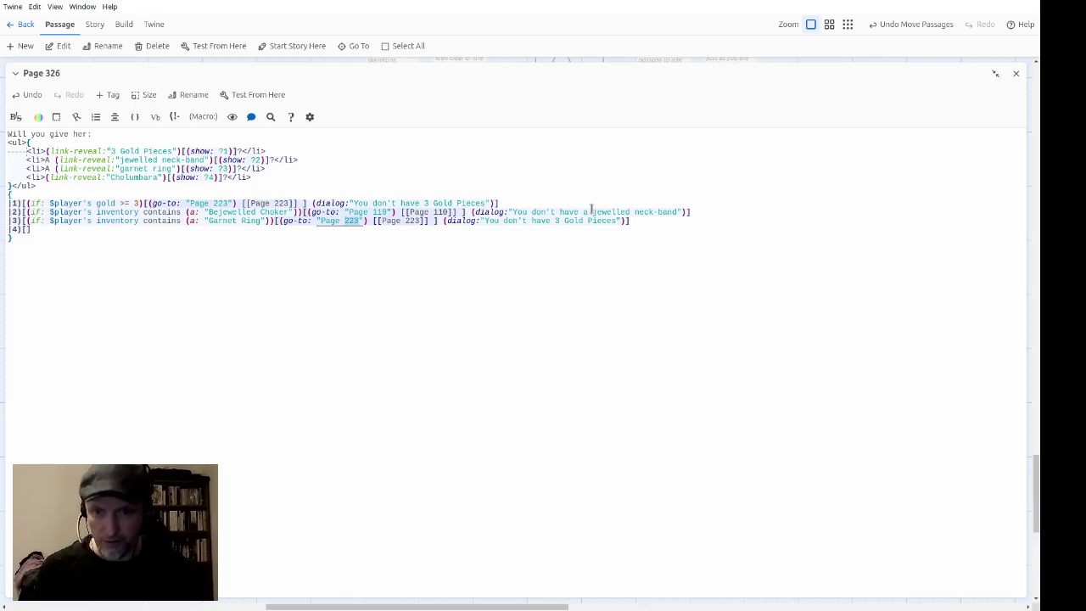
pyautogui.write('44')
pyautogui.press('Right')
pyautogui.press('Right')
pyautogui.press('Right')
pyautogui.press('Right')
pyautogui.hotkey('shift', 'Right')
pyautogui.hotkey('shift', 'Right')
pyautogui.hotkey('shift', 'Right')
pyautogui.write('44')
pyautogui.press('Right')
pyautogui.press('Right')
pyautogui.press('Right')
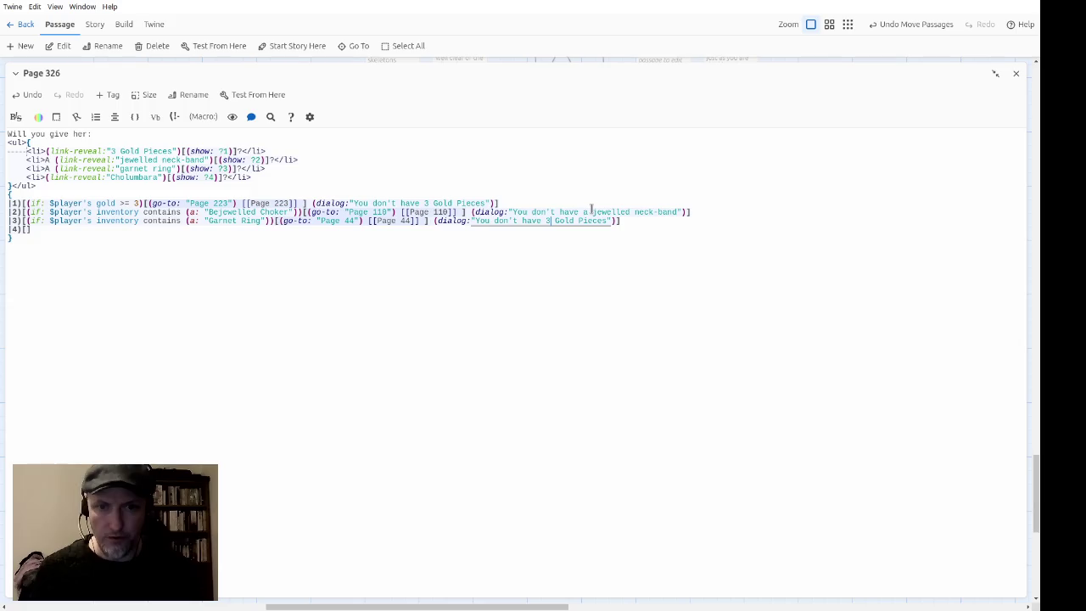
pyautogui.hotkey('ctrl', 'shift', 'Right')
pyautogui.hotkey('ctrl', 'shift', 'Right')
pyautogui.hotkey('ctrl', 'shift', 'Right')
pyautogui.write('a garnet ring')
# Step: Copy line 3's Garnet Ring code into option 4's hook
pyautogui.press('Home')
pyautogui.hotkey('shift', 'End')
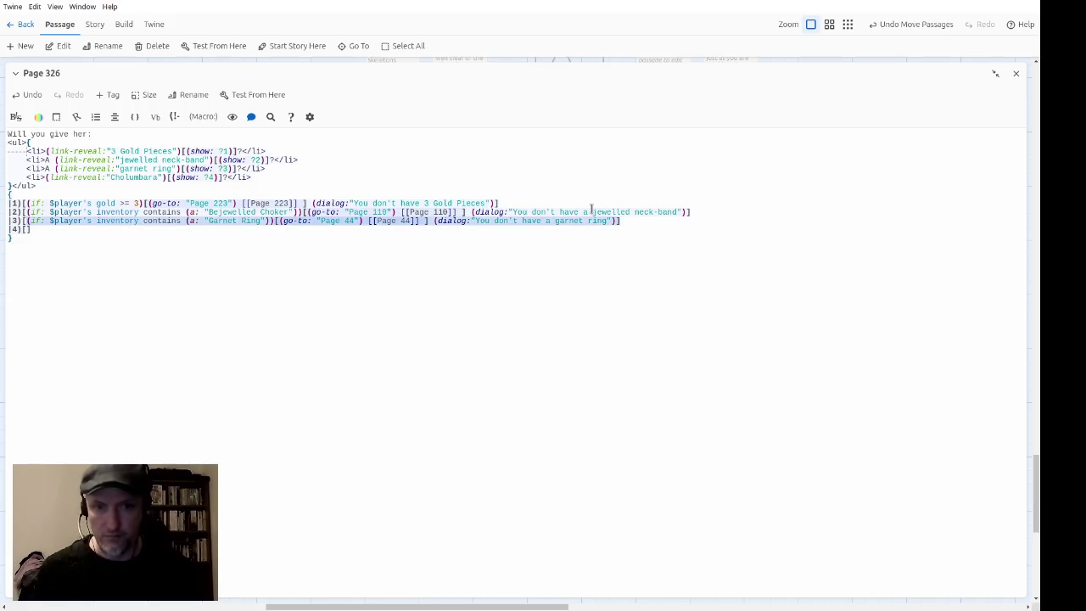
pyautogui.press('Right')
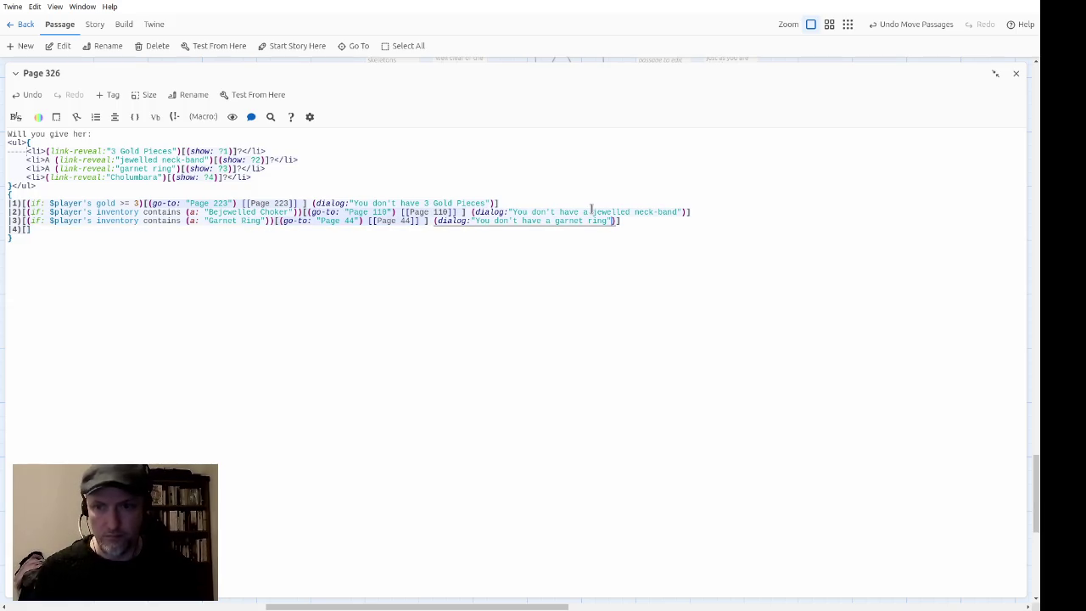
pyautogui.hotkey('shift', 'Home')
pyautogui.hotkey('ctrl', 'c')
pyautogui.press('Home')
pyautogui.hotkey('shift', 'End')
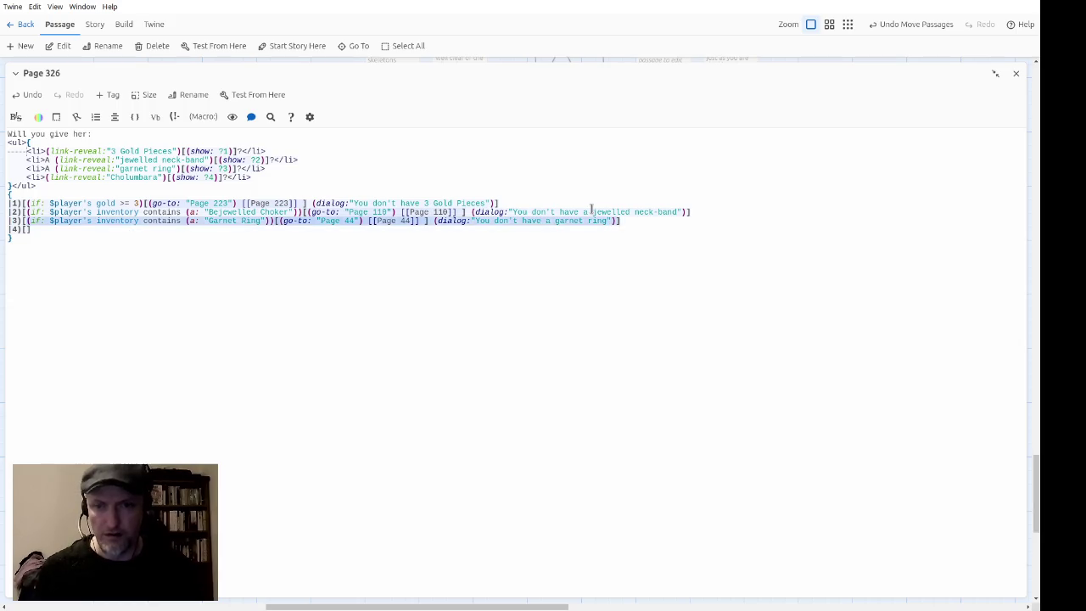
pyautogui.press('Right')
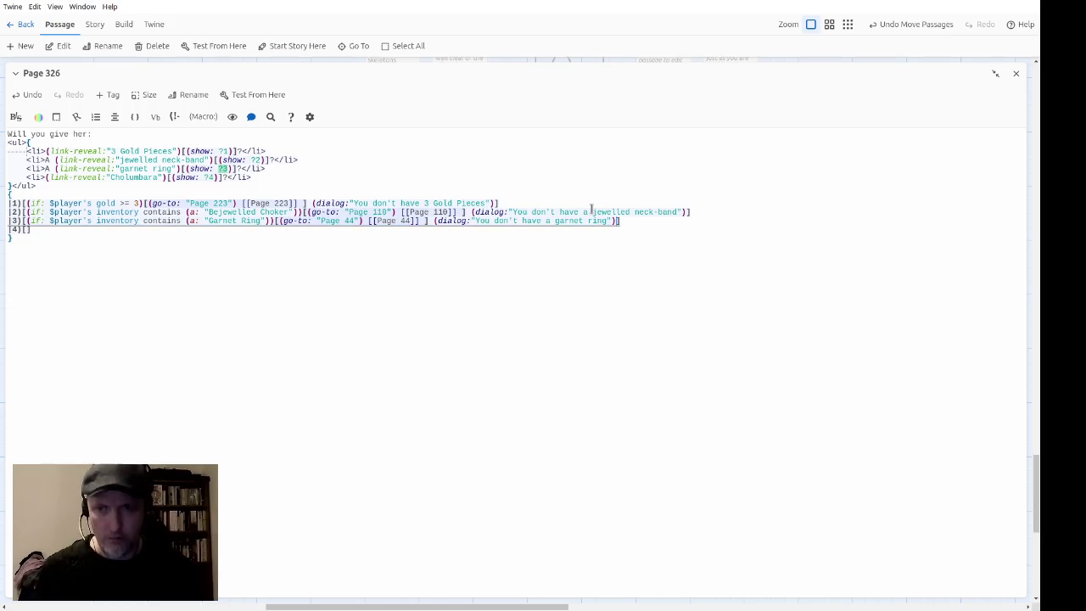
pyautogui.press('Down')
pyautogui.press('Left')
pyautogui.hotkey('ctrl', 'v')
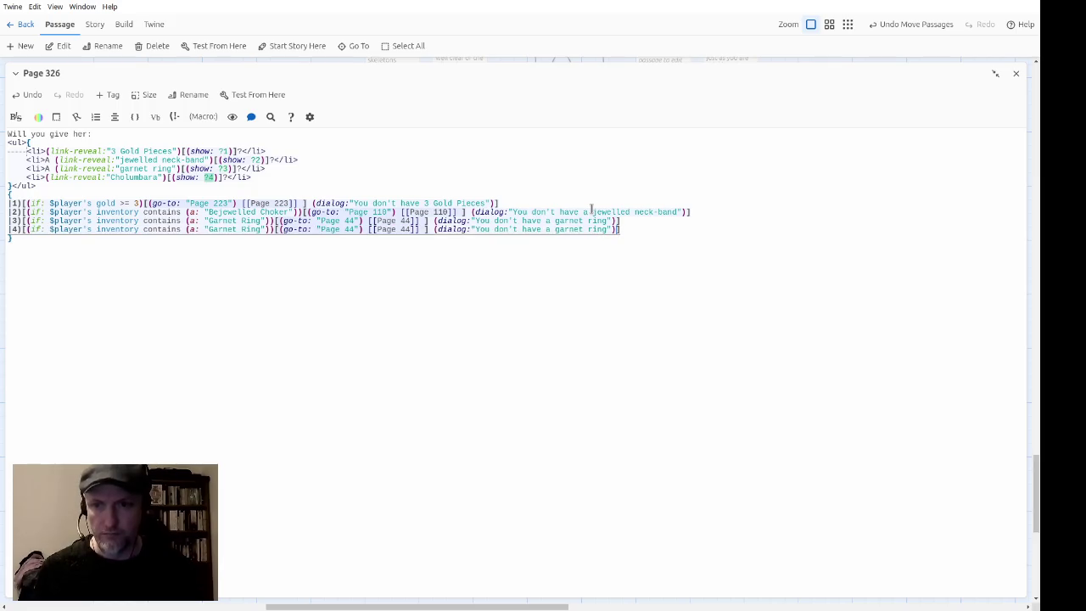
# Step: Change option 4's item check to "Cholumbara" and its go-to target to Page 196
pyautogui.press('Left')
pyautogui.press('Left')
pyautogui.press('Left')
pyautogui.press('Left')
pyautogui.press('Left')
pyautogui.hotkey('ctrl', 'shift', 'Left')
pyautogui.hotkey('ctrl', 'shift', 'Left')
pyautogui.write('Cholumbara')
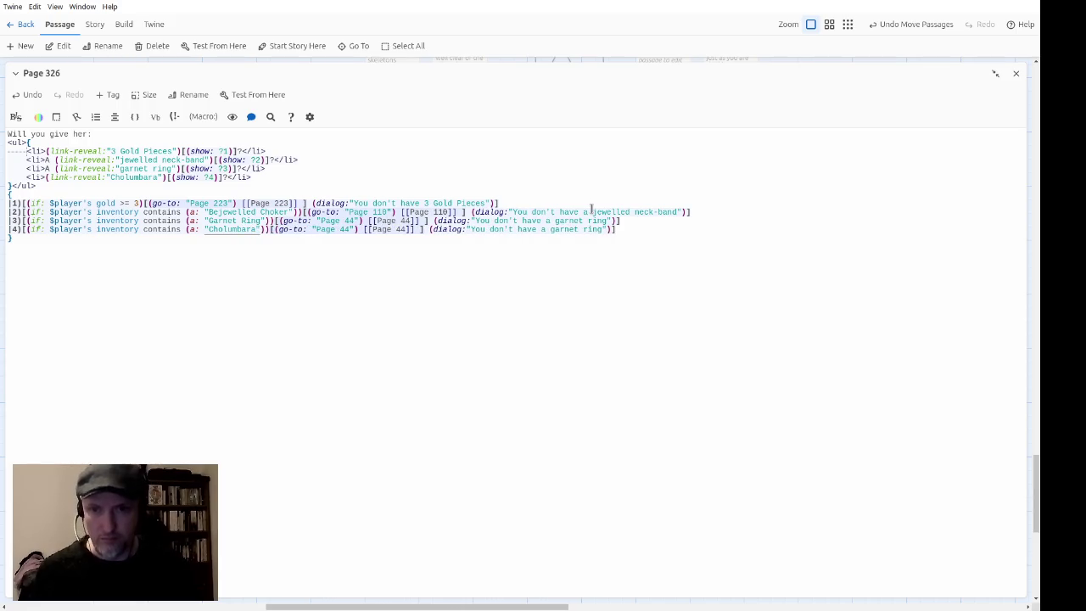
pyautogui.press('Right')
pyautogui.press('Right')
pyautogui.press('Right')
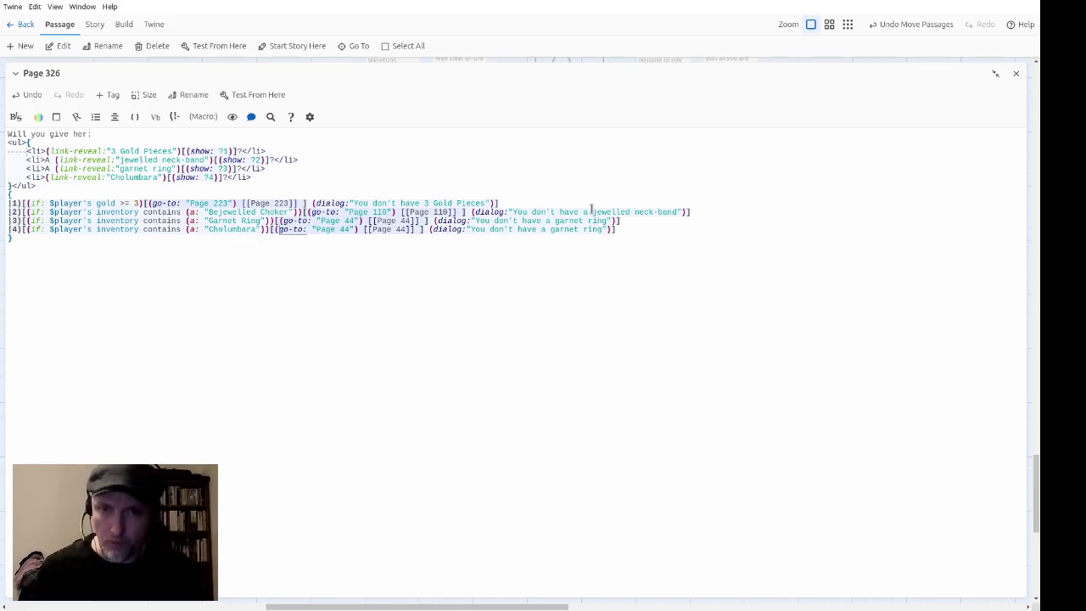
pyautogui.press('Right')
pyautogui.press('Right')
pyautogui.press('Right')
pyautogui.hotkey('shift', 'Right')
pyautogui.hotkey('shift', 'Right')
pyautogui.write('196')
# Step: Set option 4's message item to "Cholumbara" and its link to Page 196
pyautogui.press('Right')
pyautogui.press('Right')
pyautogui.press('Right')
pyautogui.press('Right')
pyautogui.press('Right')
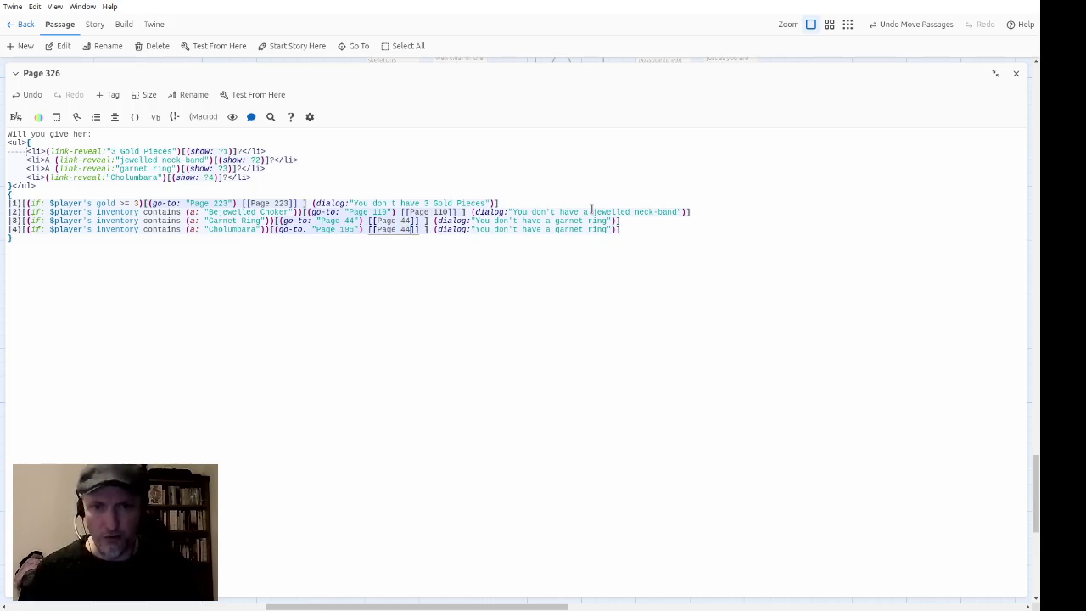
pyautogui.press('Left')
pyautogui.hotkey('ctrl', 'shift', 'Right')
pyautogui.hotkey('ctrl', 'shift', 'Right')
pyautogui.hotkey('ctrl', 'shift', 'Right')
pyautogui.write('Cholumbara')
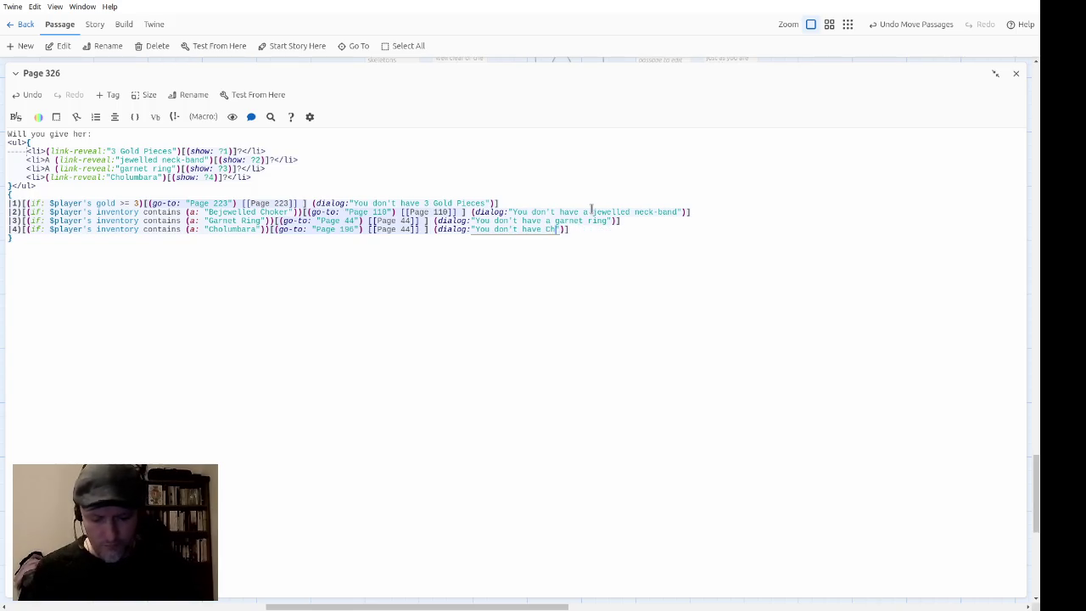
pyautogui.press('Down')
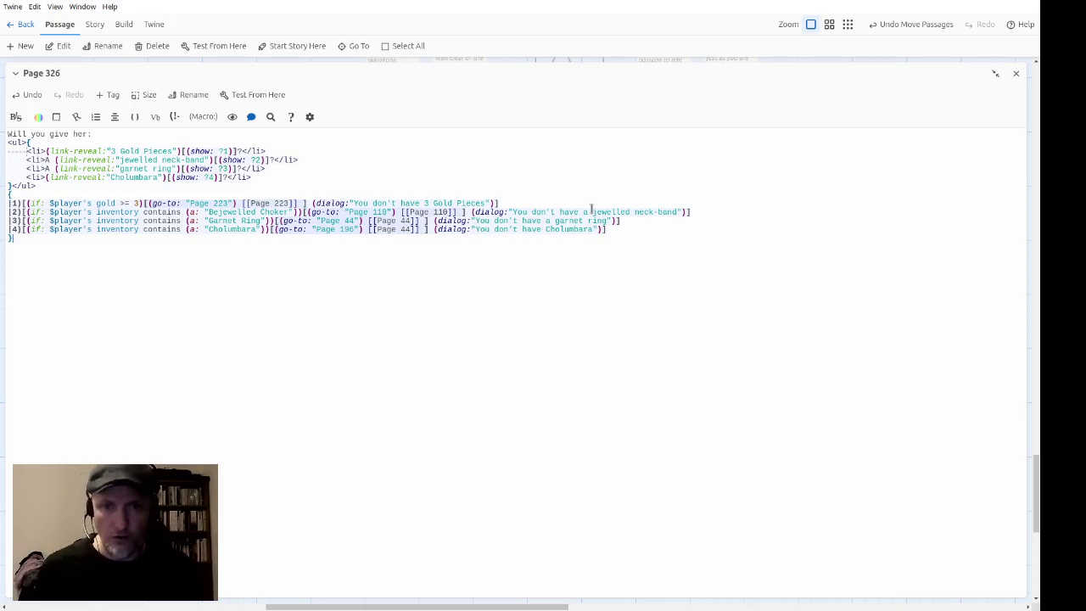
pyautogui.press('Up')
pyautogui.press('Left')
pyautogui.press('Left')
pyautogui.press('Left')
pyautogui.press('Left')
pyautogui.press('Left')
pyautogui.press('Left')
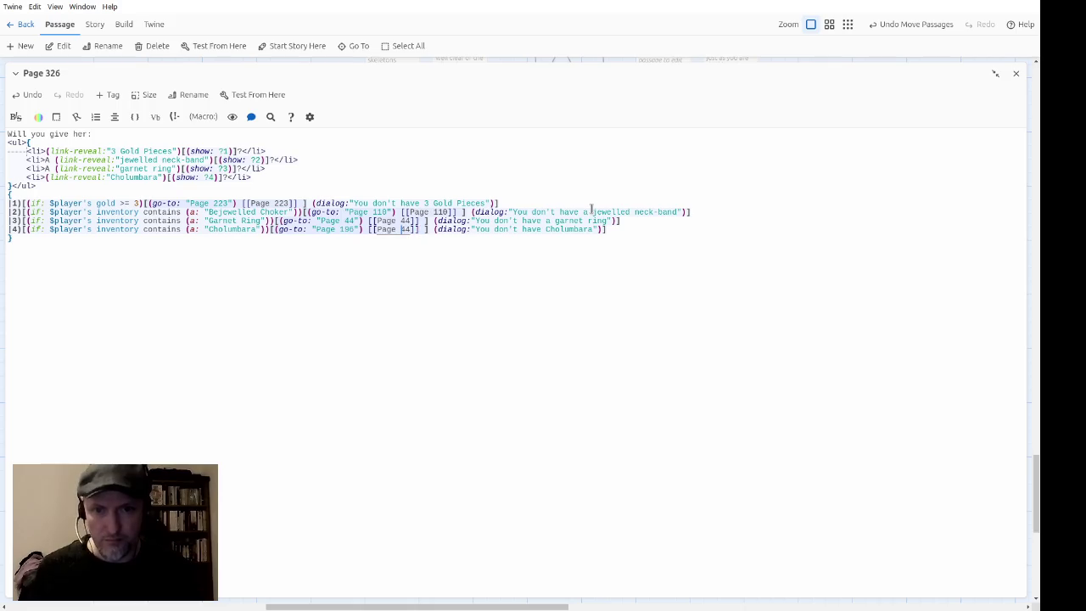
pyautogui.press('BackSpace')
pyautogui.press('BackSpace')
pyautogui.write('196')
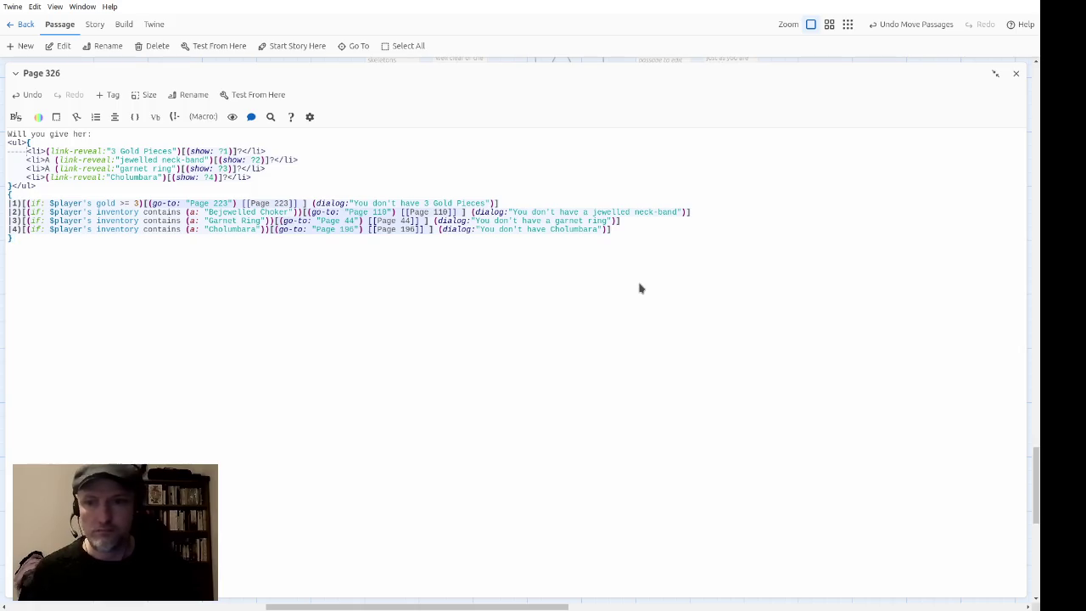
# Step: Below the gift list, add a line reading "If you don't want to" instead of the gold check
pyautogui.press('Up')
pyautogui.press('Up')
pyautogui.press('Up')
pyautogui.press('Down')
pyautogui.press('Down')
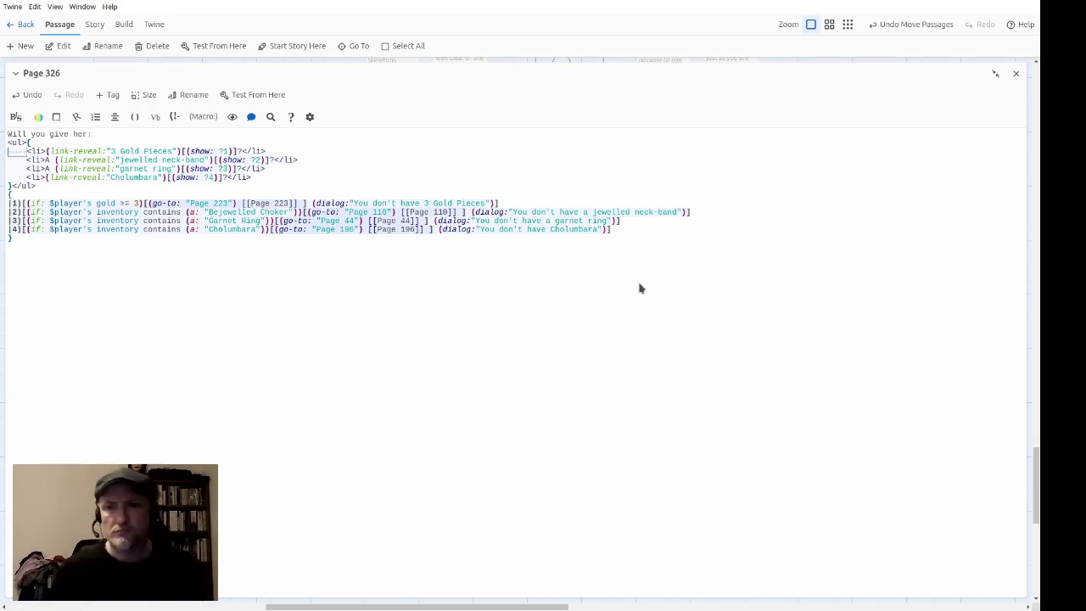
pyautogui.press('Down')
pyautogui.press('Down')
pyautogui.press('Down')
pyautogui.press('End')
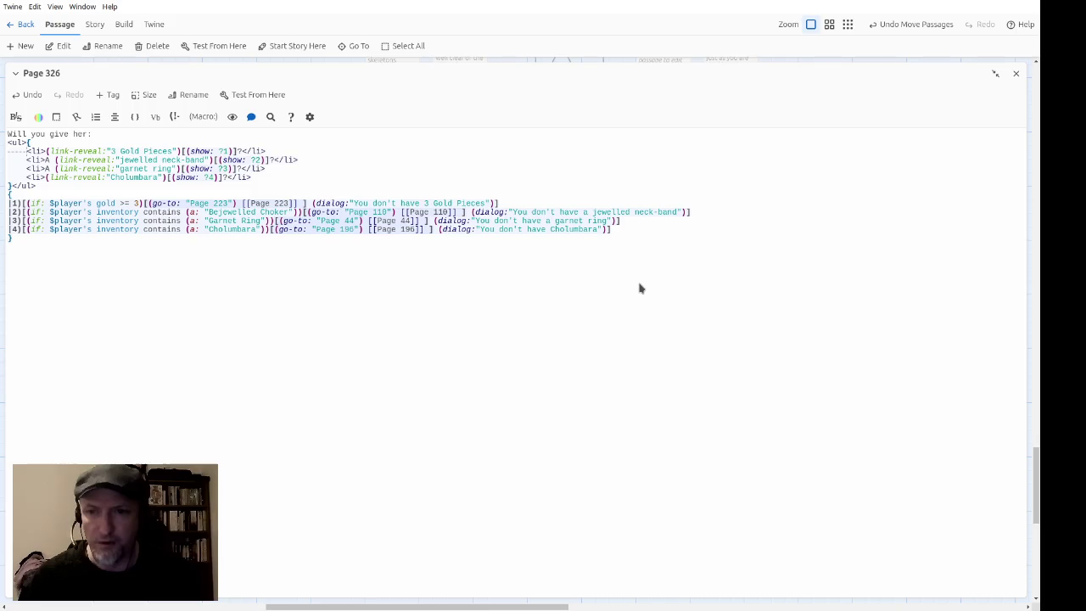
pyautogui.press('Return')
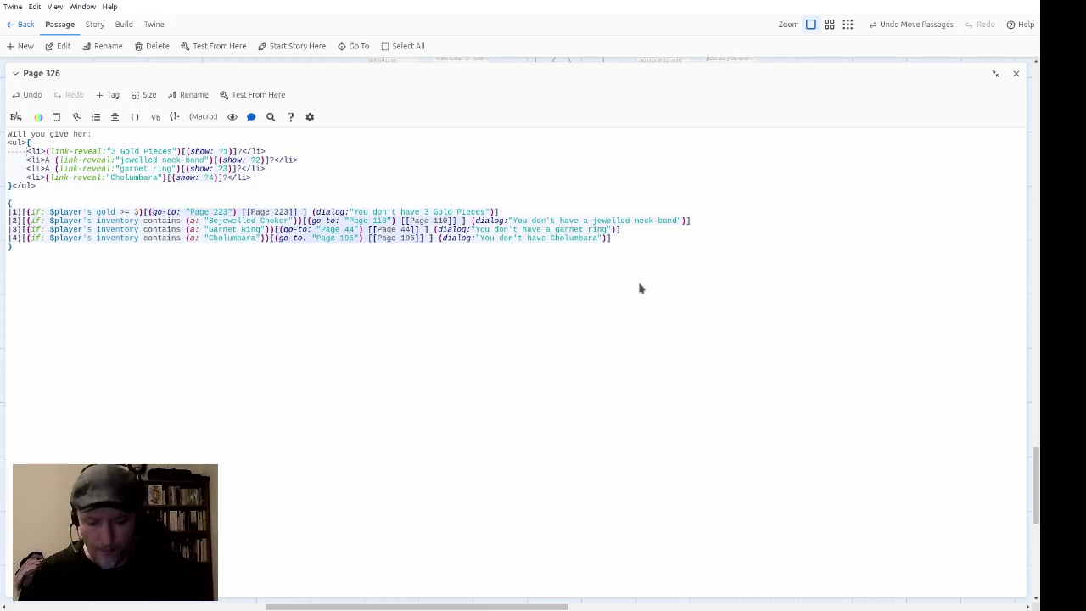
pyautogui.write('If ')
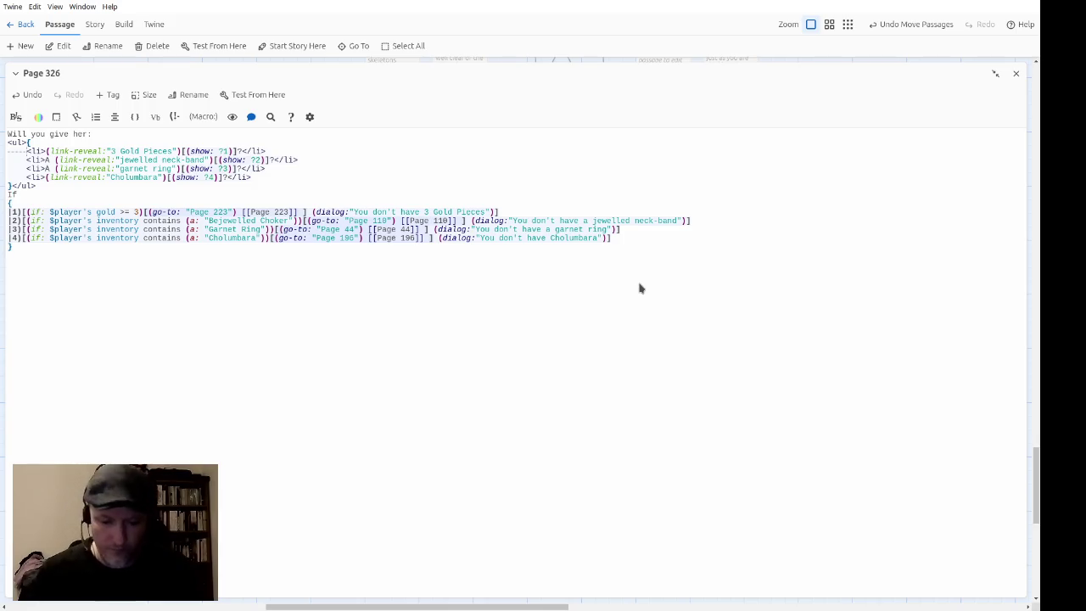
pyautogui.write('(')
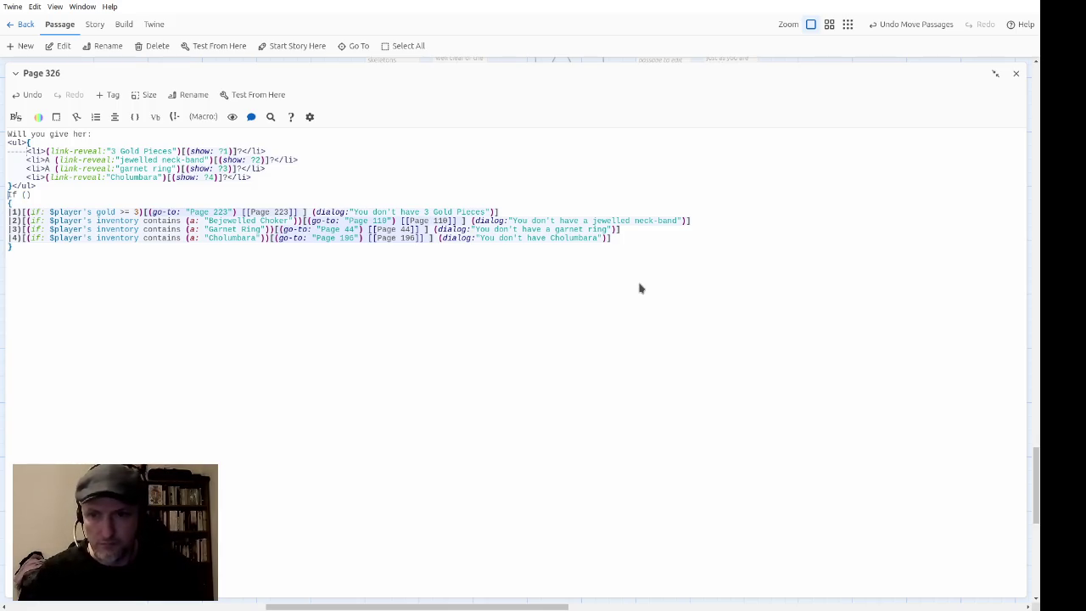
pyautogui.press('BackSpace')
pyautogui.press('BackSpace')
pyautogui.press('BackSpace')
pyautogui.write("if: $player's ")
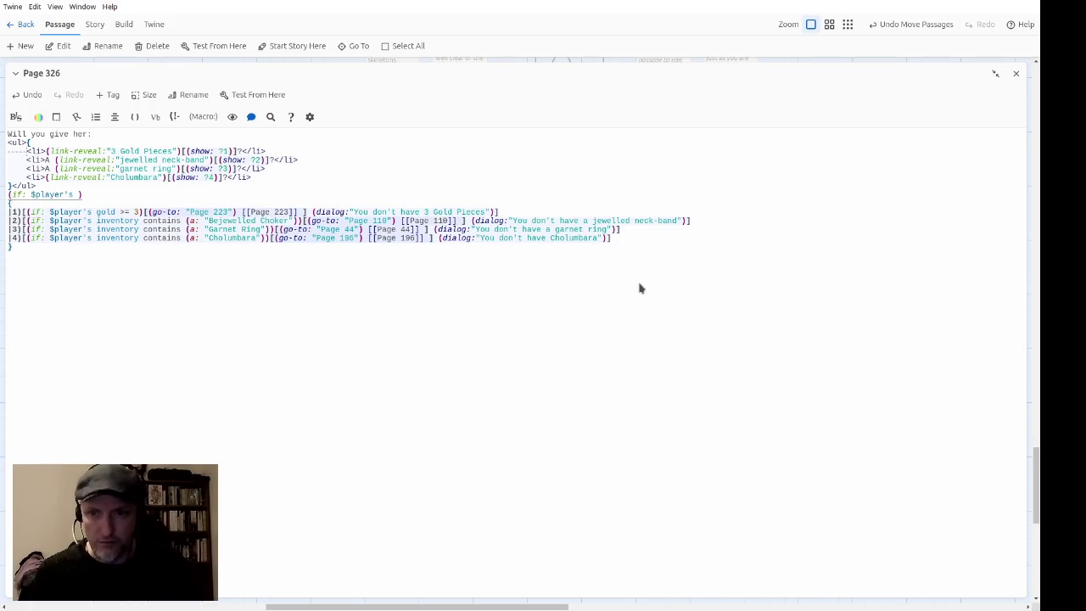
pyautogui.write('gold < 3')
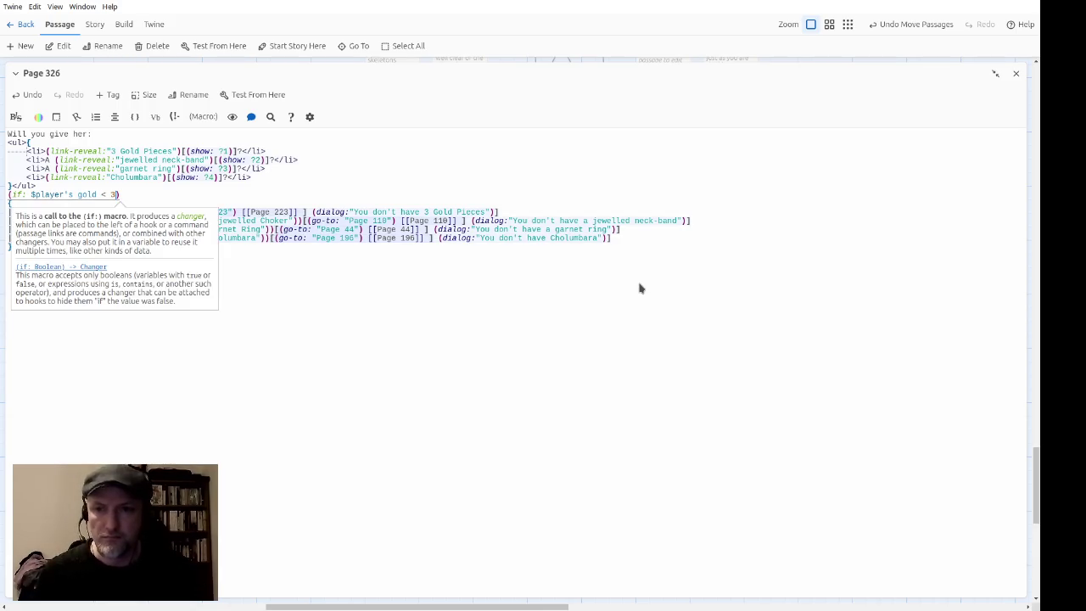
pyautogui.hotkey('shift', 'Home')
pyautogui.press('BackSpace')
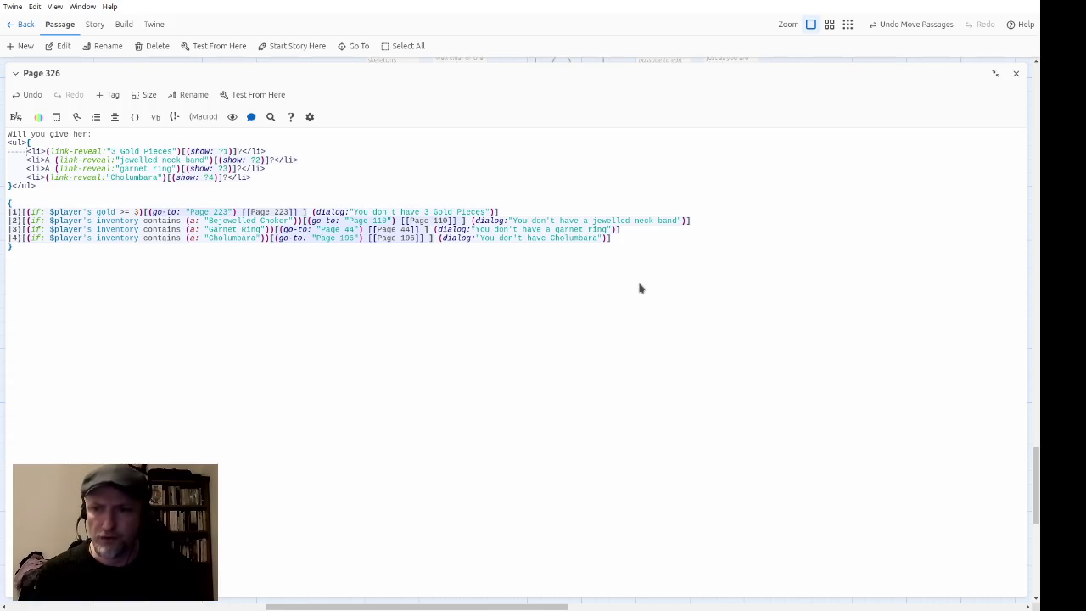
pyautogui.write("If you don't ")
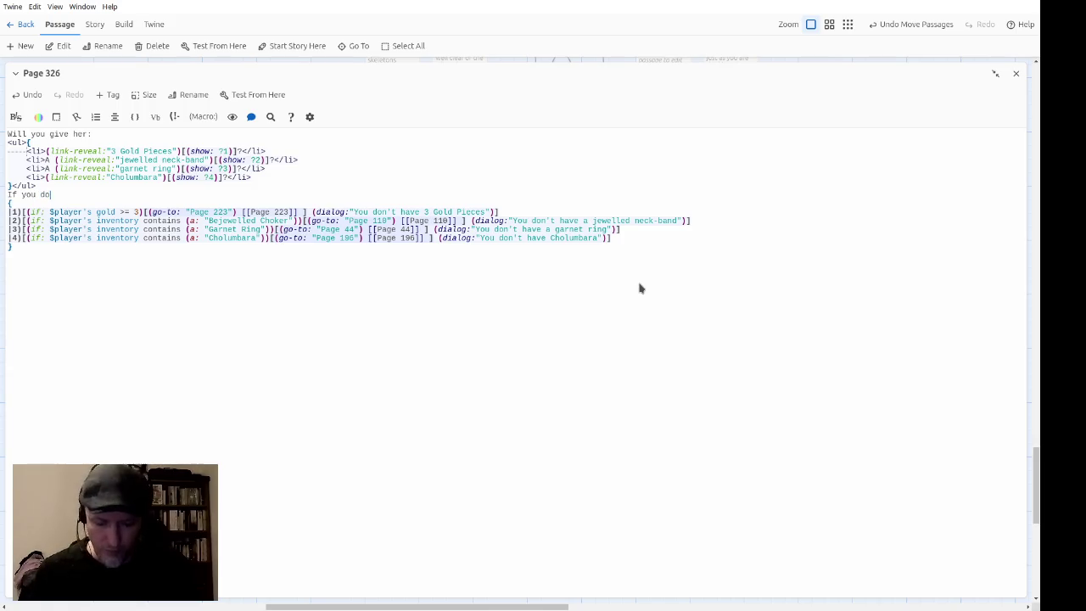
pyautogui.write('want to')
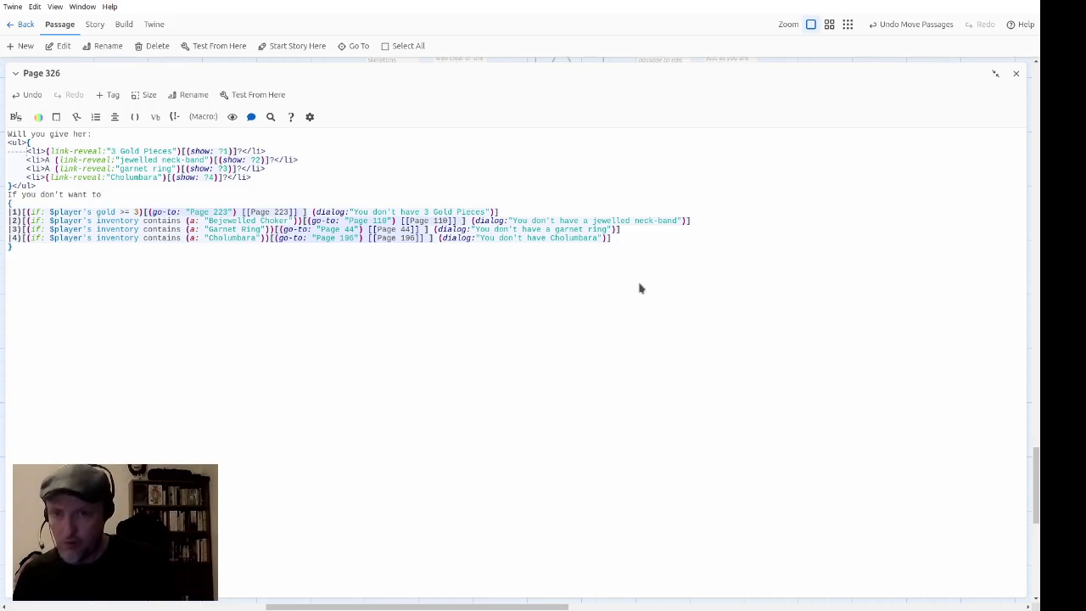
pyautogui.click(995, 73)
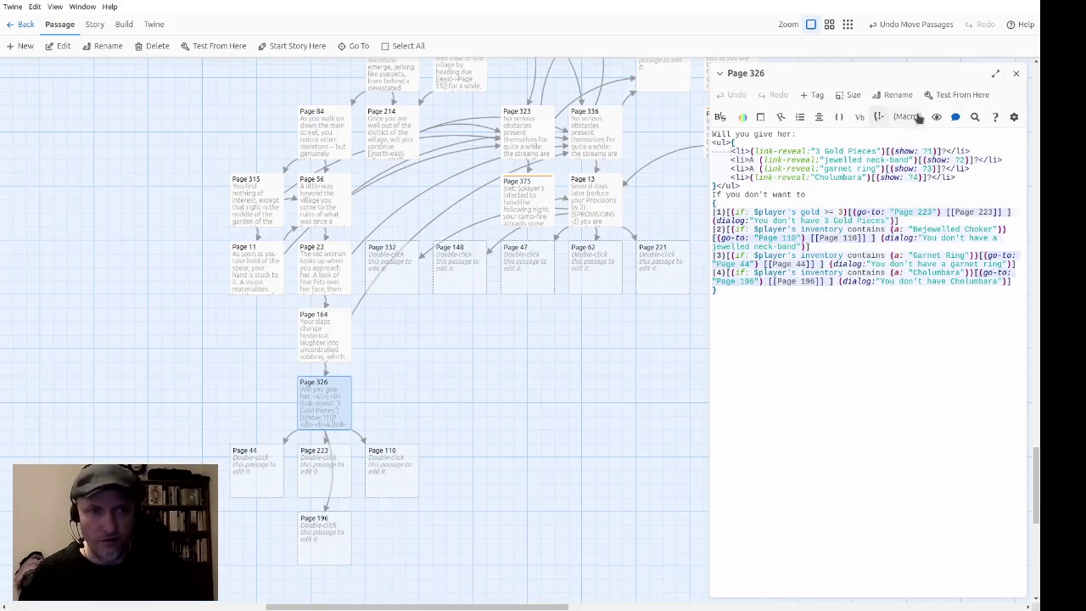
# Step: Resize the Page 326 editor and continue the line: "(or can't) give her anything, you will have to leave the village."
pyautogui.click(995, 74)
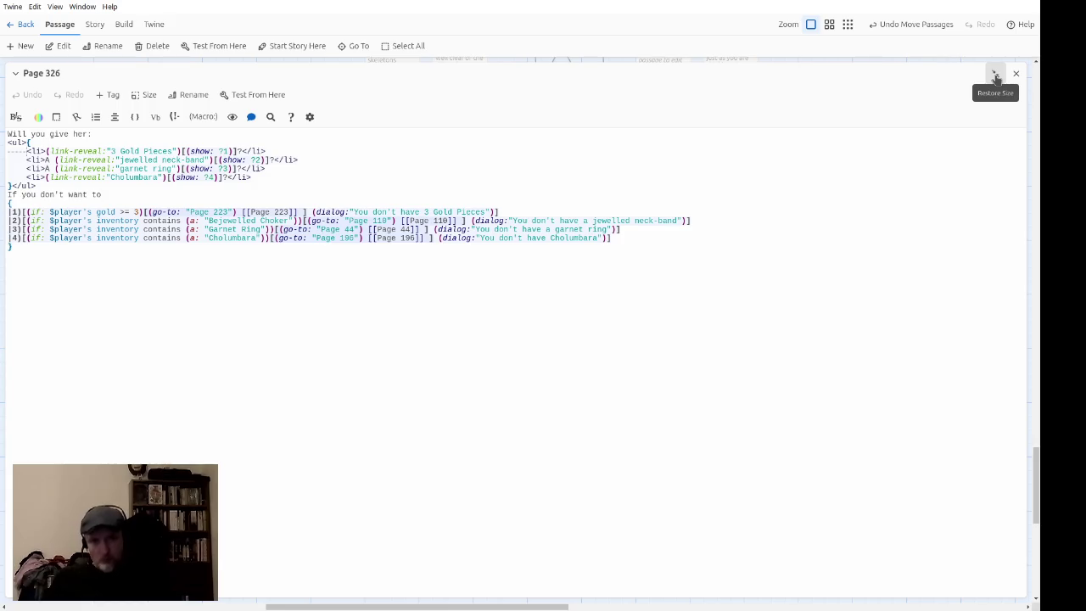
pyautogui.click(995, 77)
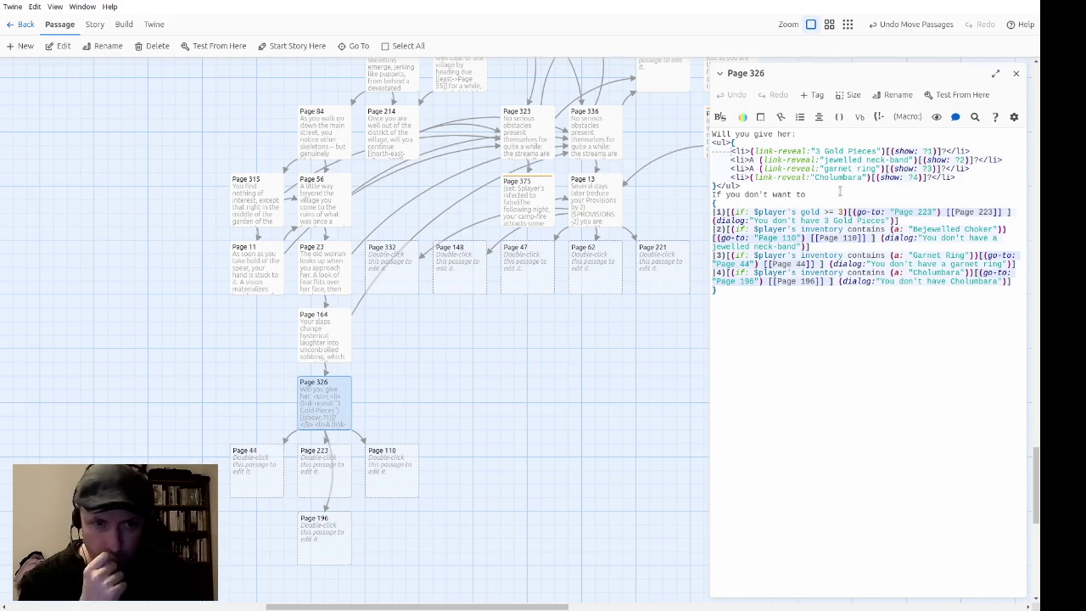
pyautogui.write("(or can't) give her anything, you will have to leave the village.")
# Step: Wrap the phrase as [[leave the village->Page 336]] to link it to Page 336
pyautogui.hotkey('ctrl', 'Left')
pyautogui.hotkey('ctrl', 'Left')
pyautogui.hotkey('ctrl', 'Left')
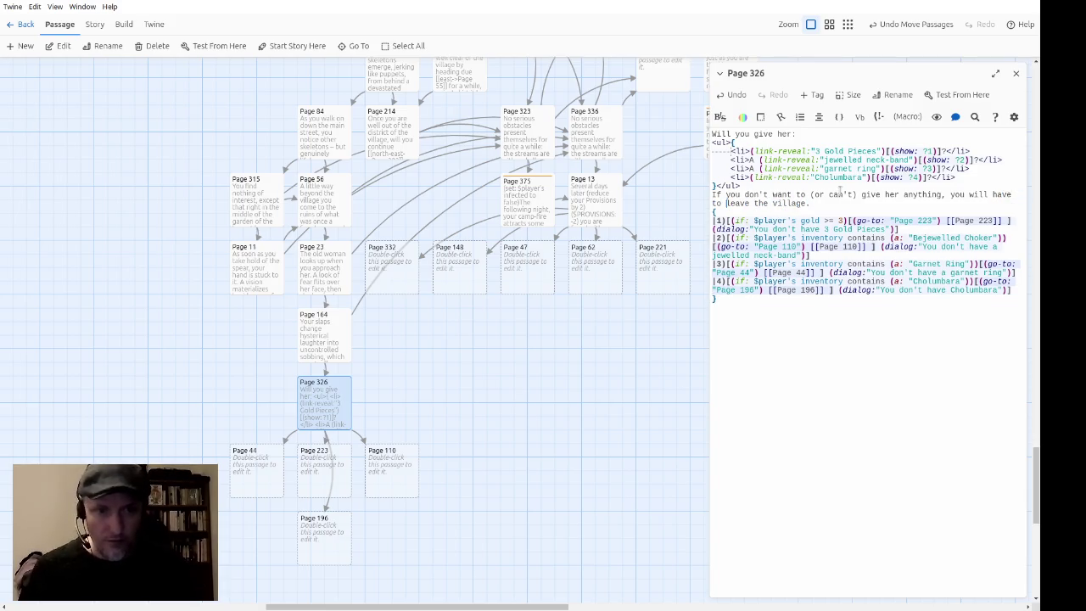
pyautogui.write('[[')
pyautogui.hotkey('ctrl', 'Right')
pyautogui.hotkey('ctrl', 'Right')
pyautogui.hotkey('ctrl', 'Right')
pyautogui.write('->')
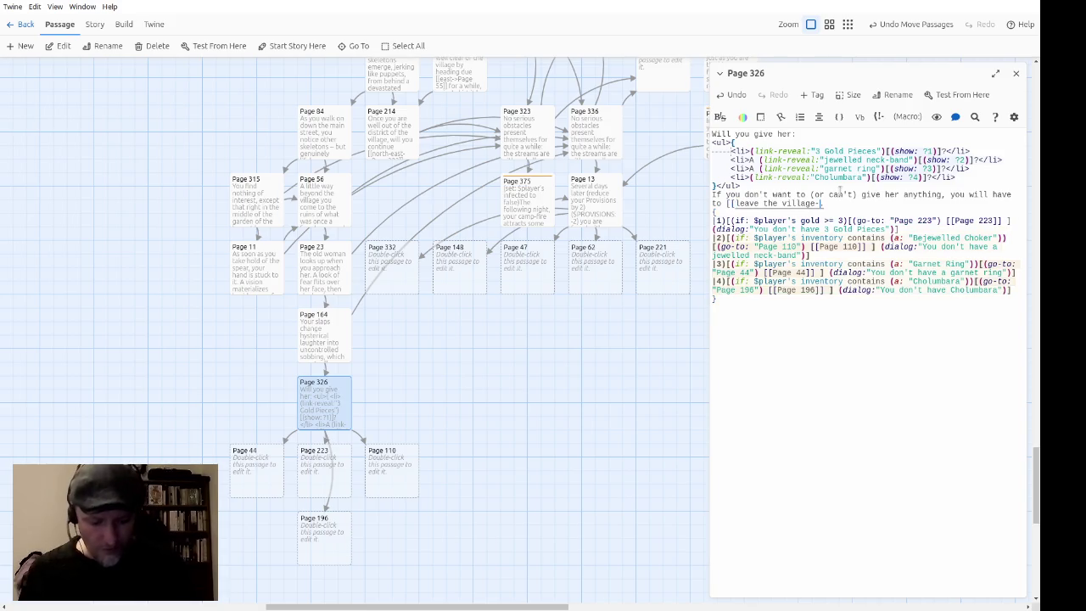
pyautogui.write('Page ')
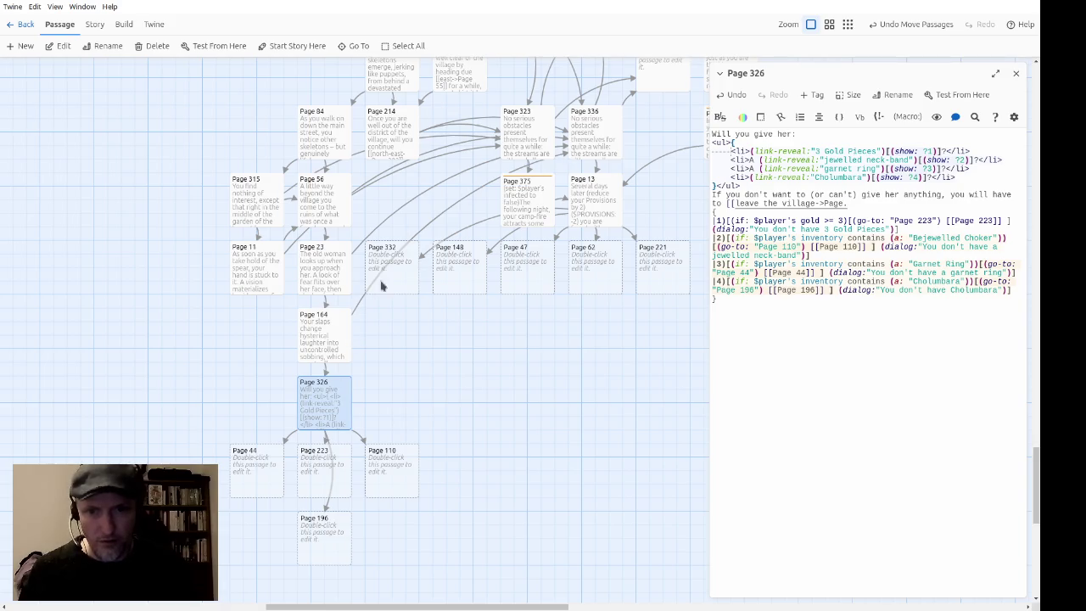
pyautogui.write('336]]')
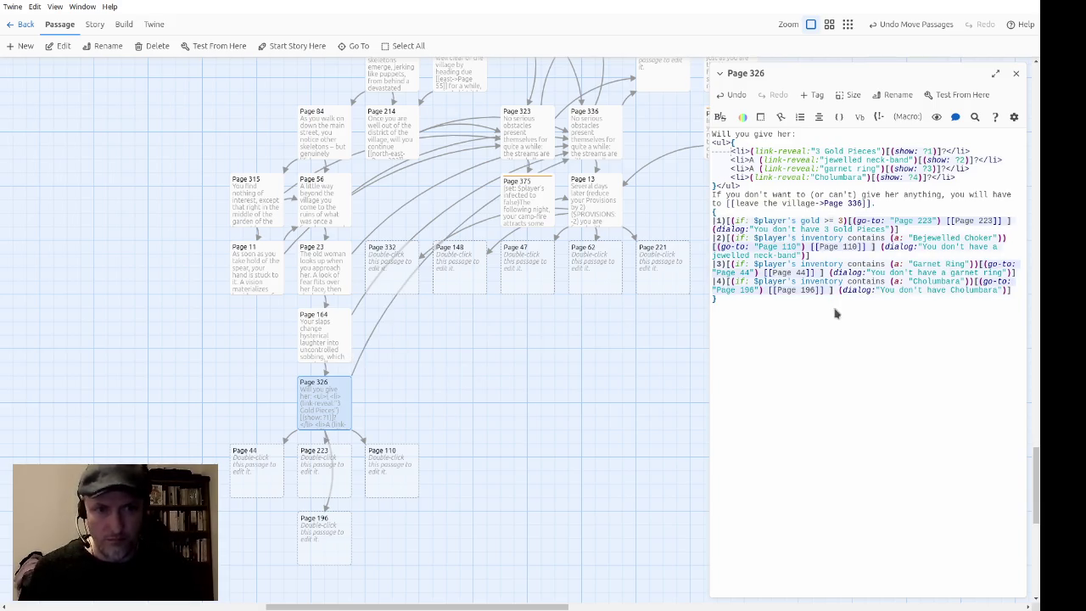
pyautogui.click(306, 340)
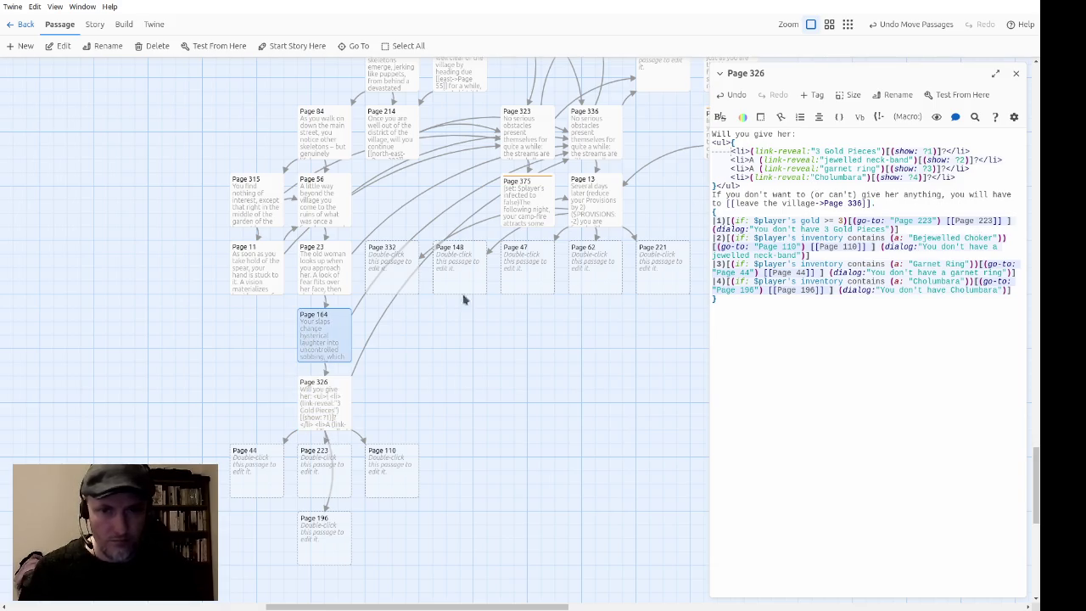
pyautogui.doubleClick(317, 327)
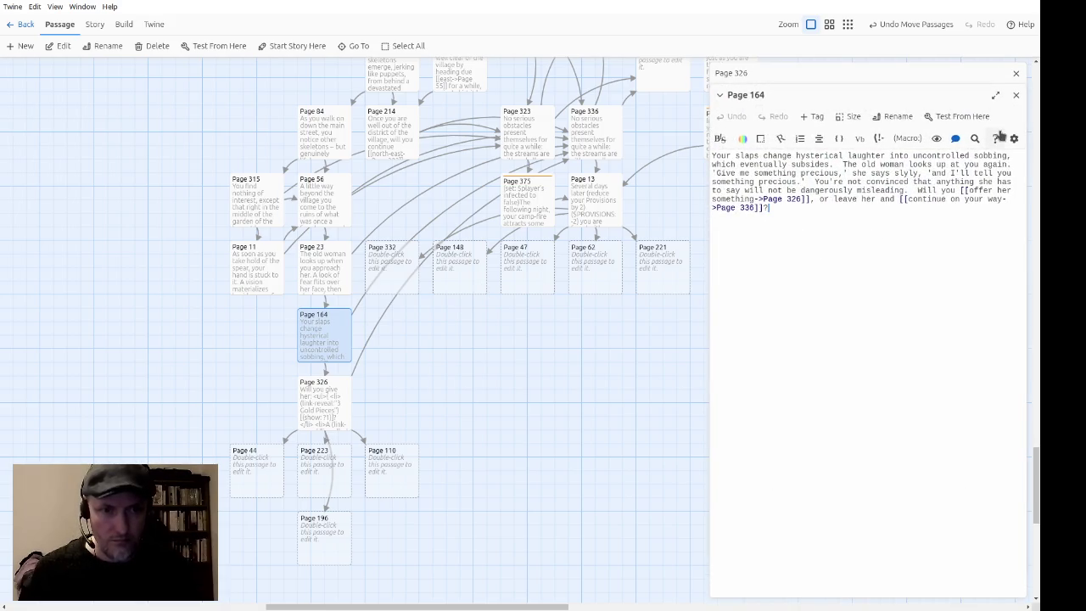
pyautogui.click(1016, 95)
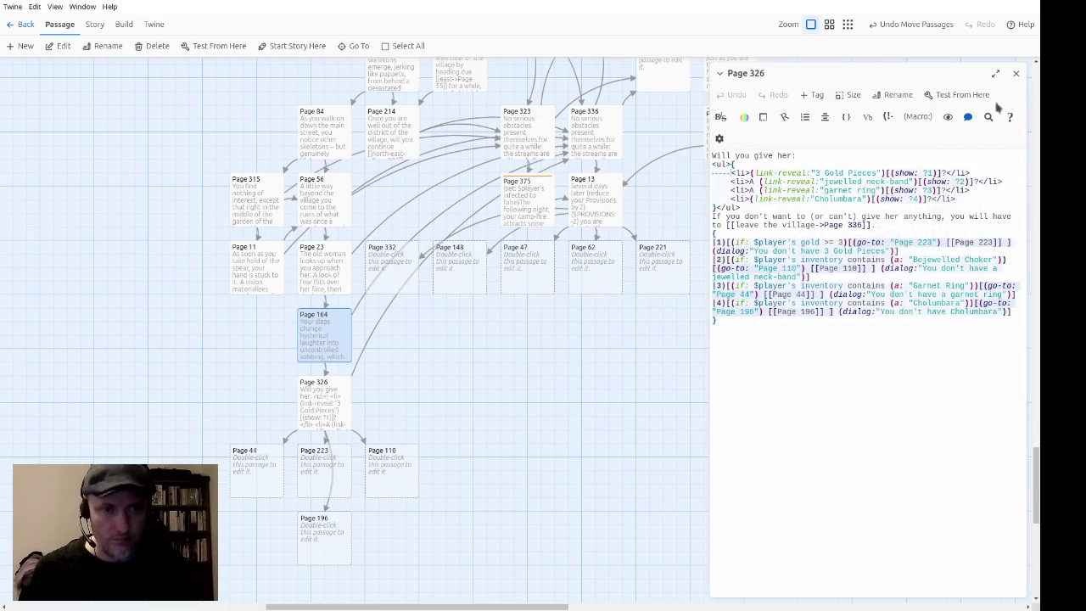
pyautogui.click(937, 237)
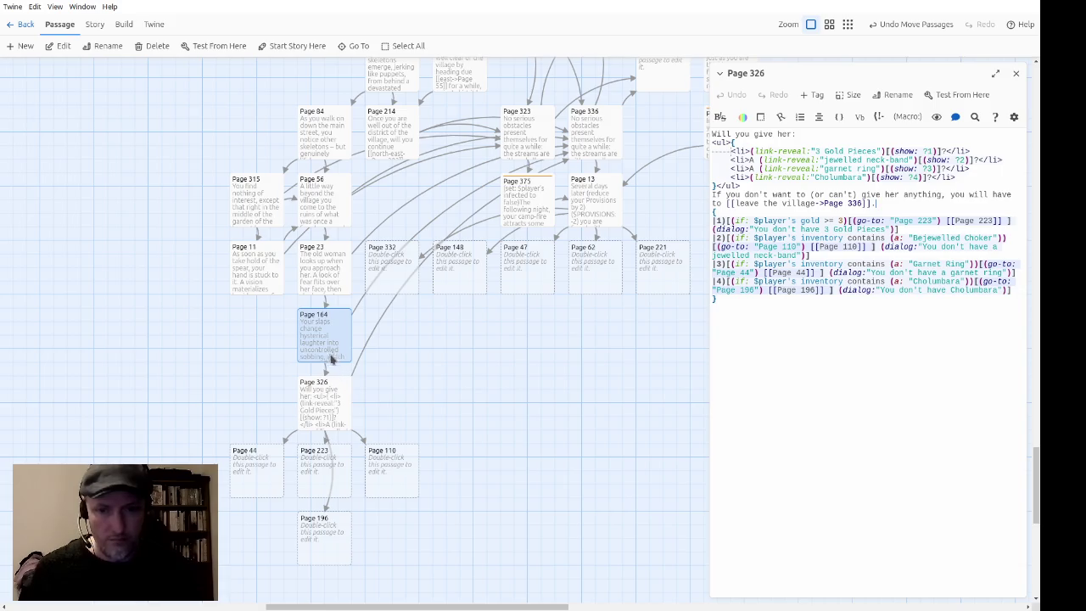
pyautogui.click(330, 392)
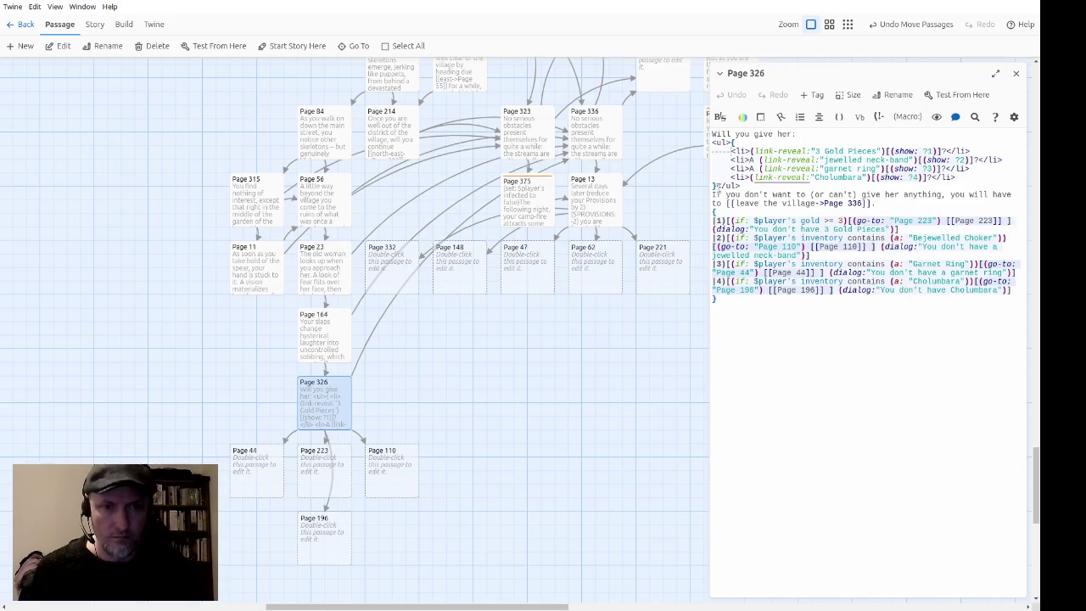
# Step: Insert line breaks after the item list and before the choice block, adding "]" before the refusal sentence
pyautogui.press('BackSpace')
pyautogui.press('Up')
pyautogui.press('Up')
pyautogui.press('Up')
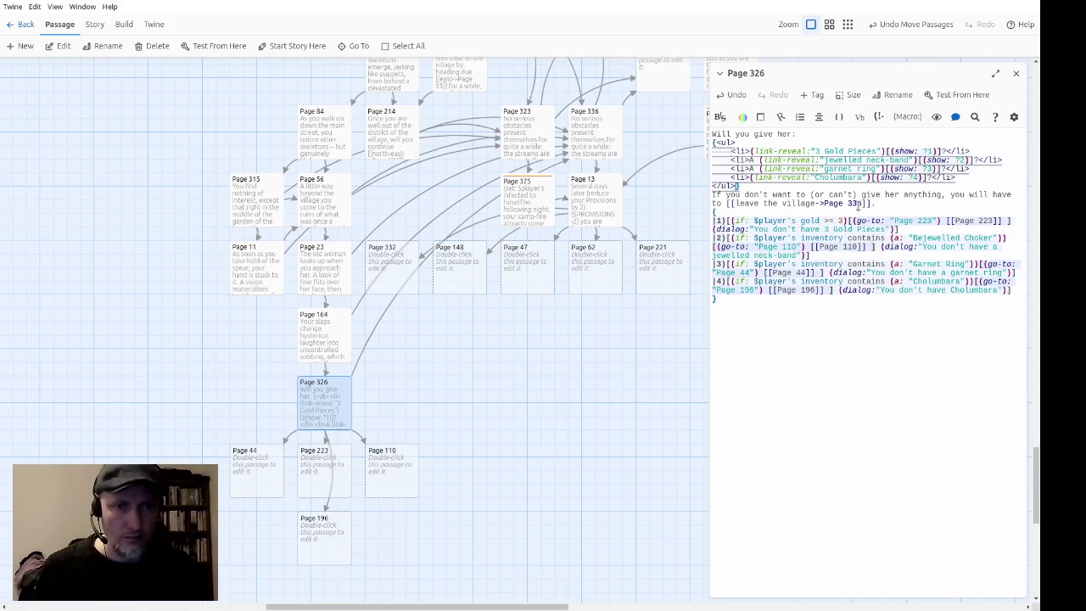
pyautogui.press('Return')
pyautogui.write(']')
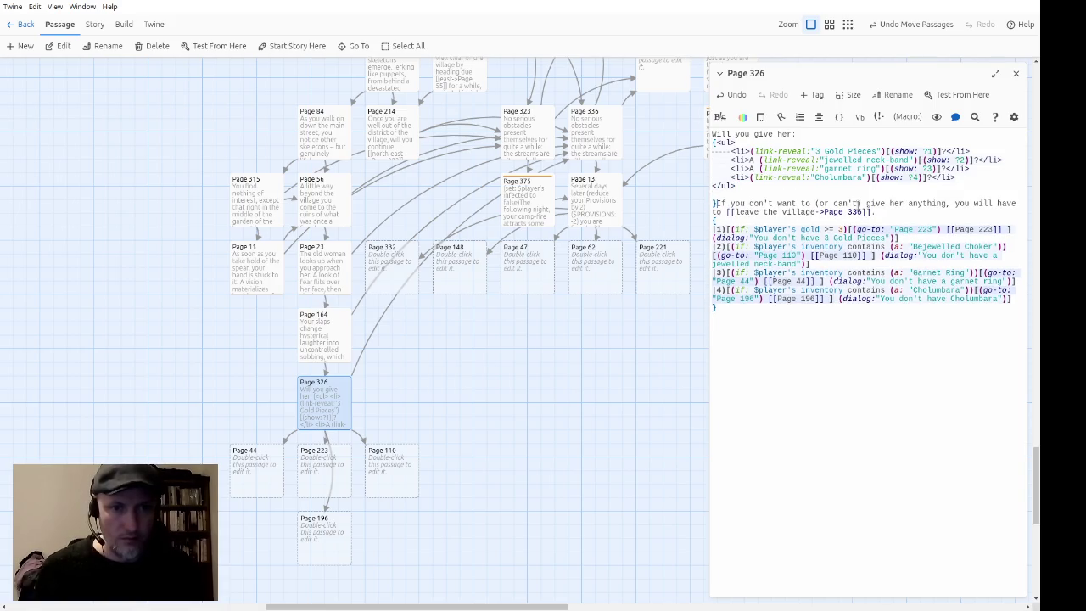
pyautogui.press('Return')
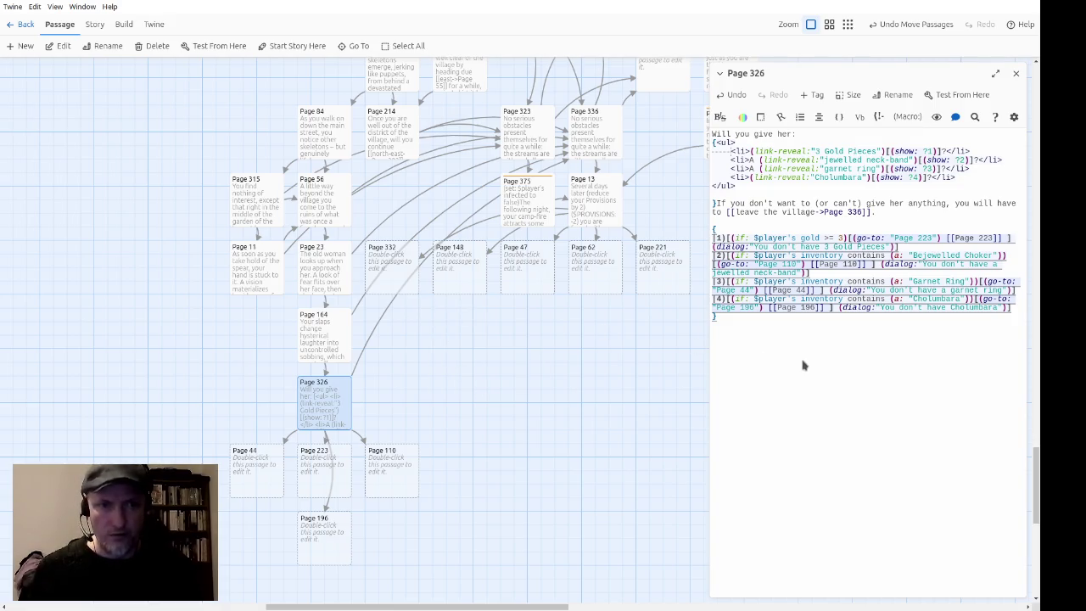
# Step: Move Page 196 beside Page 110 and shift the row of four passages left
pyautogui.moveTo(315, 552); pyautogui.dragTo(451, 484)
pyautogui.moveTo(524, 522)
pyautogui.mouseDown()
pyautogui.moveTo(231, 499)
pyautogui.moveTo(229, 488)
pyautogui.mouseUp()
pyautogui.moveTo(464, 476)
pyautogui.mouseDown()
pyautogui.moveTo(381, 475)
pyautogui.moveTo(401, 477)
pyautogui.mouseUp()
# Step: Start Page 44's text with "This"
pyautogui.doubleClick(183, 476)
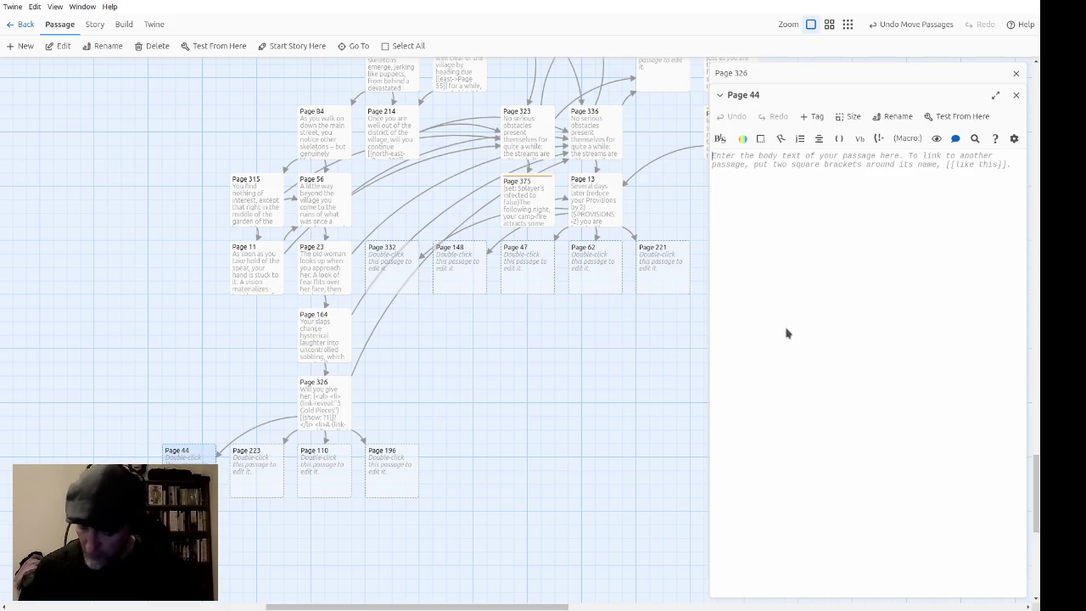
pyautogui.write('This')
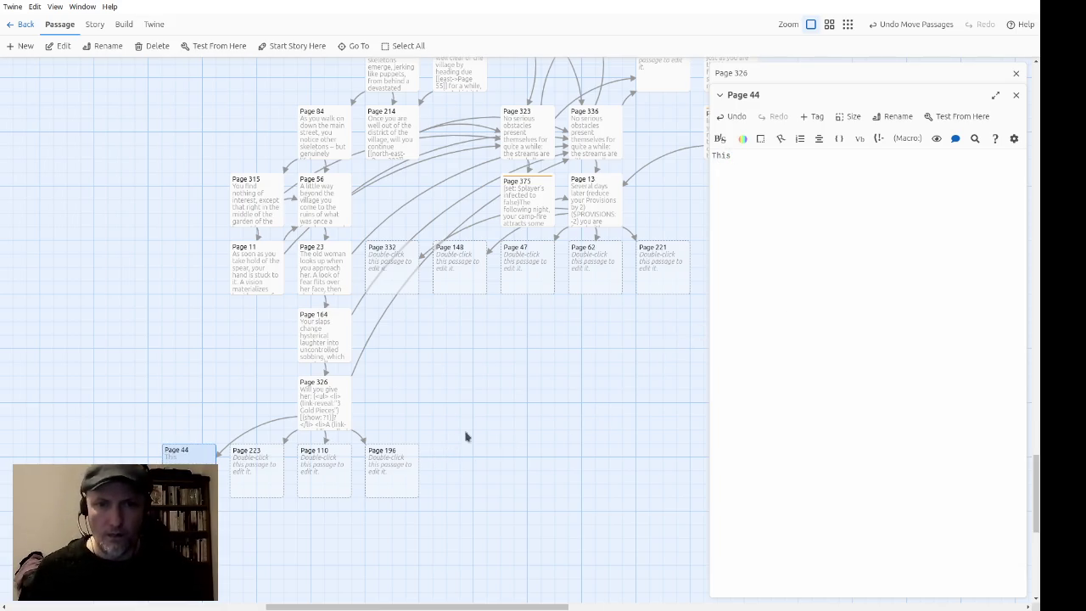
pyautogui.doubleClick(326, 419)
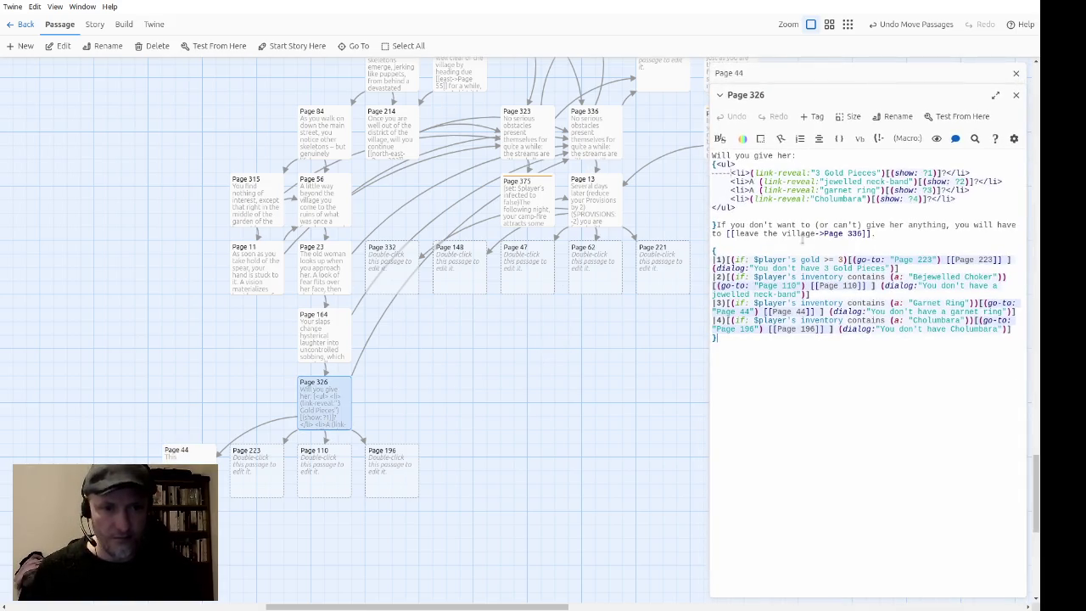
# Step: Add ($GOLD: -3) to the first choice and a remove-item macro for "Bejewelled Choker" to the second
pyautogui.click(852, 260)
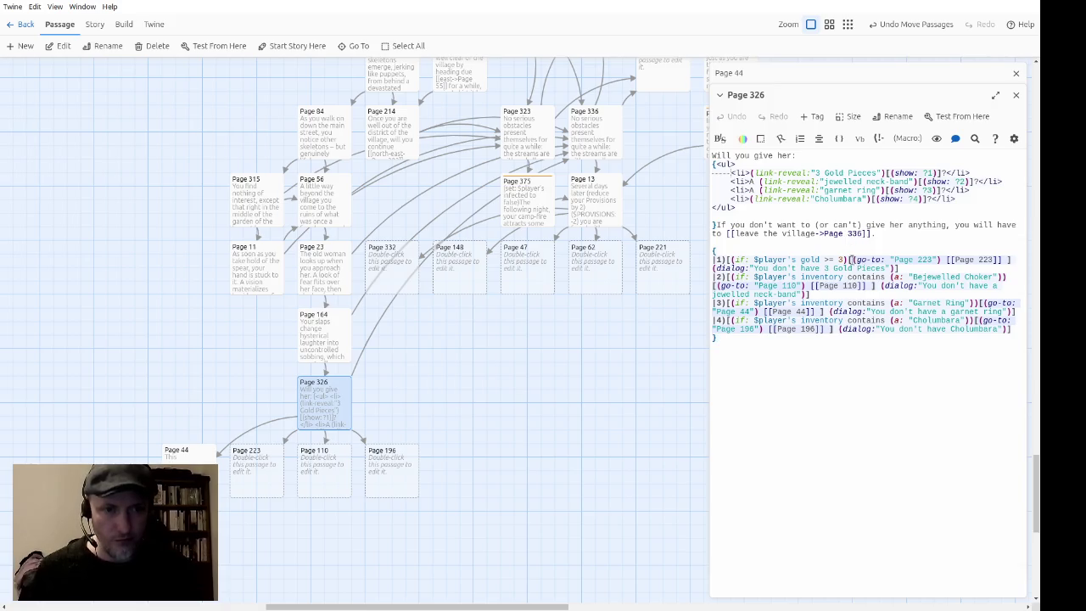
pyautogui.write('($GO')
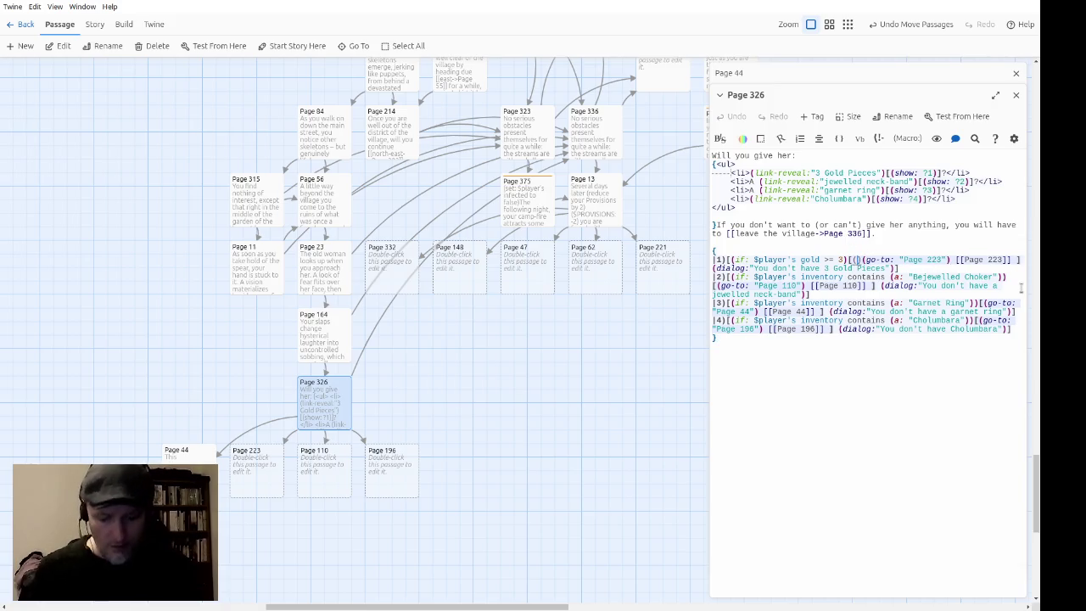
pyautogui.write('LD: -3')
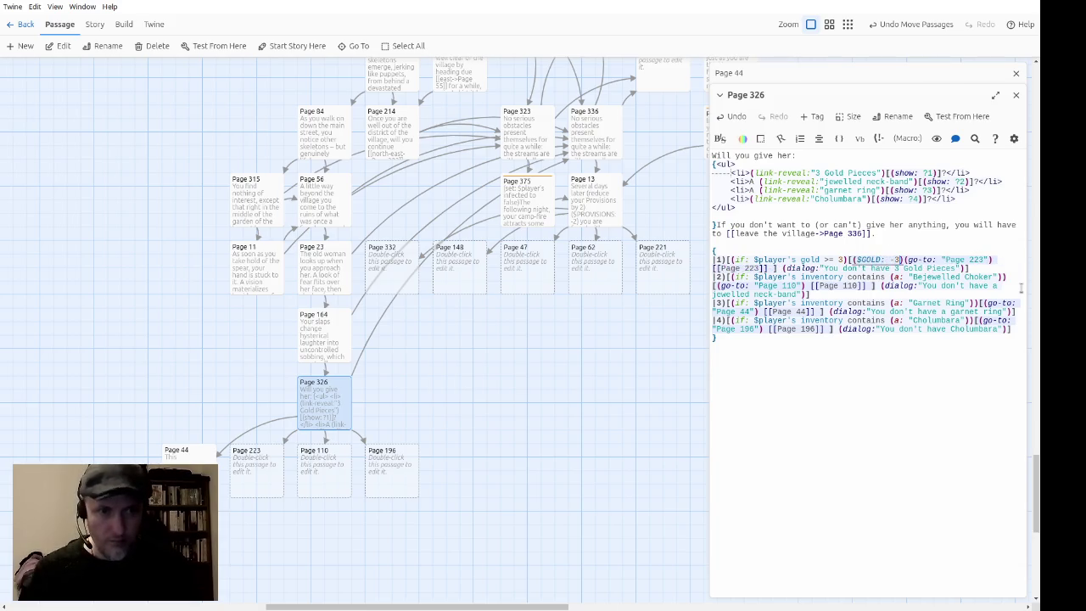
pyautogui.hotkey('ctrl', 'Left')
pyautogui.hotkey('ctrl', 'Left')
pyautogui.hotkey('ctrl', 'Left')
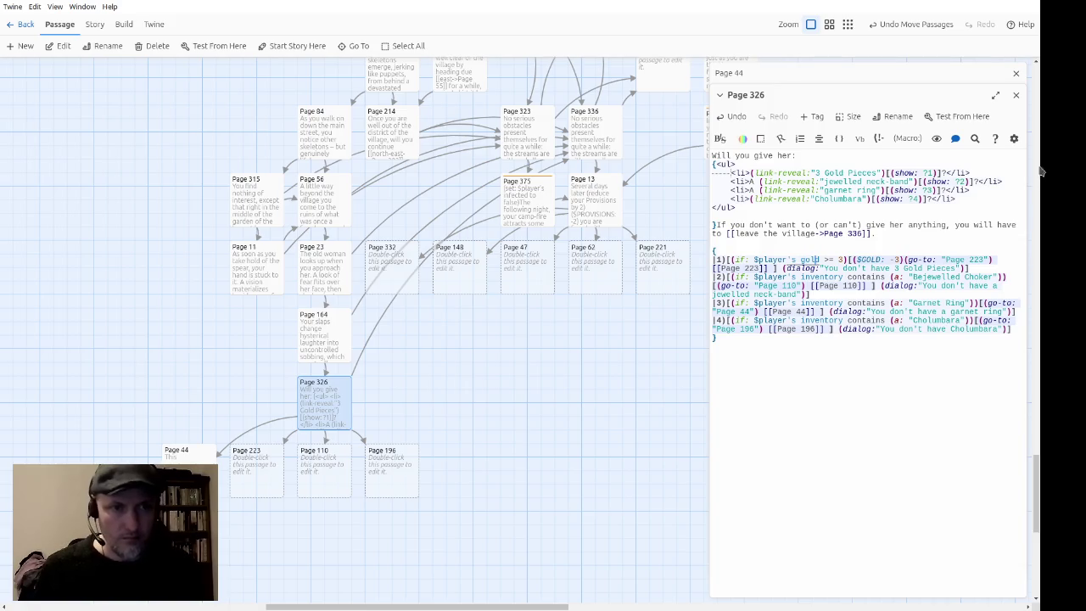
pyautogui.click(995, 95)
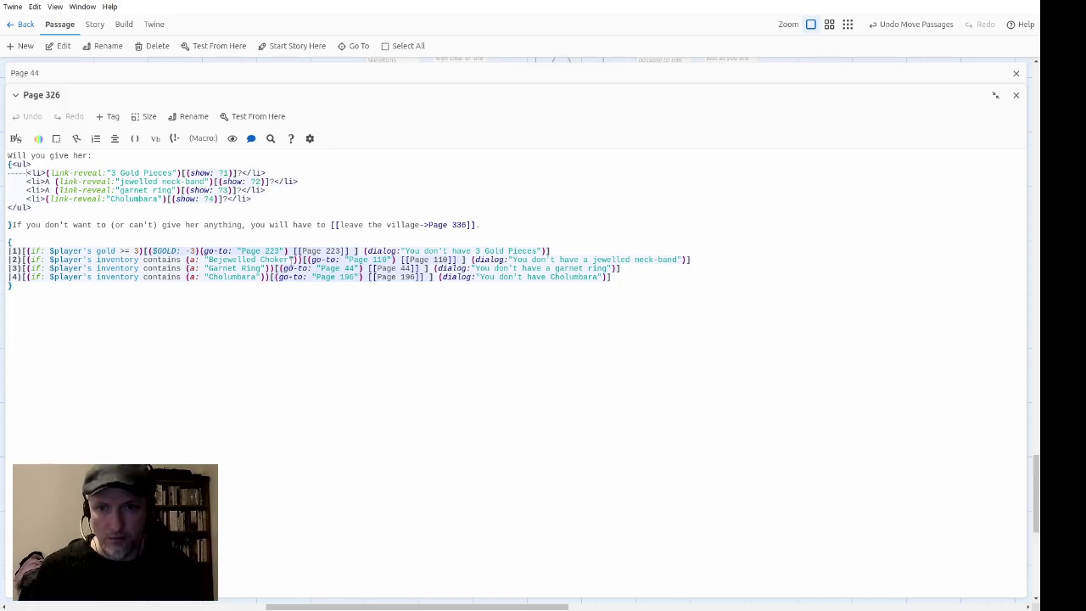
pyautogui.write('(')
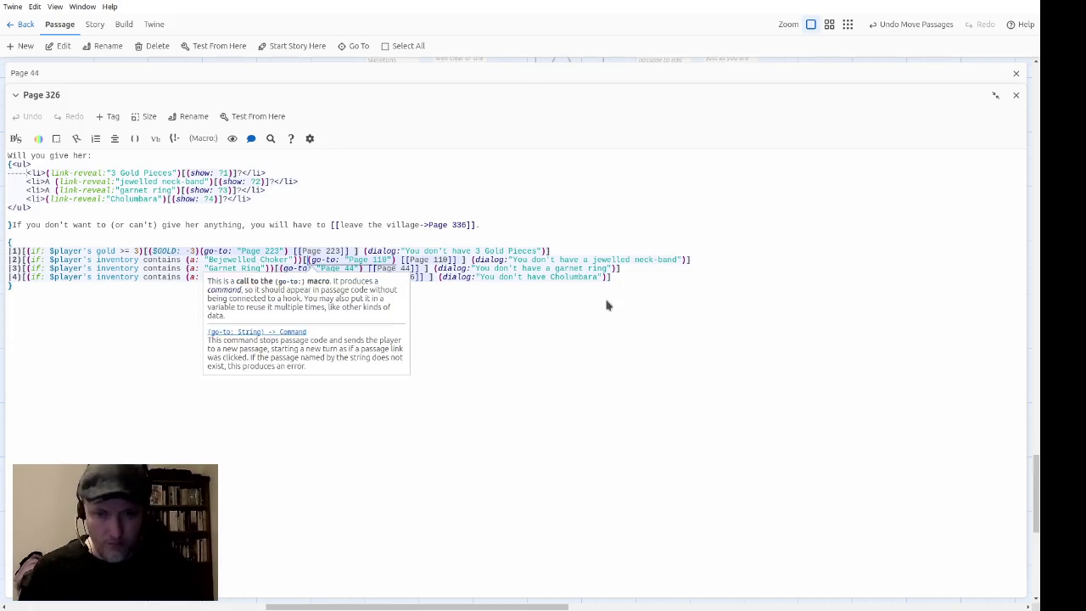
pyautogui.write('$remove ')
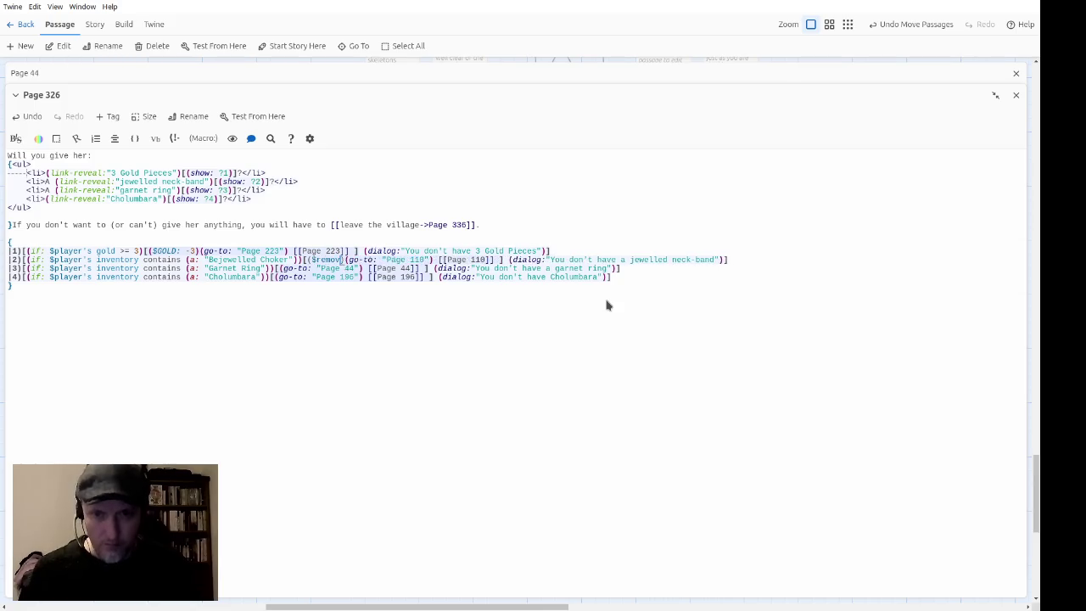
pyautogui.write('item: "')
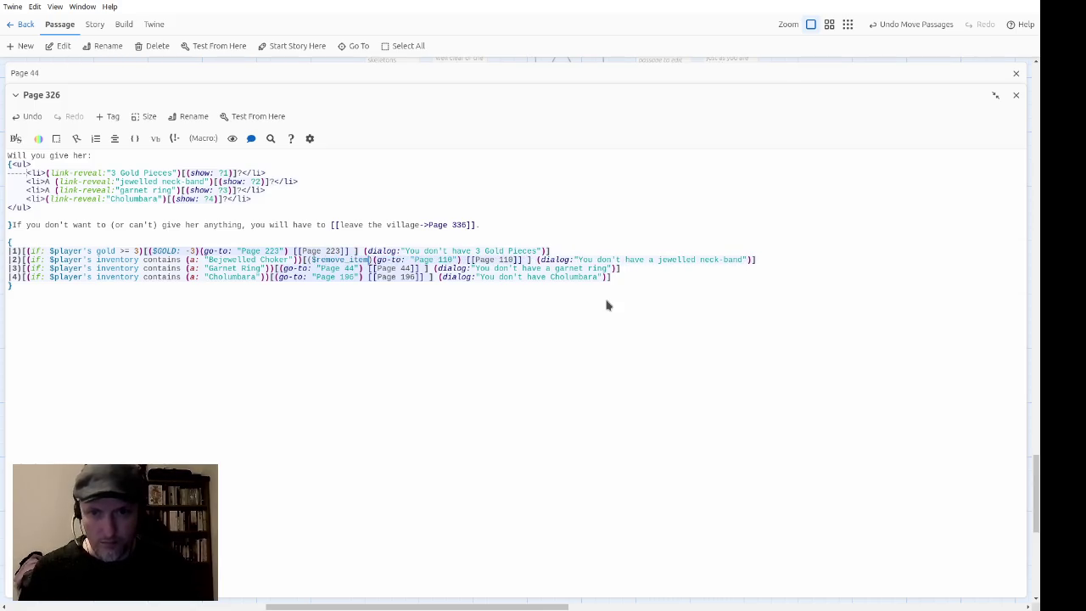
pyautogui.press('Left')
pyautogui.press('Left')
pyautogui.press('Left')
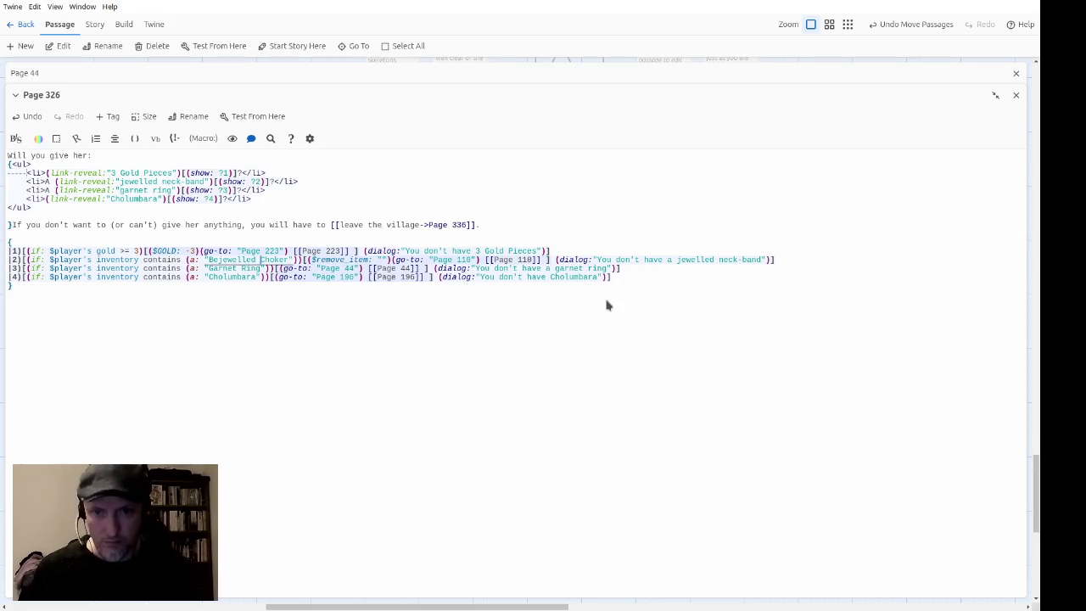
pyautogui.hotkey('ctrl', 'shift', 'Left')
pyautogui.hotkey('ctrl', 'shift', 'Left')
pyautogui.hotkey('ctrl', 'c')
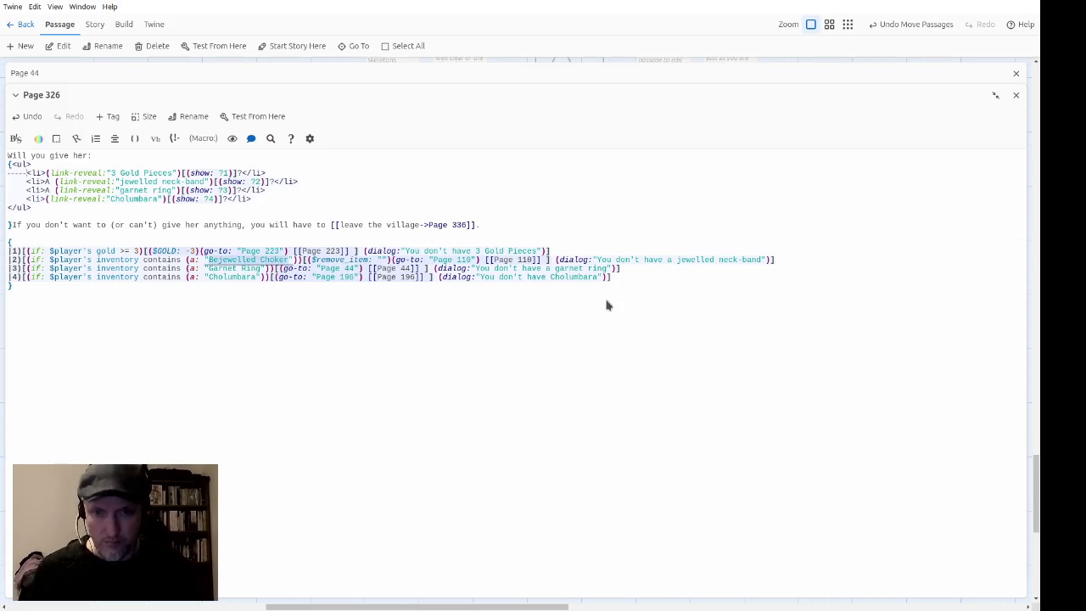
pyautogui.press('Right')
pyautogui.press('Right')
pyautogui.press('Right')
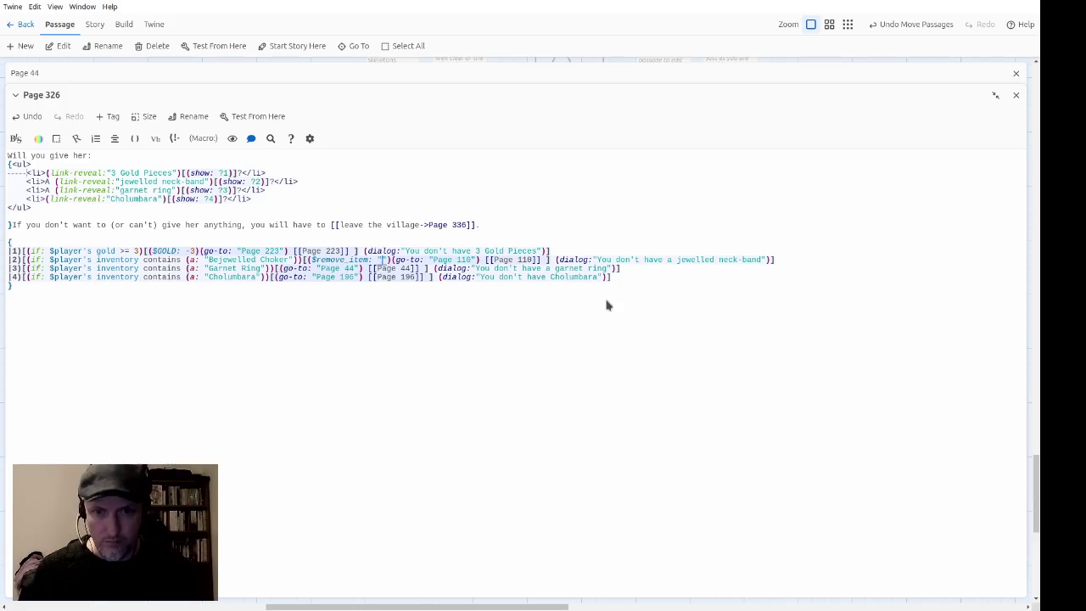
pyautogui.hotkey('ctrl', 'v')
# Step: Add remove-item macros for "Garnet Ring" and "Cholumbara" before their go-to targets
pyautogui.press('Down')
pyautogui.press('Left')
pyautogui.press('Left')
pyautogui.press('Left')
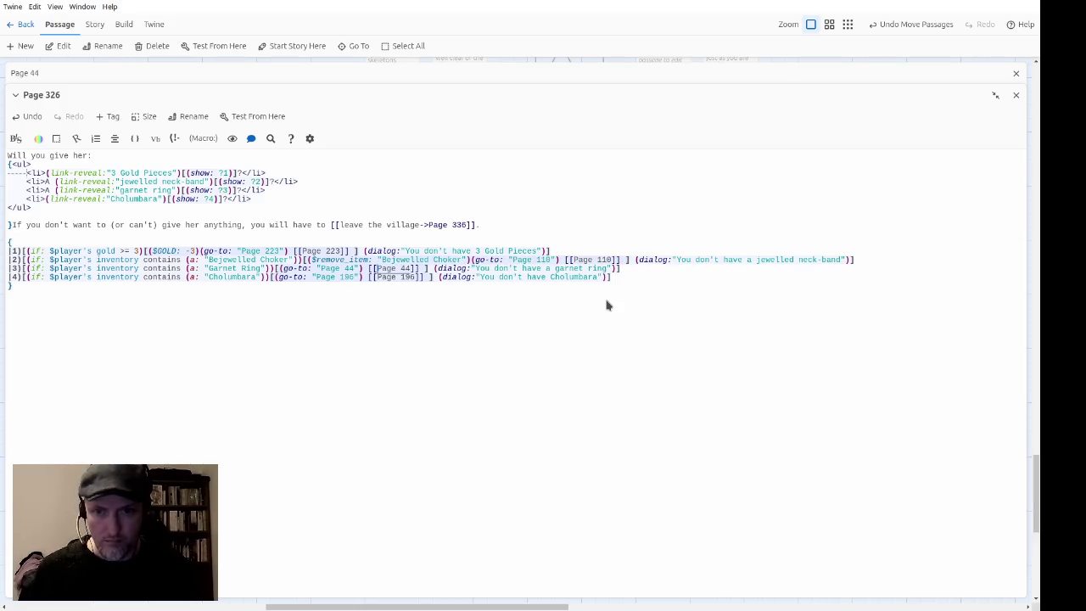
pyautogui.press('Up')
pyautogui.press('Down')
pyautogui.write('$remove_item: ""')
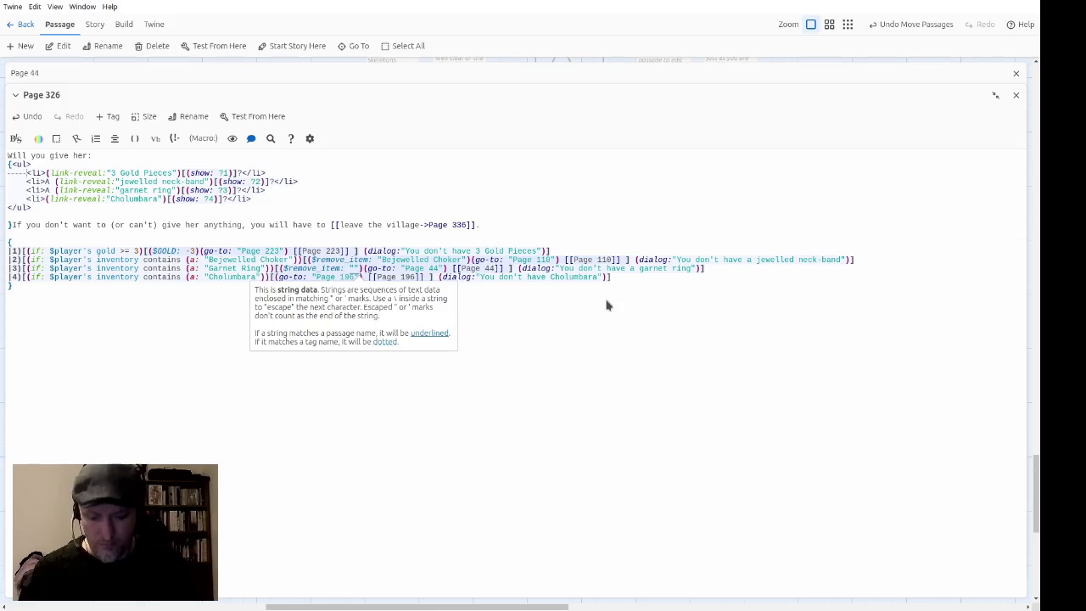
pyautogui.write('Garnet Ring')
pyautogui.press('Down')
pyautogui.press('Left')
pyautogui.press('Left')
pyautogui.press('Left')
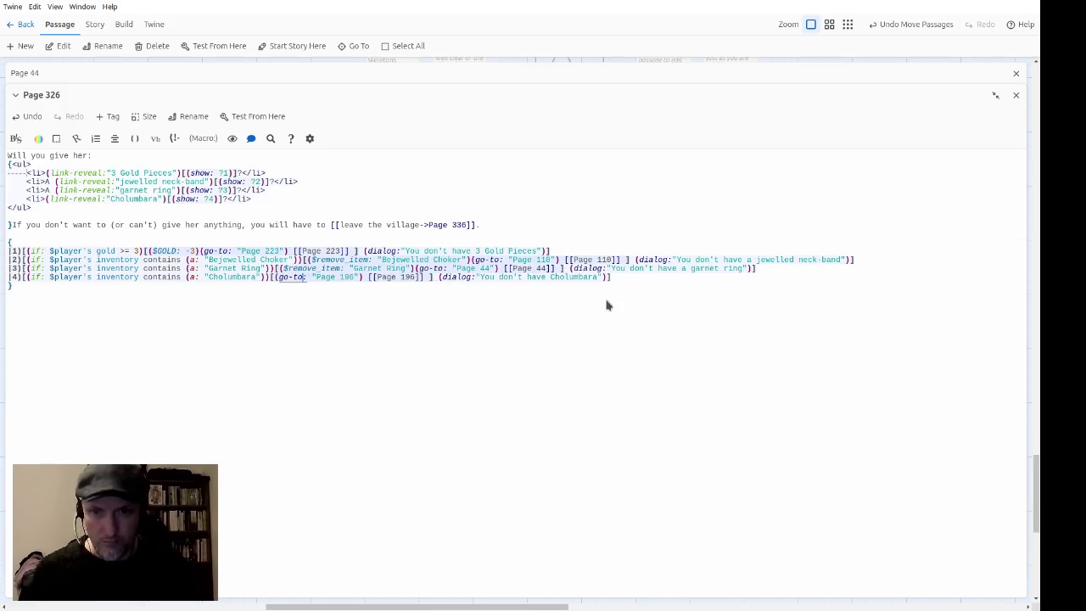
pyautogui.press('Left')
pyautogui.press('Left')
pyautogui.press('Left')
pyautogui.write('($')
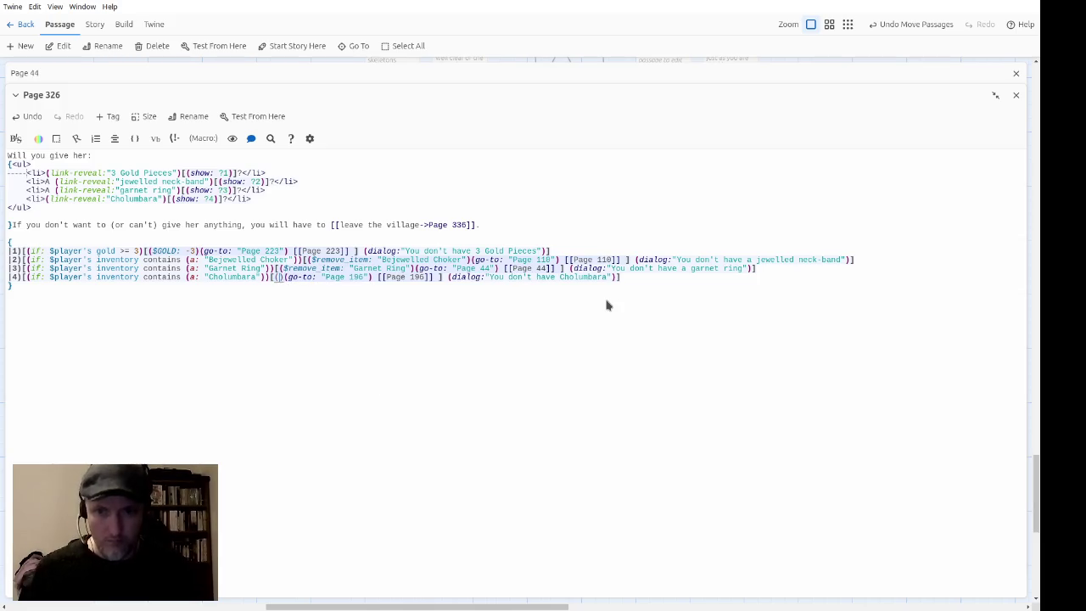
pyautogui.write('remove_')
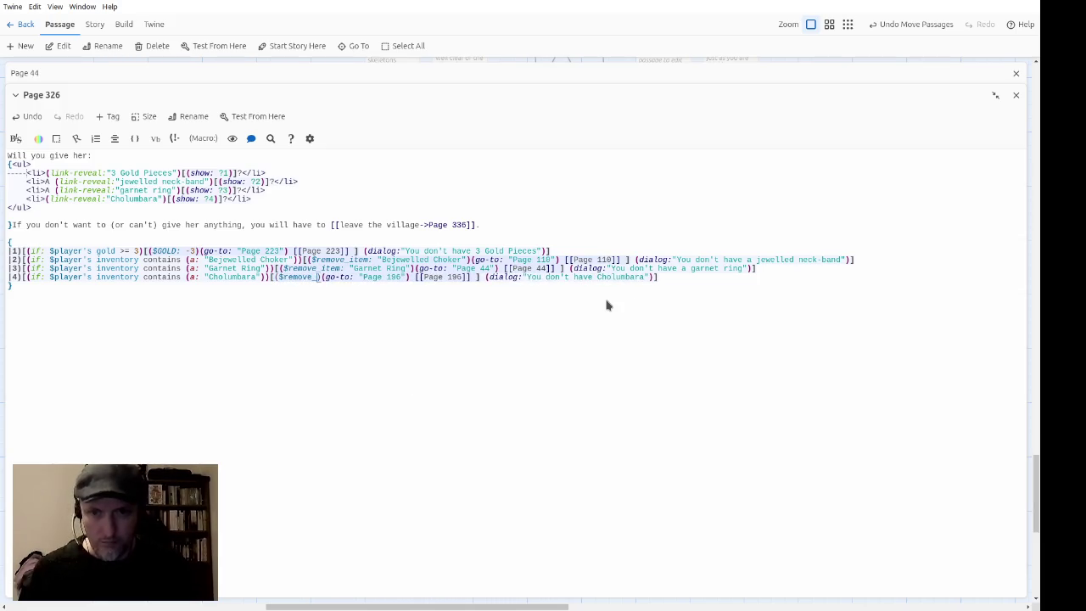
pyautogui.write('item: ""')
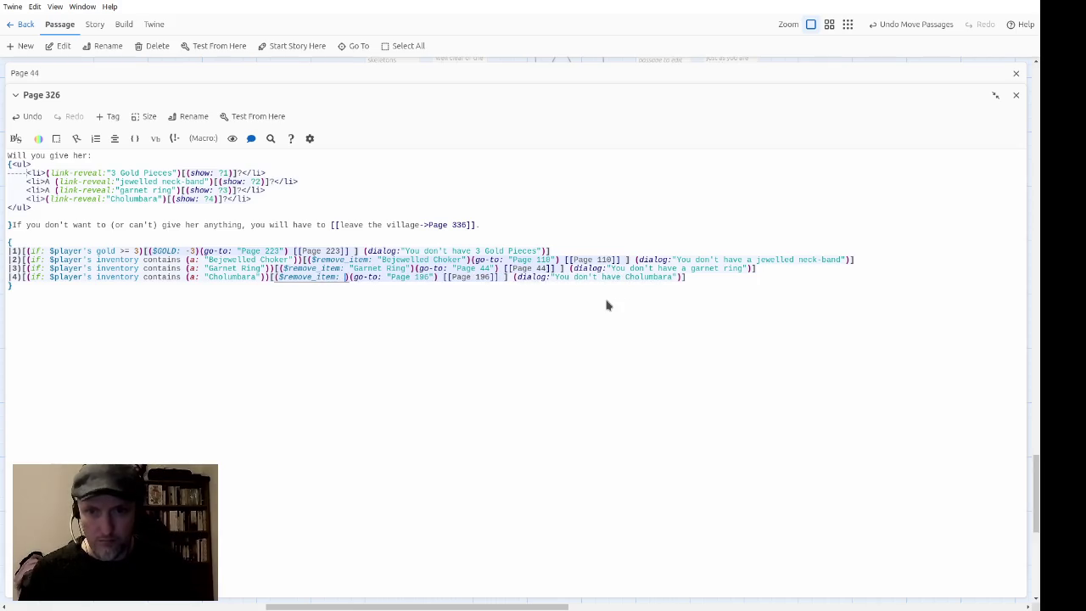
pyautogui.write('Cholum')
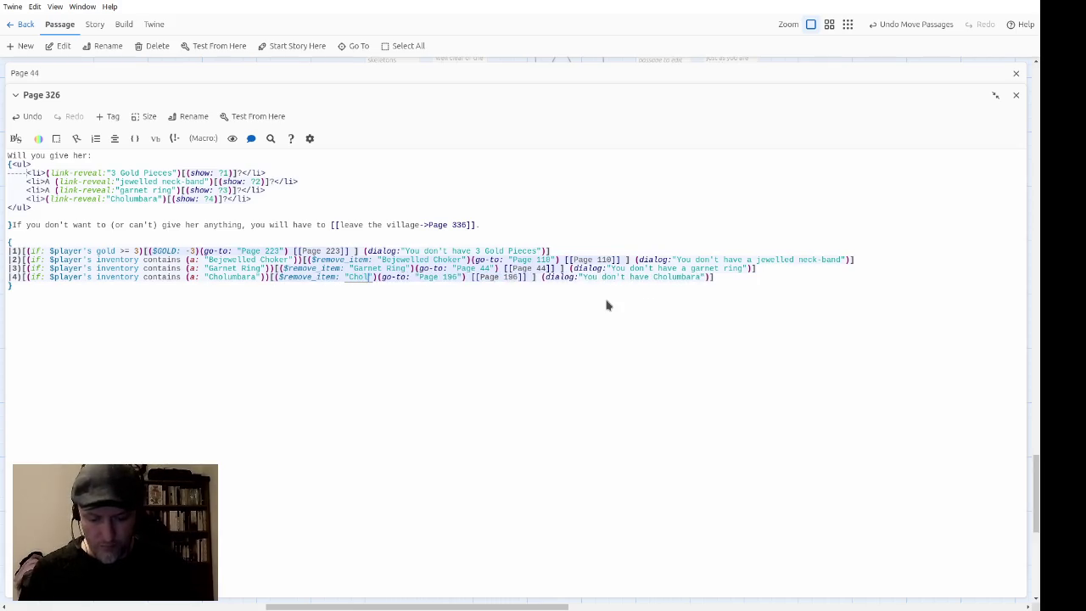
pyautogui.write('bara')
# Step: Remove the stray indentation on the Garnet Ring and Cholumbara lines, then close Page 326
pyautogui.press('Right')
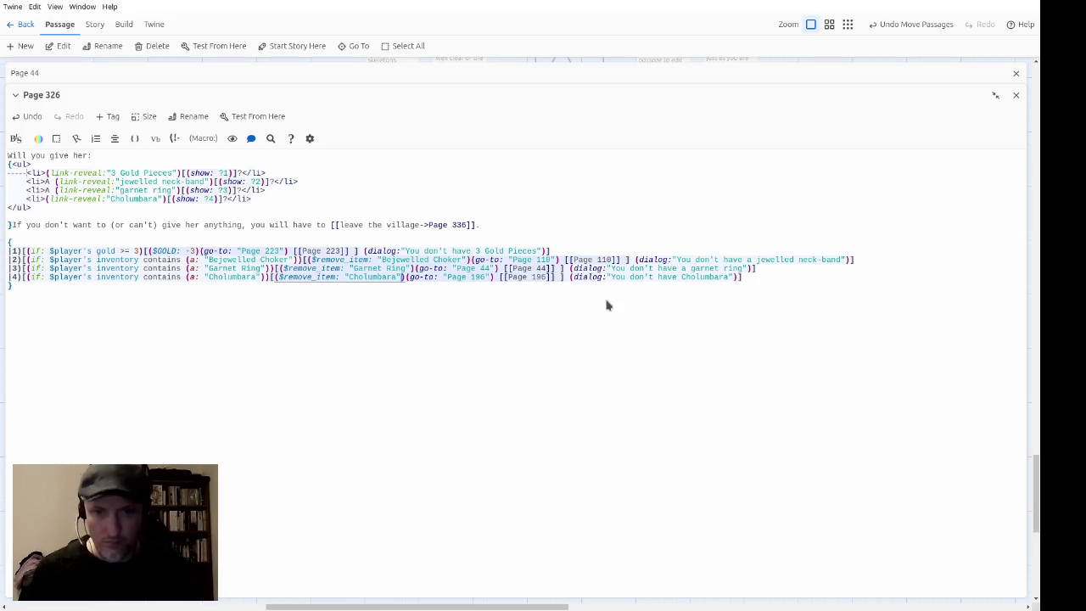
pyautogui.press('Left')
pyautogui.press('Left')
pyautogui.press('Left')
pyautogui.press('Up')
pyautogui.press('Up')
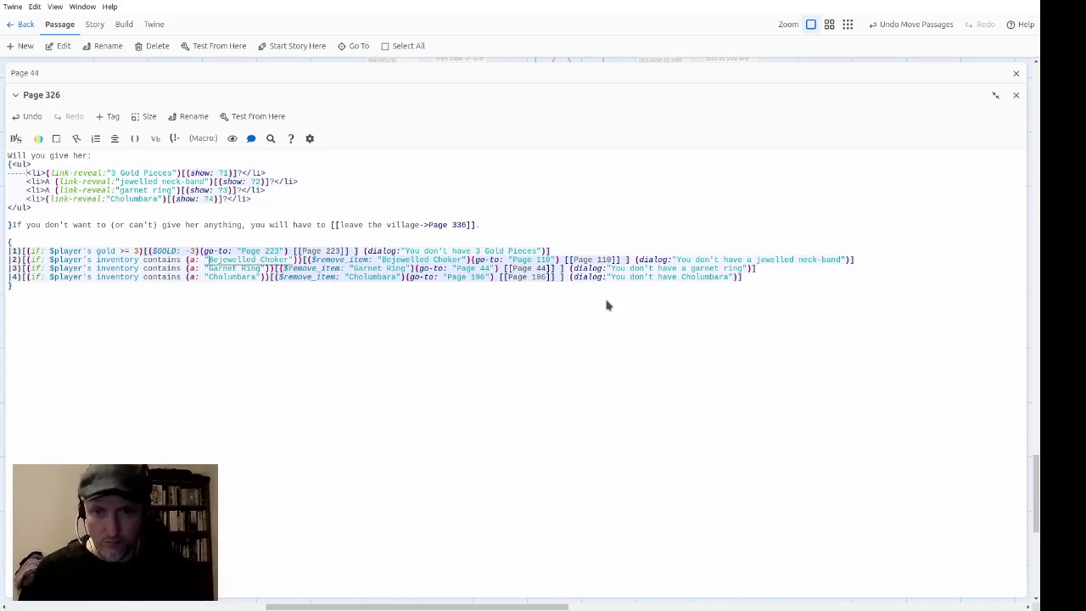
pyautogui.press('Down')
pyautogui.press('Down')
pyautogui.press('Right')
pyautogui.press('Right')
pyautogui.press('Right')
pyautogui.press('Up')
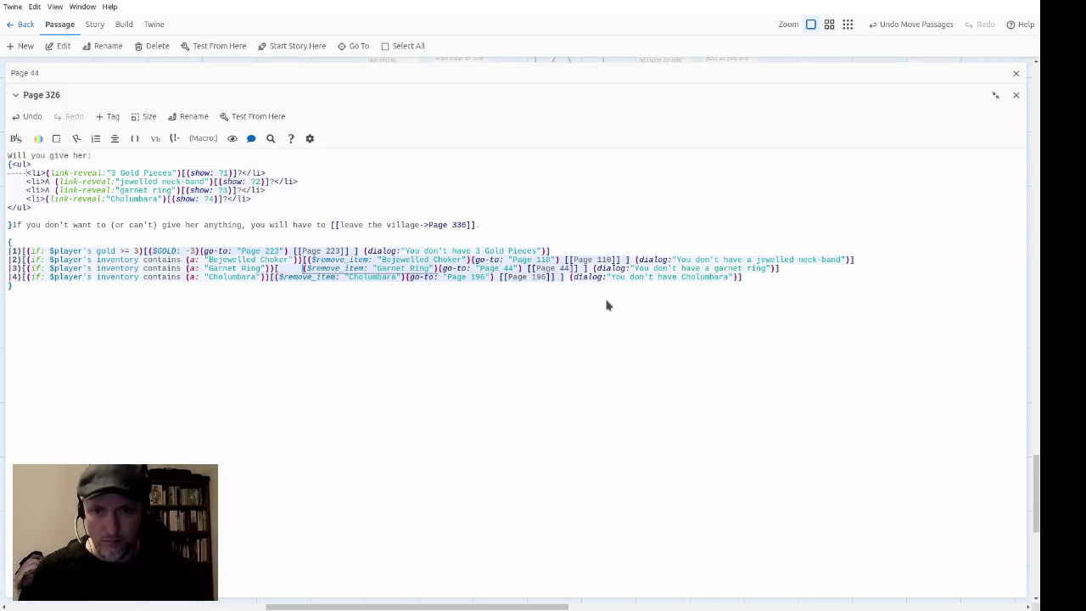
pyautogui.press('Down')
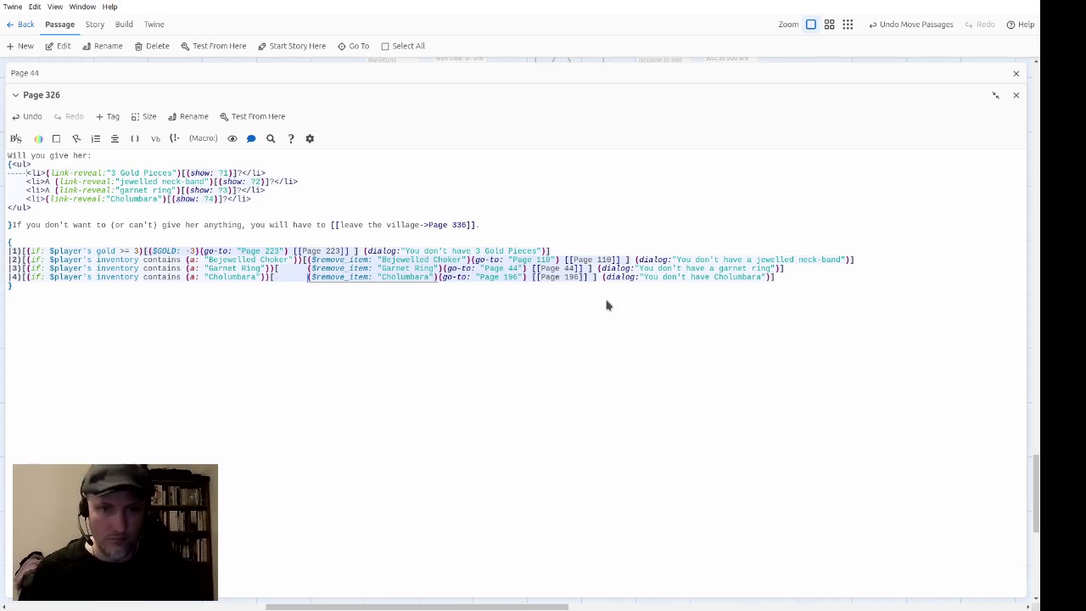
pyautogui.press('Up')
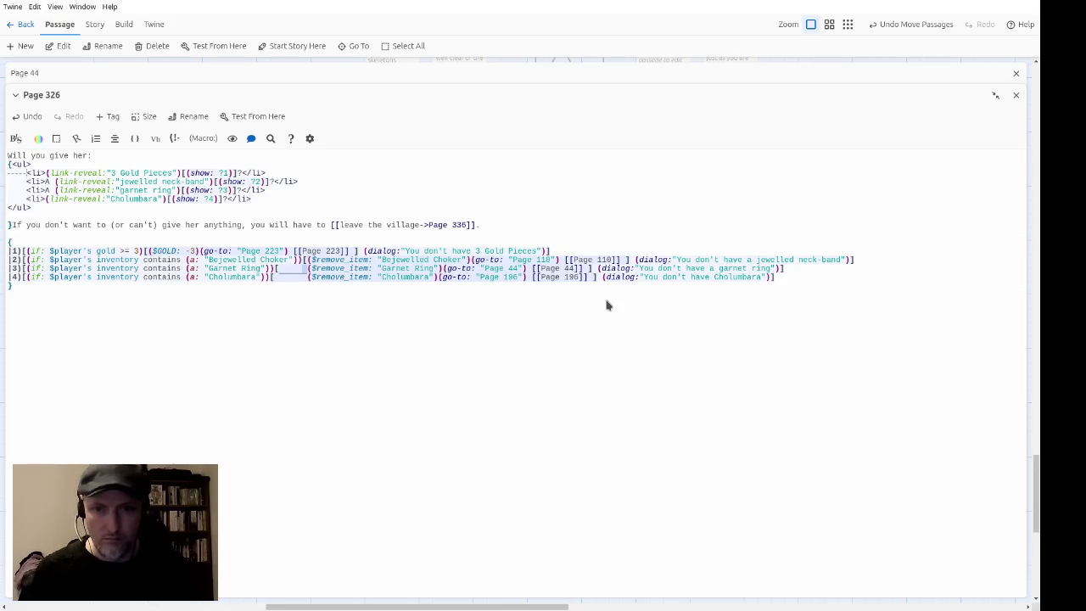
pyautogui.press('BackSpace')
pyautogui.press('BackSpace')
pyautogui.press('BackSpace')
pyautogui.press('Down')
pyautogui.press('Right')
pyautogui.press('BackSpace')
pyautogui.press('BackSpace')
pyautogui.press('BackSpace')
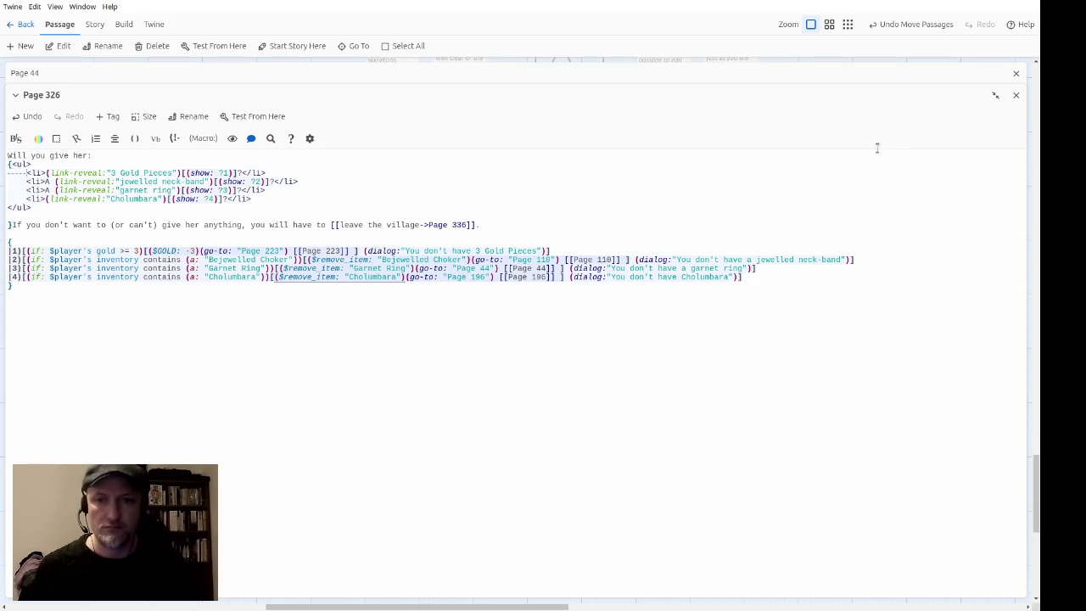
pyautogui.click(1016, 95)
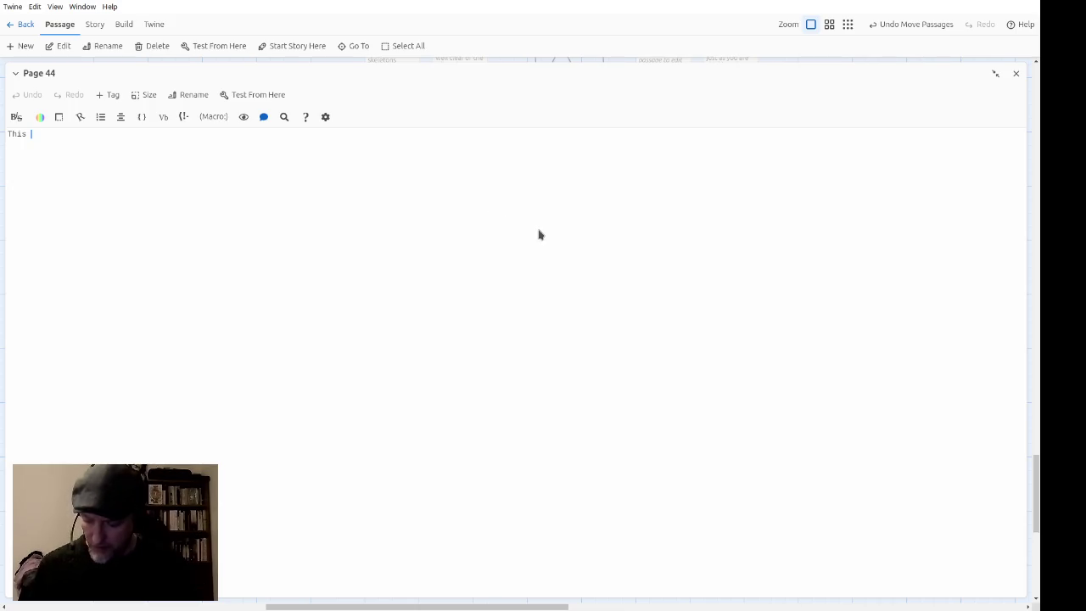
# Step: Continue Page 44: "quietens her down immediately… 'The ring of sisters' coven in Affen Forest,' she says in amazement."
pyautogui.write('quiete')
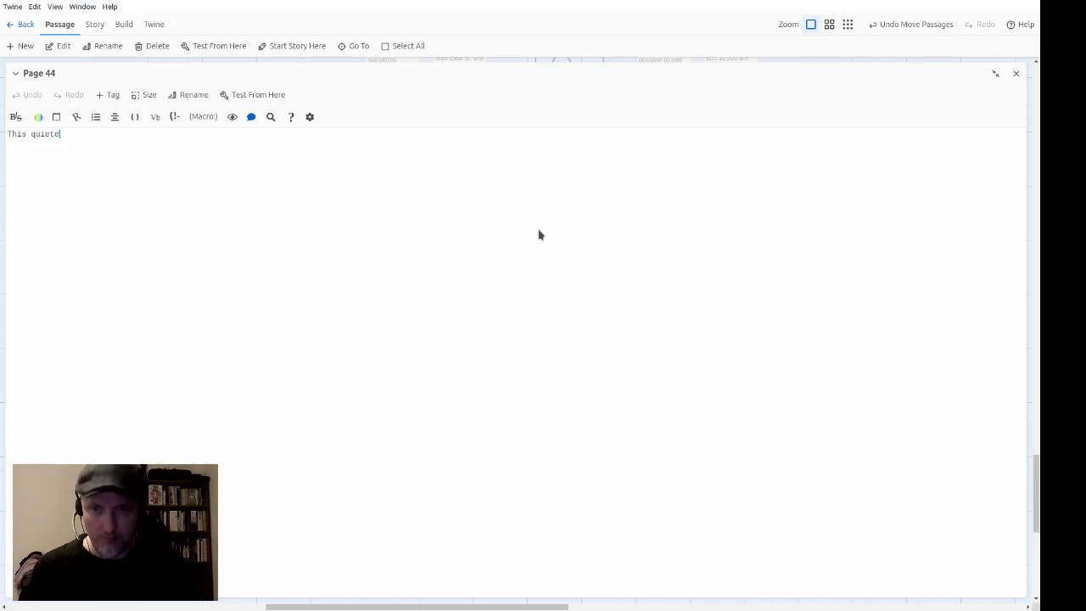
pyautogui.write('ns down immediately.')
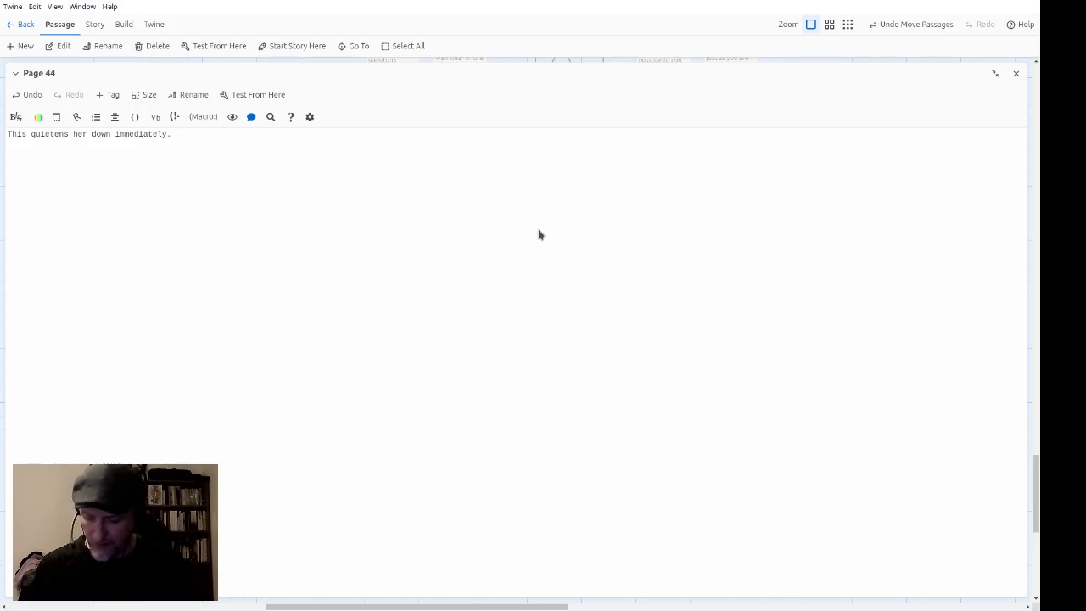
pyautogui.write(" 'The rin")
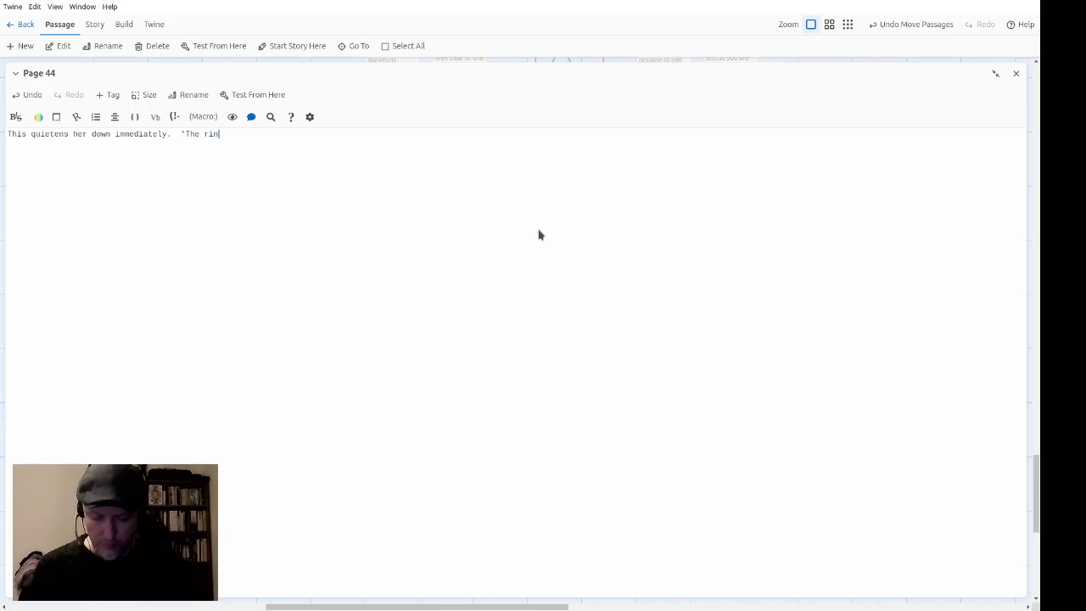
pyautogui.write("g of sisters' ")
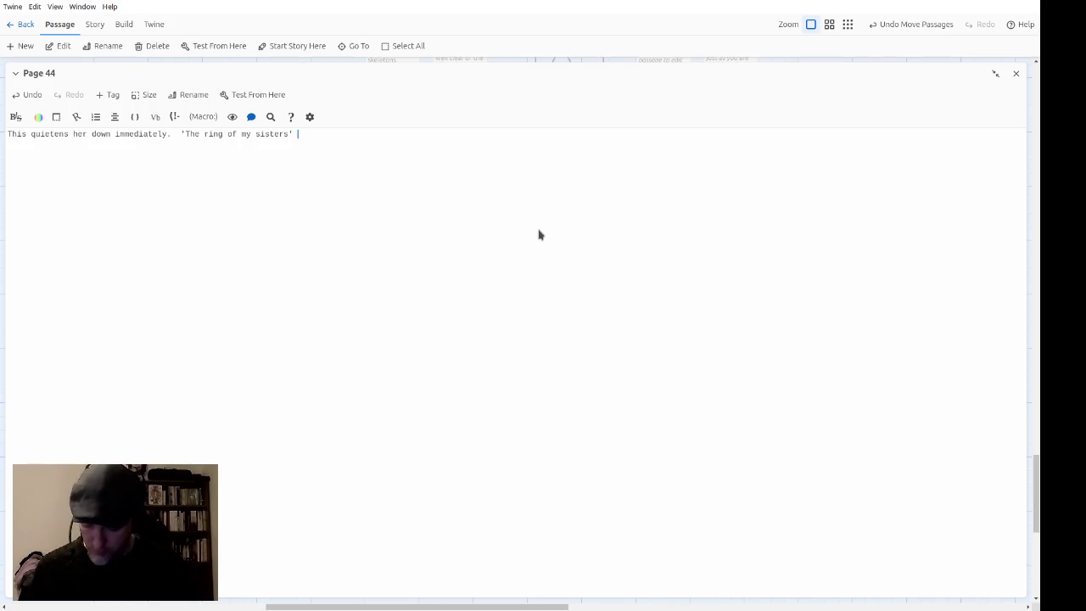
pyautogui.write('coven')
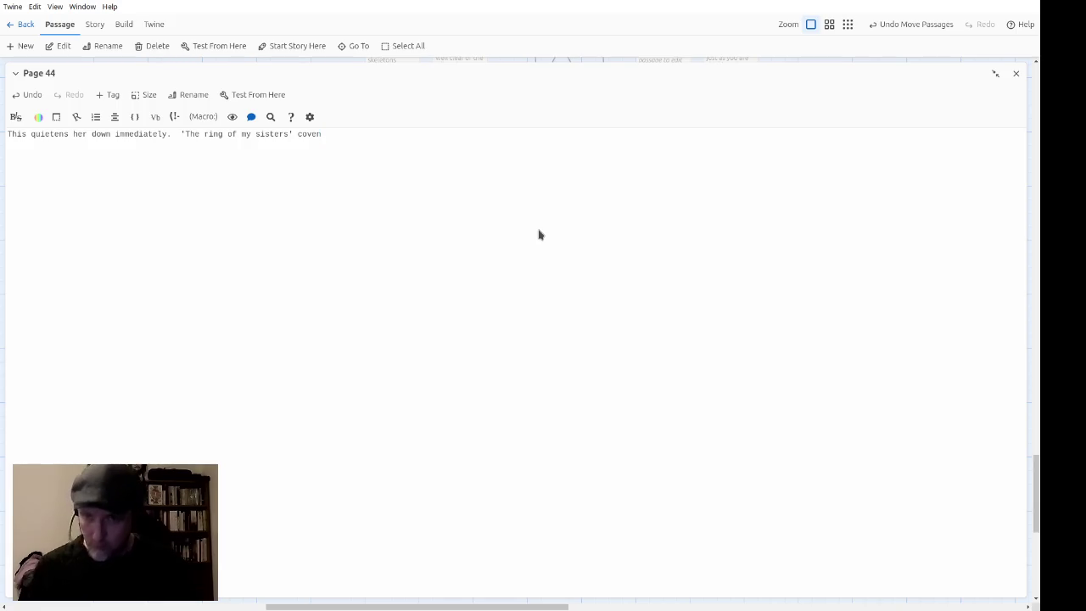
pyautogui.write('in AffenForest')
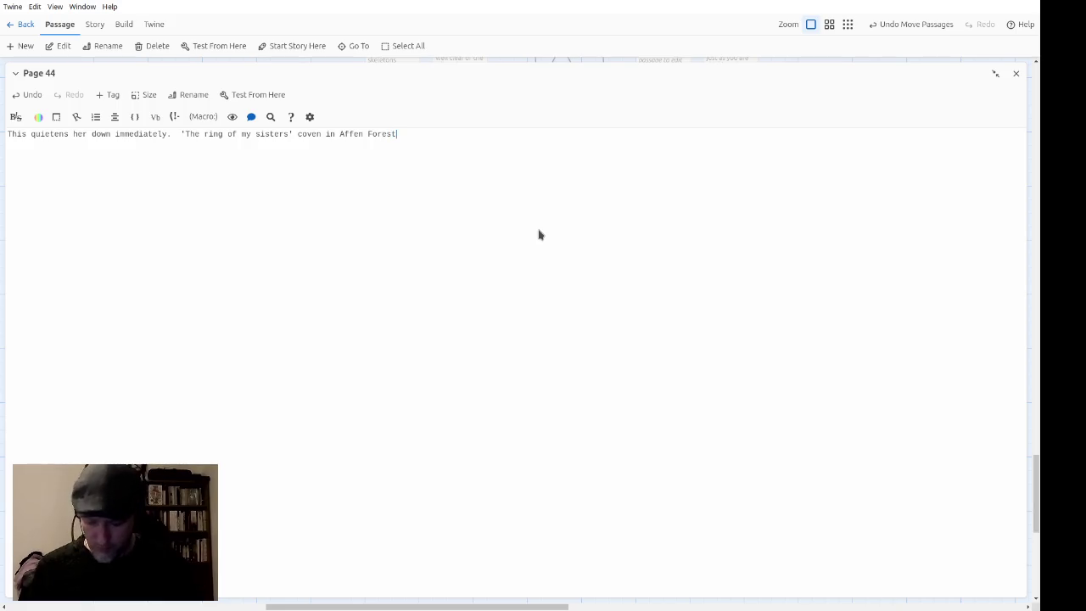
pyautogui.write(",' she says ")
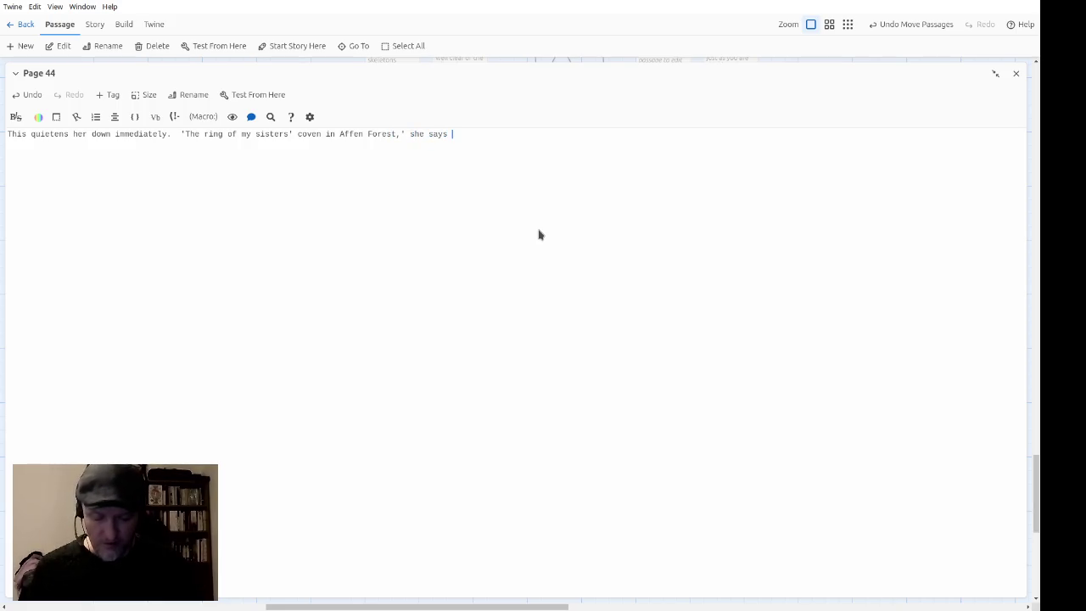
pyautogui.write('in amazement.')
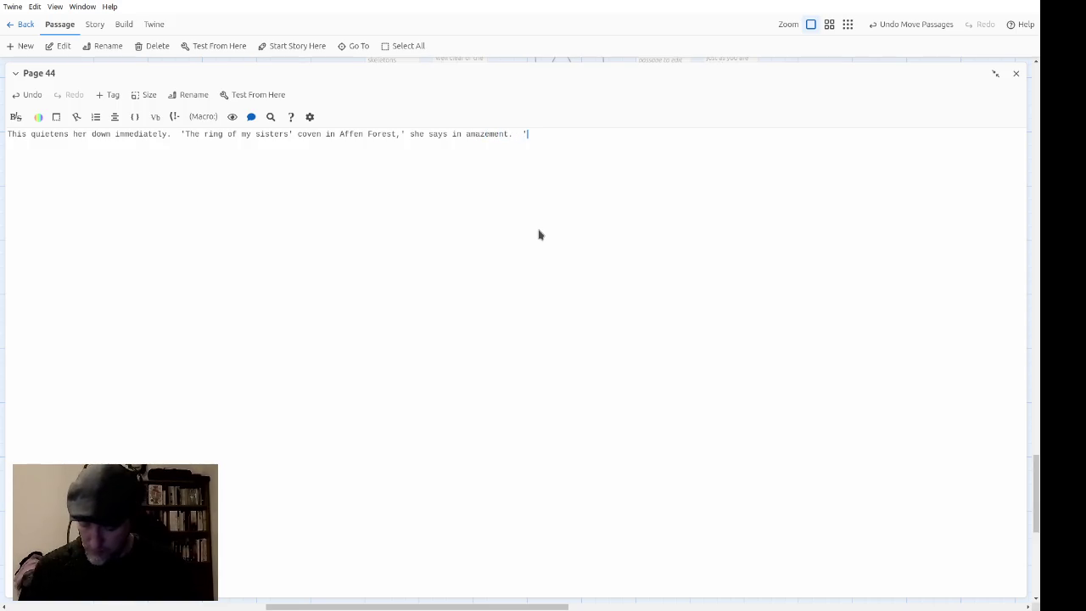
pyautogui.write('How did y')
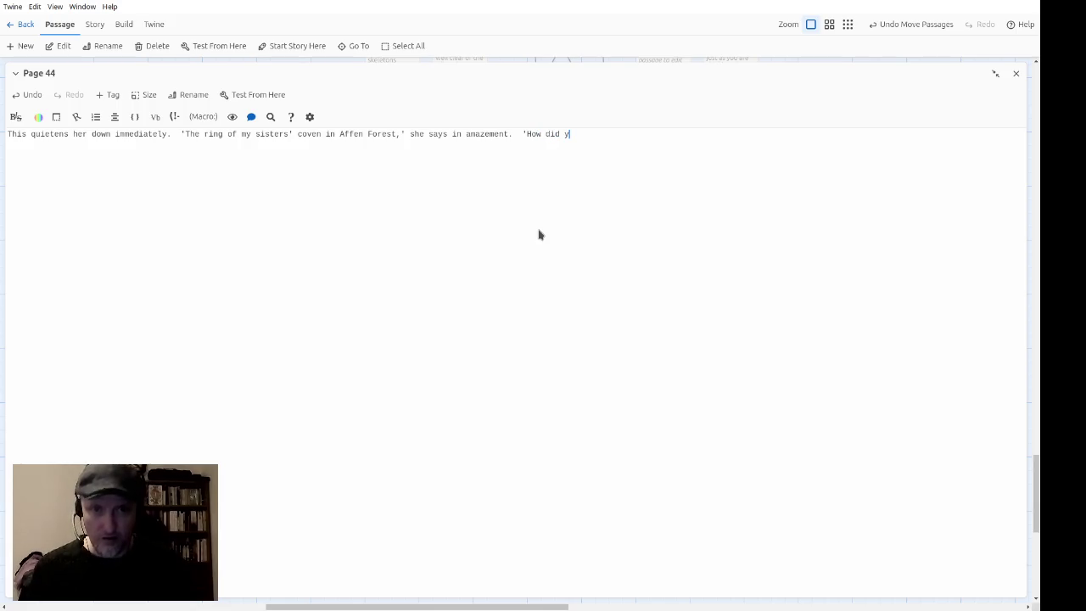
pyautogui.write('ou($dotdotd')
pyautogui.write('ot:"')
pyautogui.press('End')
# Step: Add the witch's line "? Never mind: it's good to have it back. Now, what was it I had to tell you?"
pyautogui.write('"')
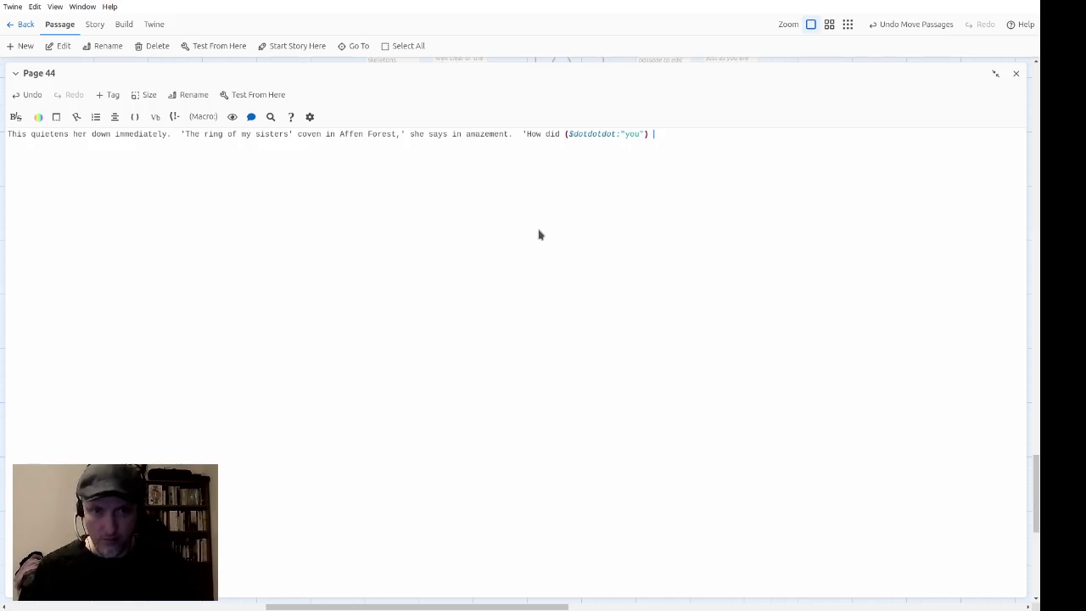
pyautogui.write('?  ')
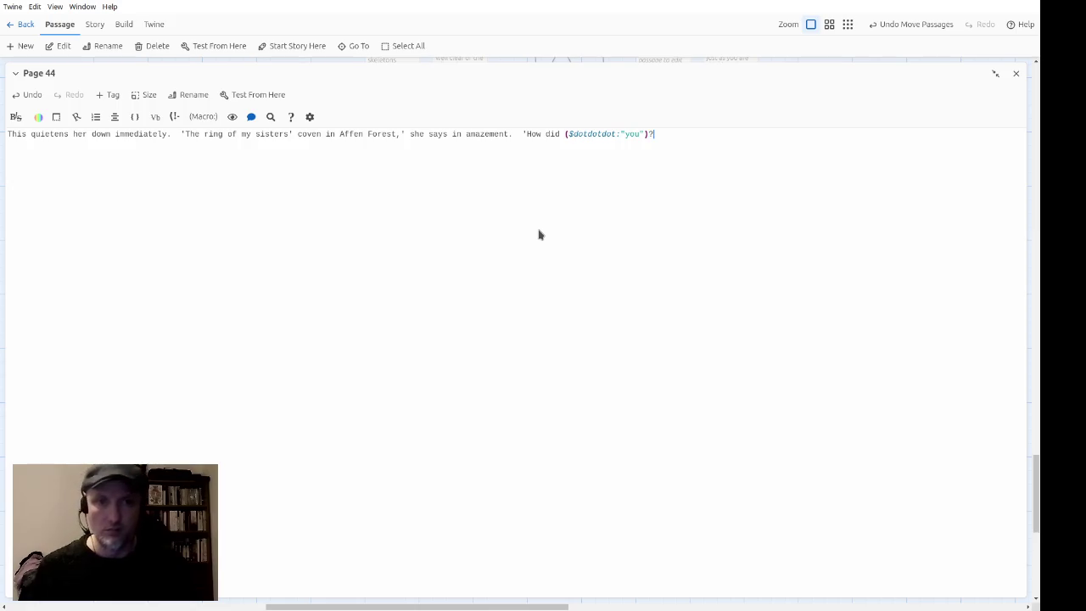
pyautogui.write('Never mi')
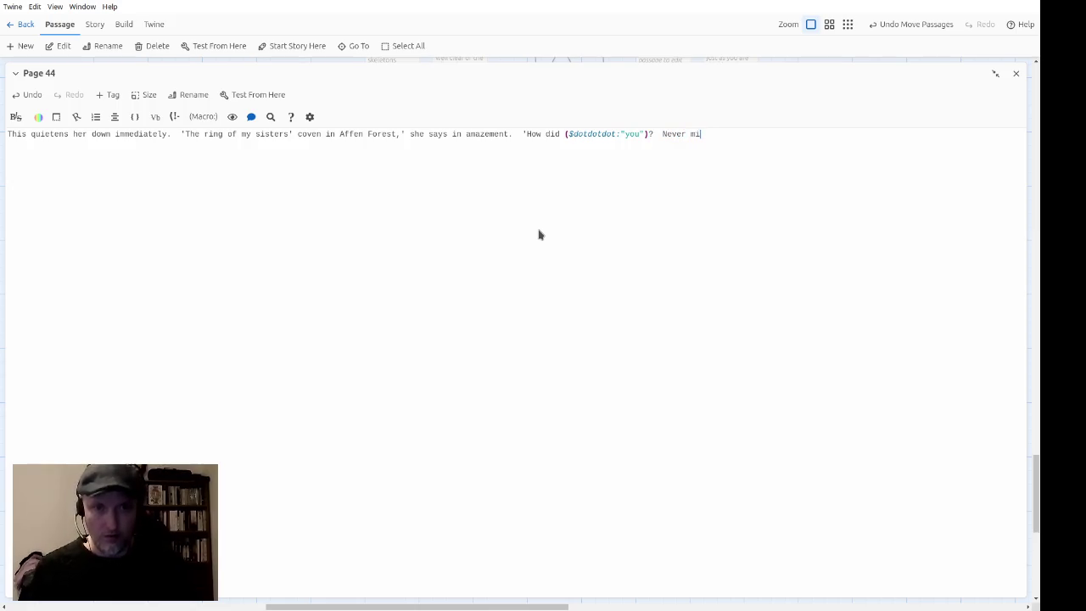
pyautogui.write("nd: it's")
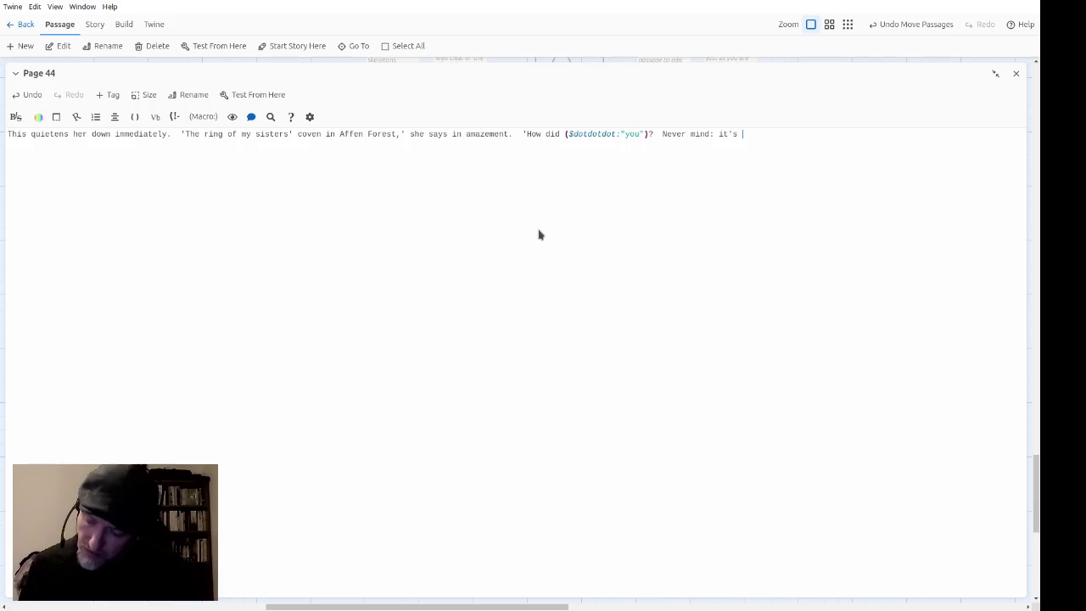
pyautogui.write(' good to have it back.  ')
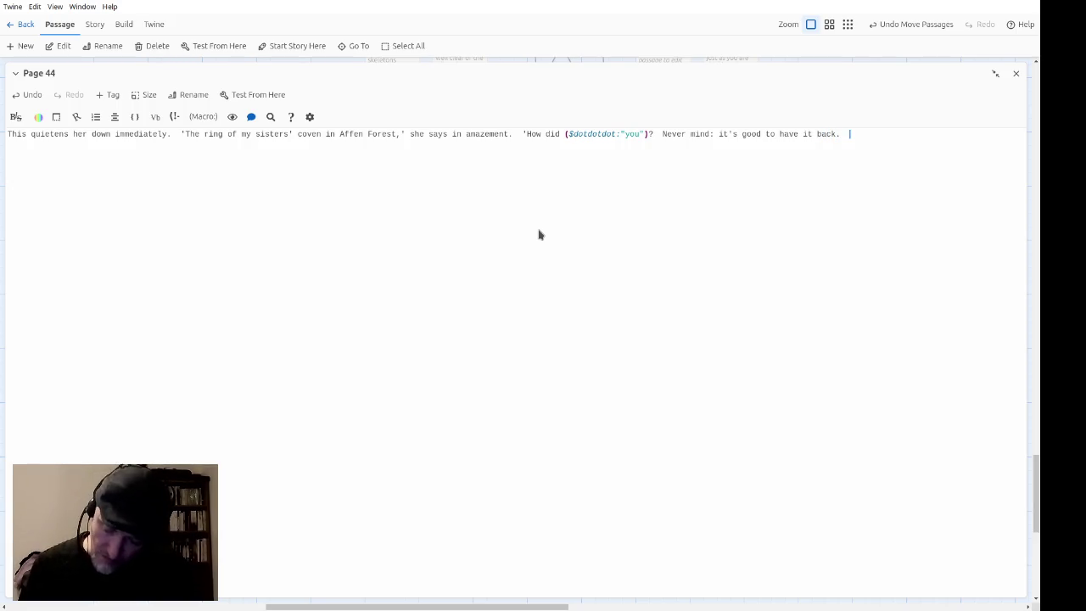
pyautogui.write('N')
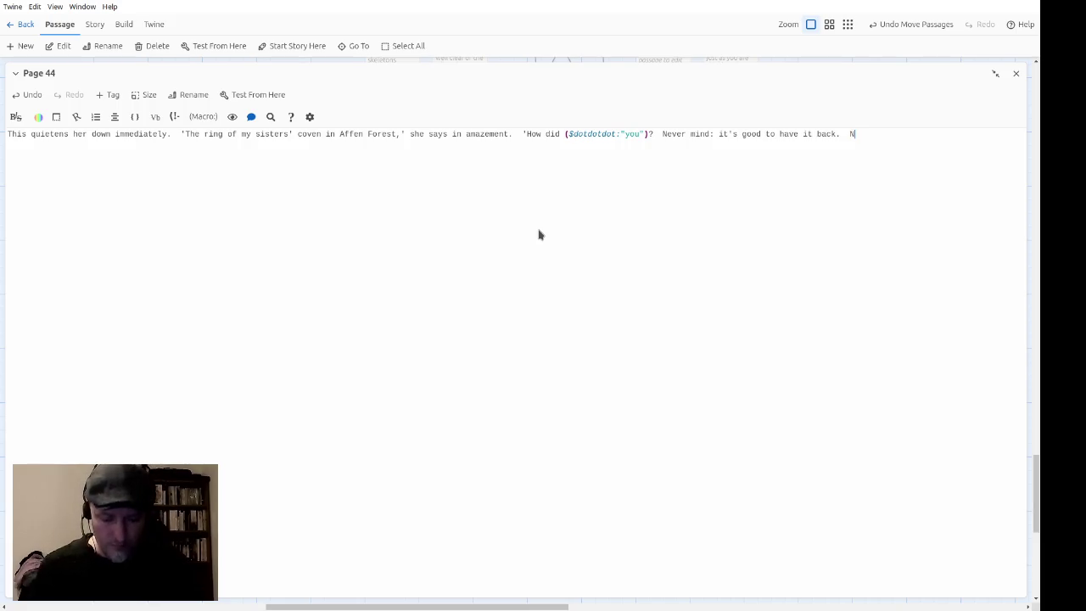
pyautogui.write('ow, wh')
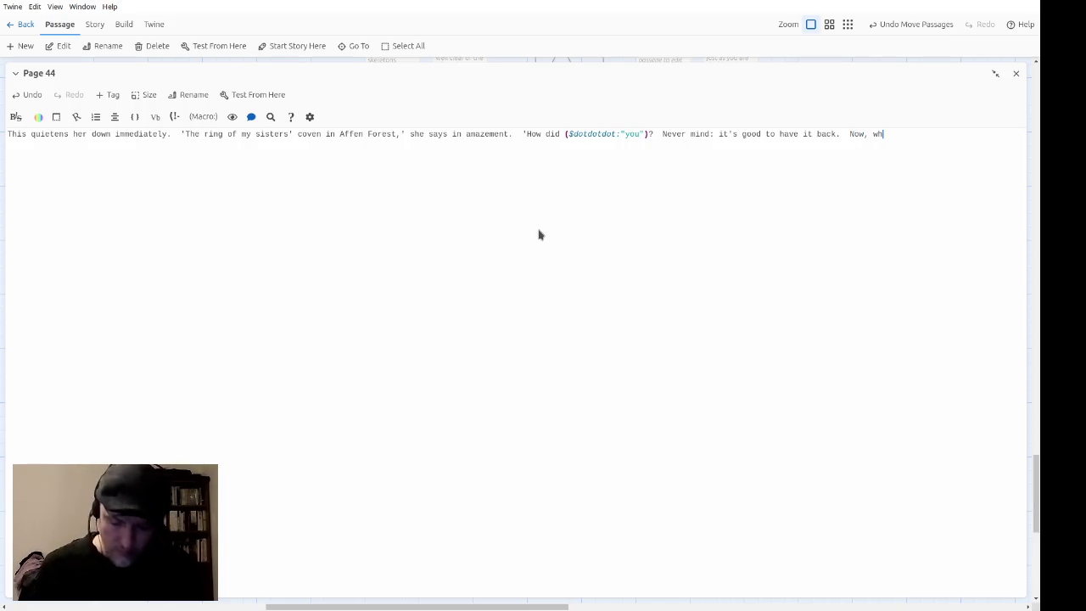
pyautogui.write('at was it I had to tell you? ')
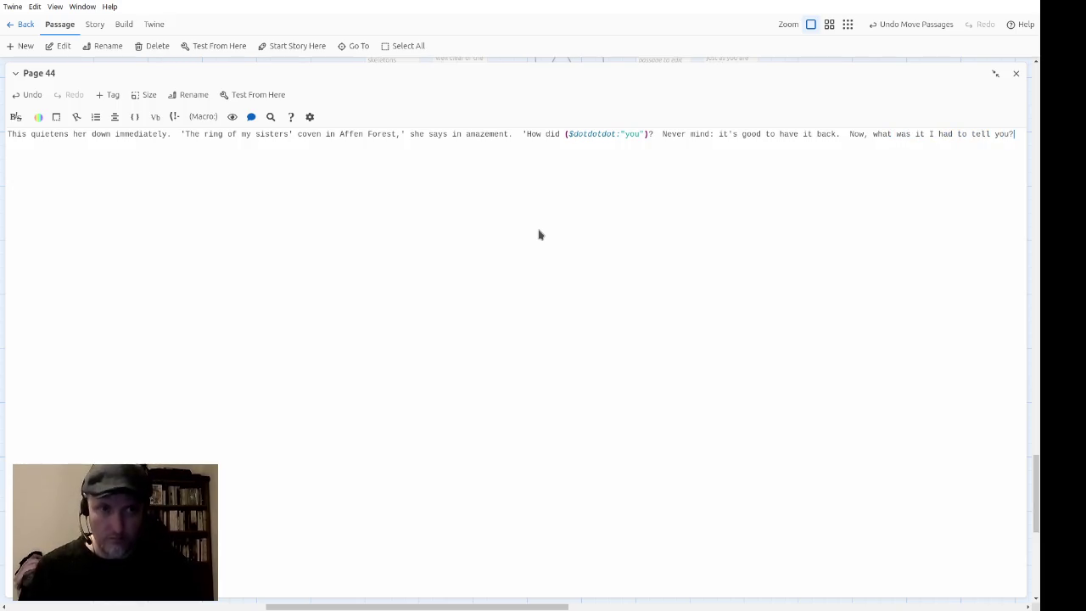
pyautogui.write('Ah yes')
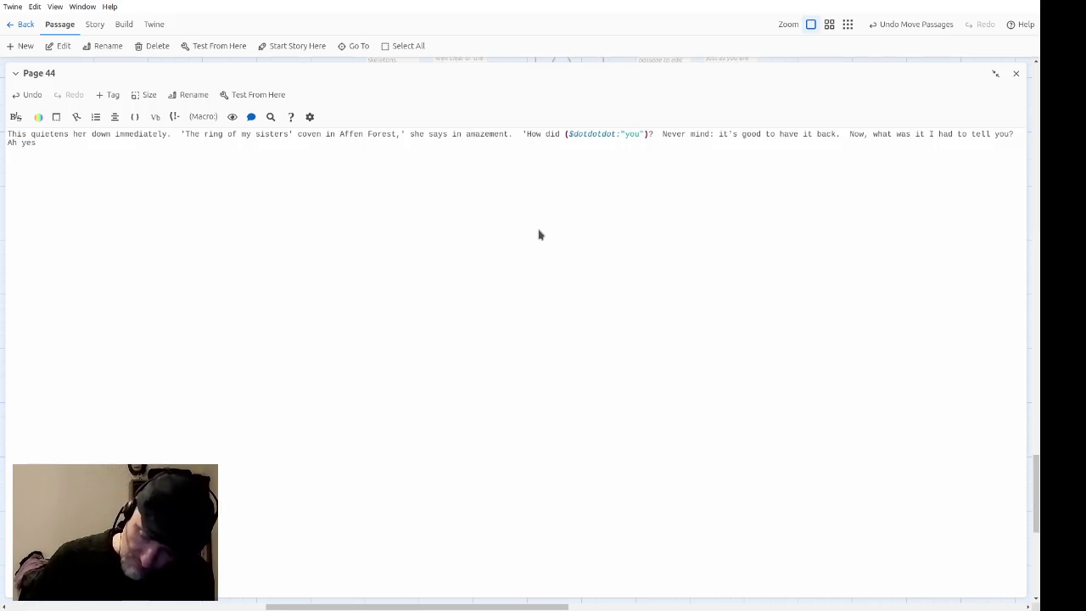
pyautogui.press('BackSpace')
pyautogui.press('BackSpace')
pyautogui.press('BackSpace')
# Step: Add "Oh, yes. Seek the Juja… I don't know where he lives, but there's supposed to be a clue in a riddle."
pyautogui.write('Oh, yes.  Seek the')
pyautogui.write('Juja.')
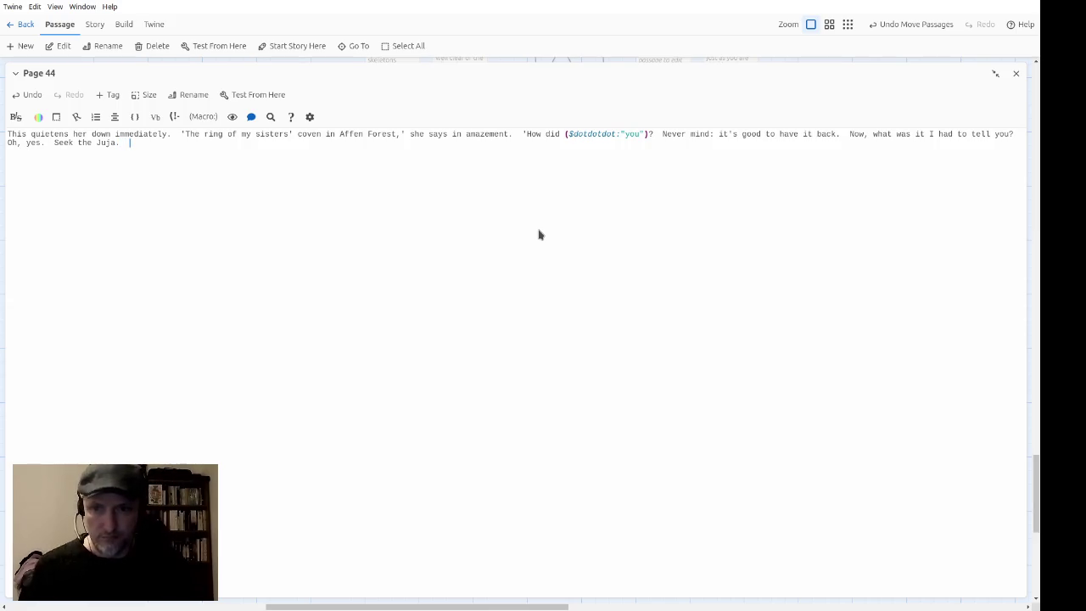
pyautogui.write("I don't ")
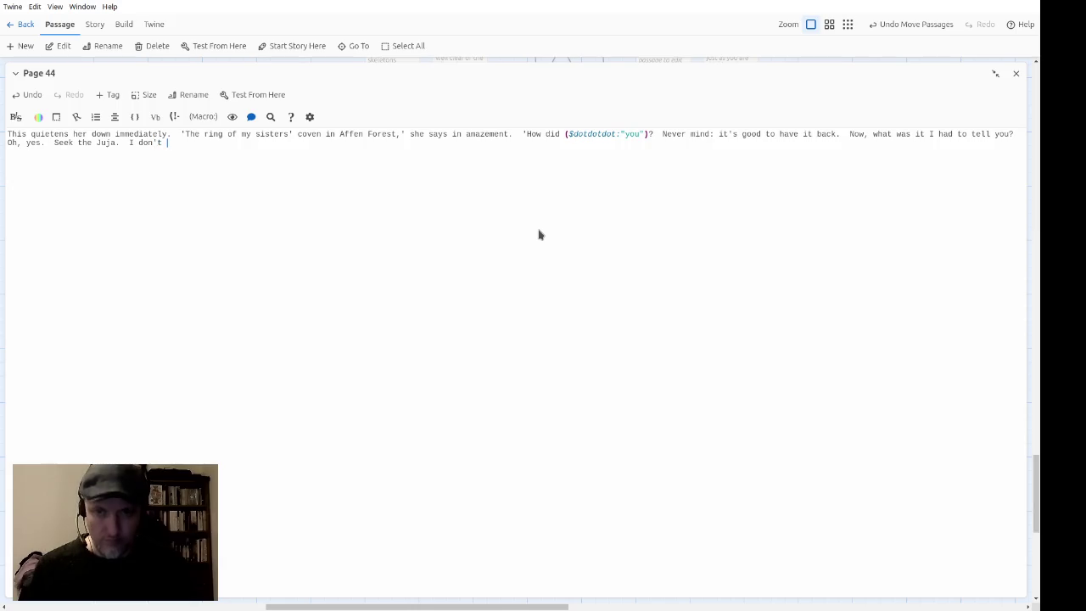
pyautogui.write('know where he lives,')
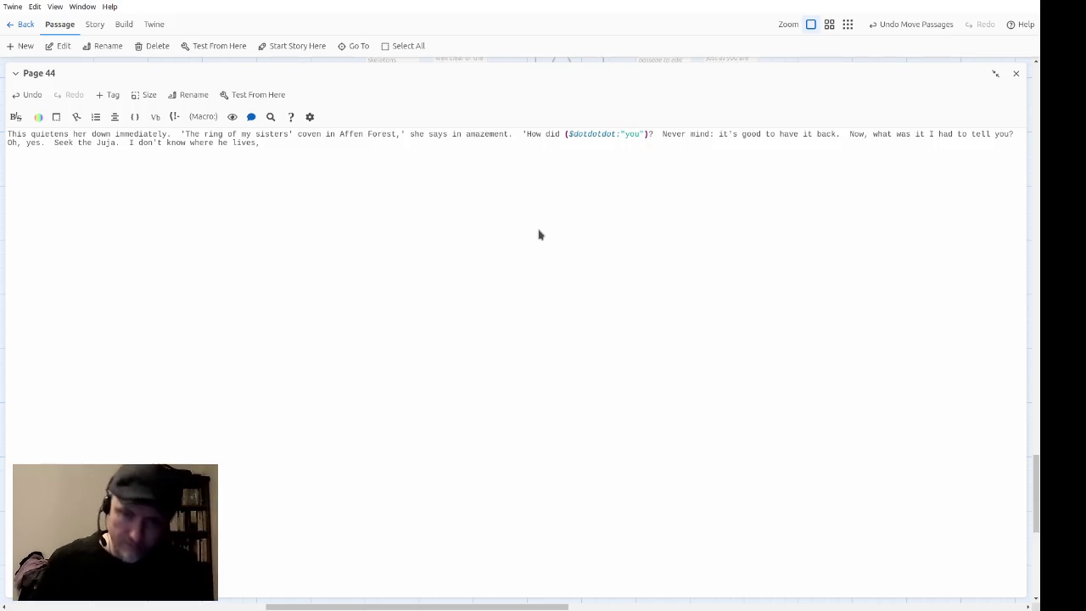
pyautogui.write("but there's supposed to be a clue in a riddle.")
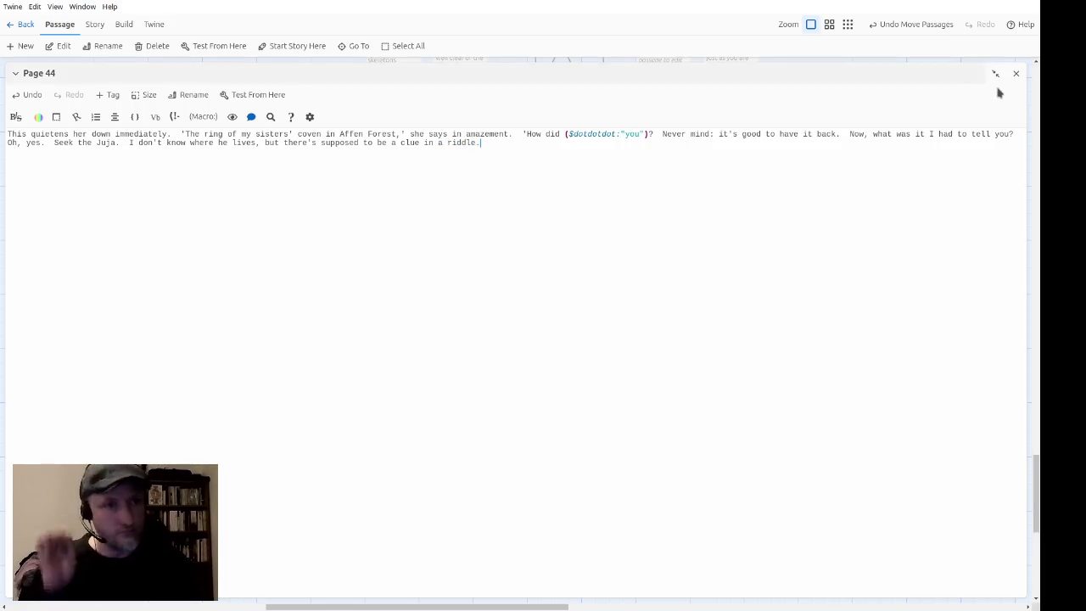
pyautogui.click(995, 74)
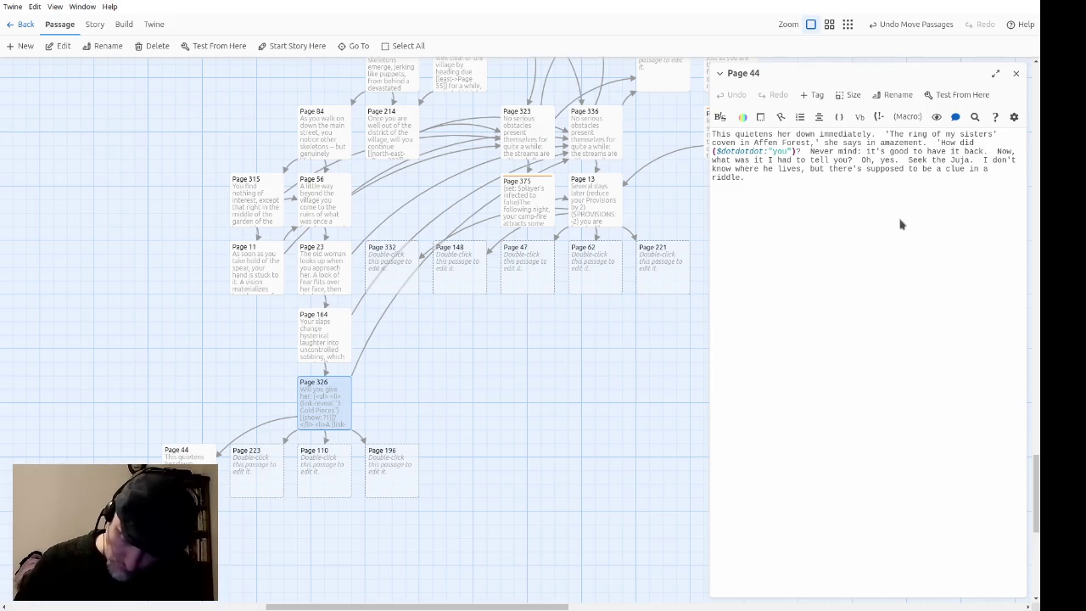
# Step: Type the riddle lines: not earth but support, not water but yield, not air but belch, not fire but explode
pyautogui.press('BackSpace')
pyautogui.write(': "I am not air')
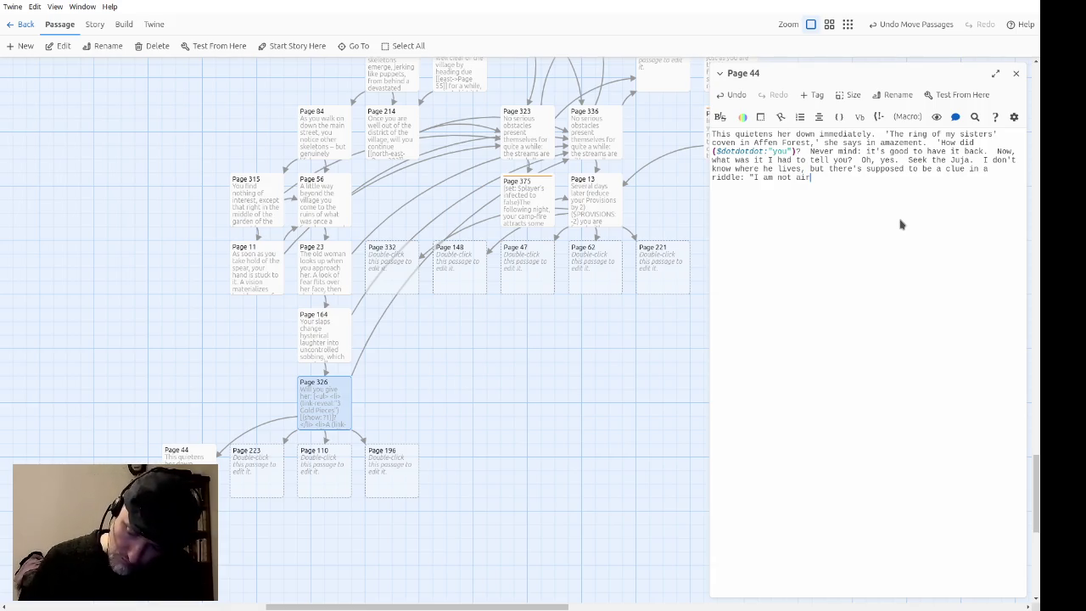
pyautogui.hotkey('ctrl', 'shift', 'Left')
pyautogui.write('earth,')
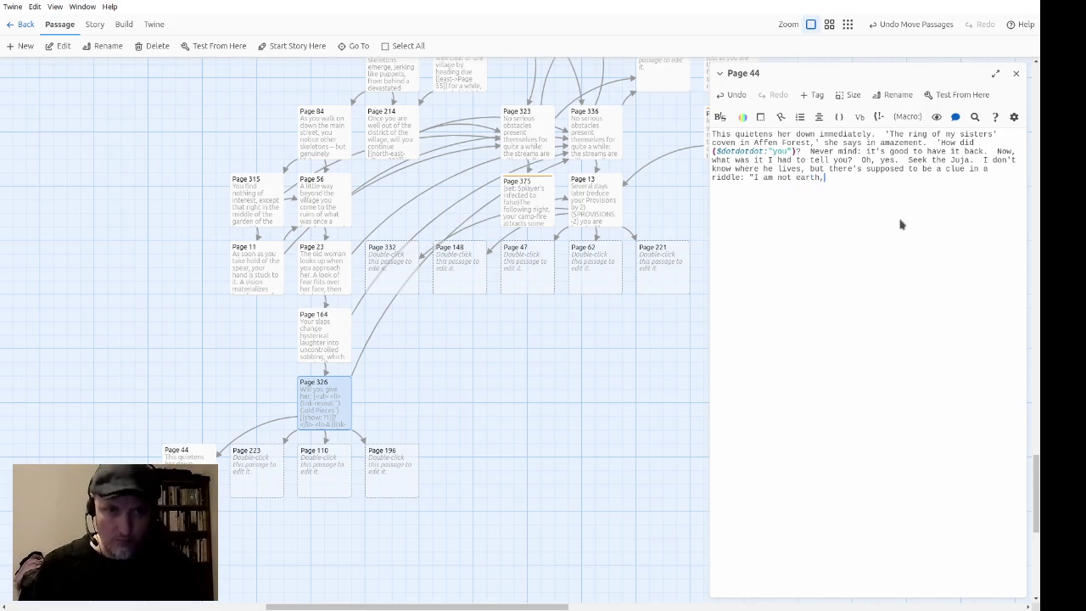
pyautogui.write(' but I can support')
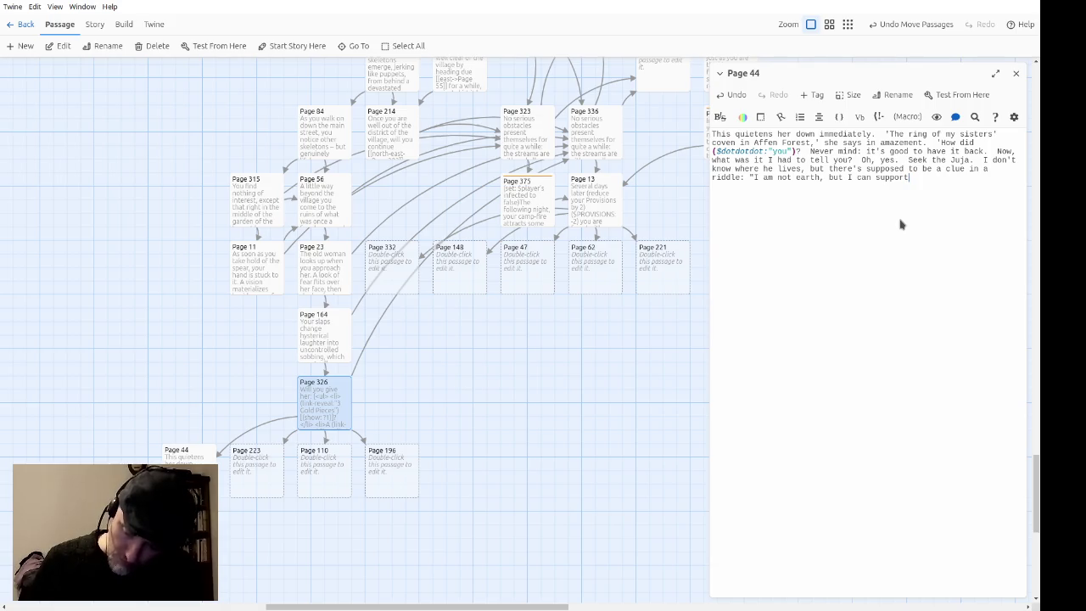
pyautogui.write('; I am not water')
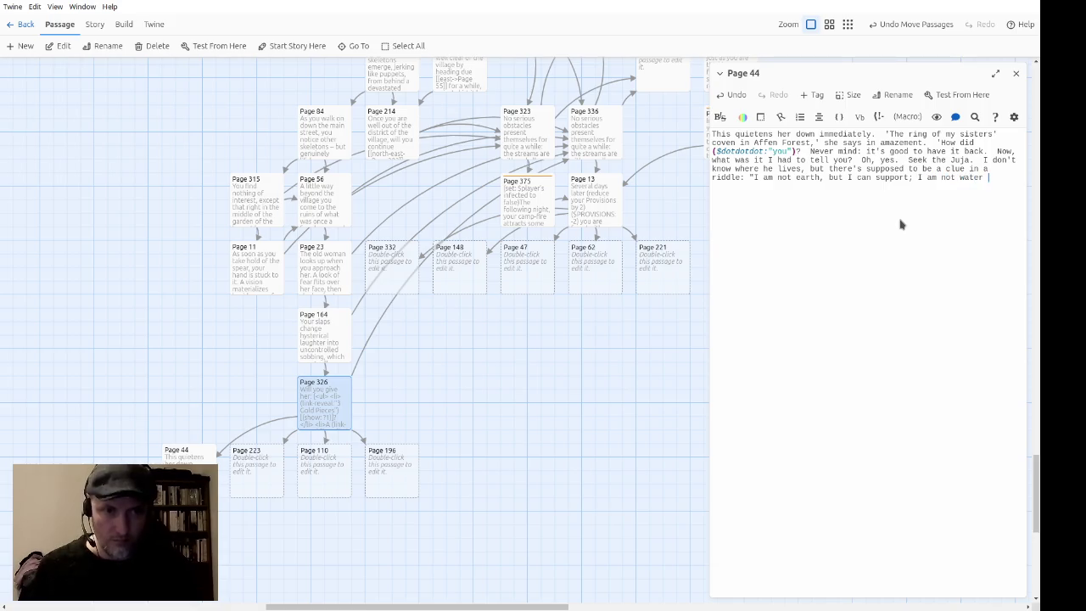
pyautogui.write(', but ')
pyautogui.write('I can')
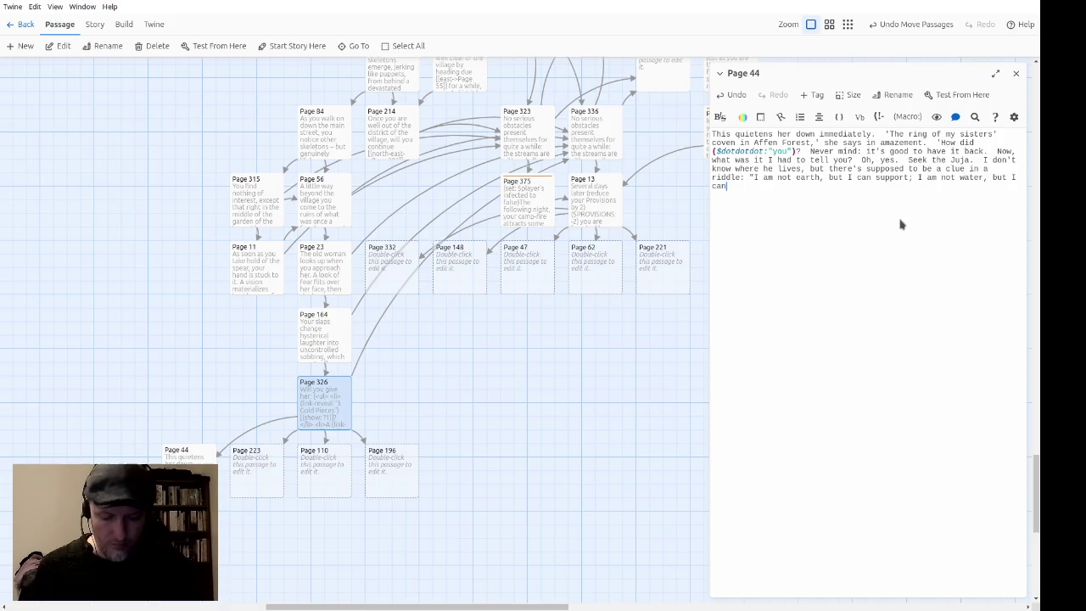
pyautogui.write(' yield; I am not')
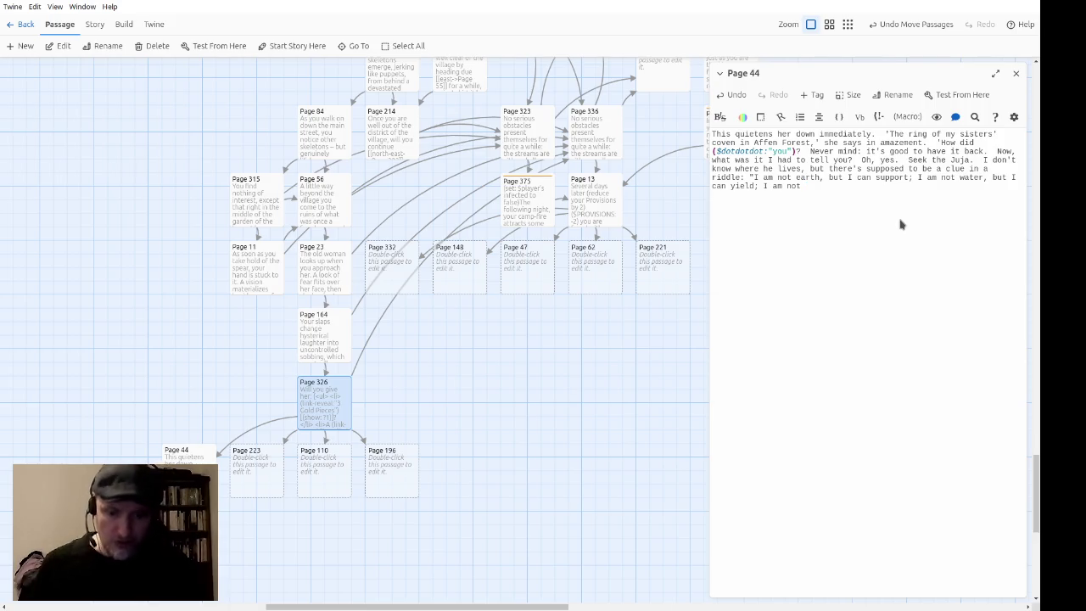
pyautogui.write(' air, ')
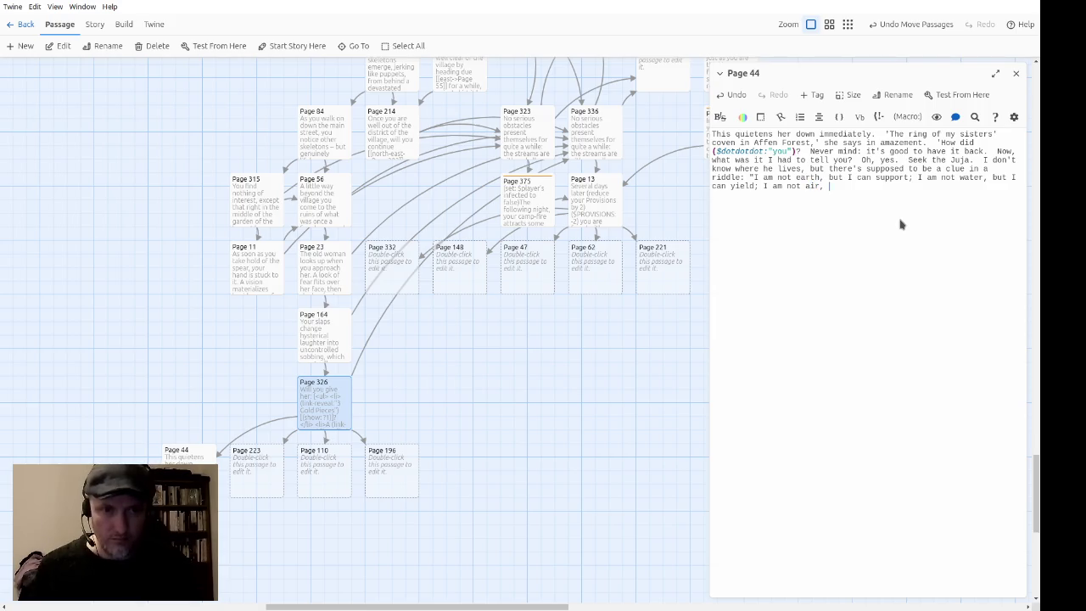
pyautogui.write('but I can ')
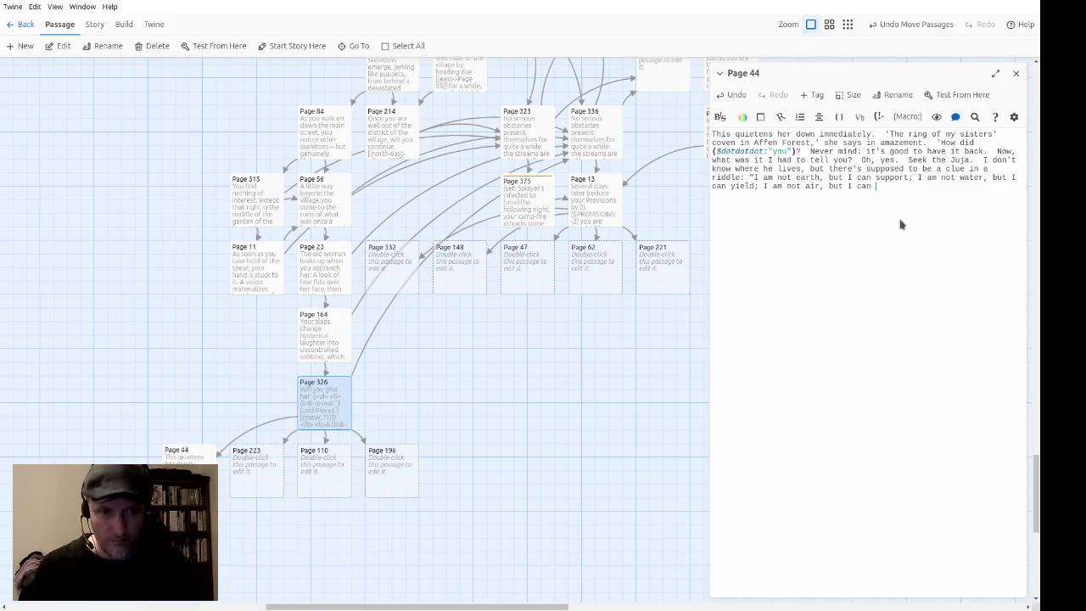
pyautogui.write('belch;')
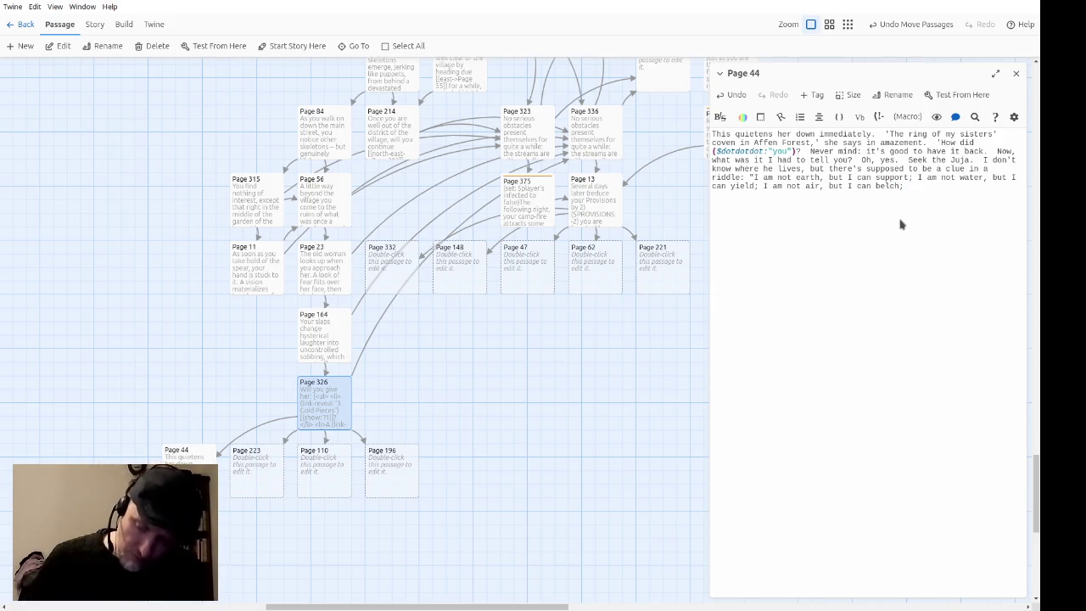
pyautogui.write(' I am not fire, but I can explode')
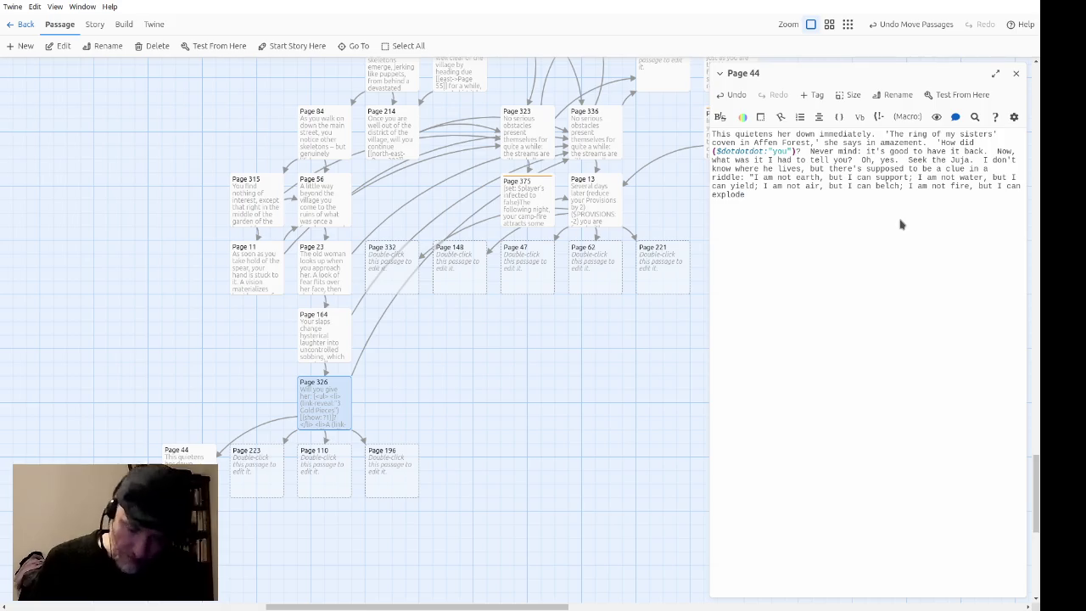
pyautogui.press('BackSpace')
pyautogui.press('BackSpace')
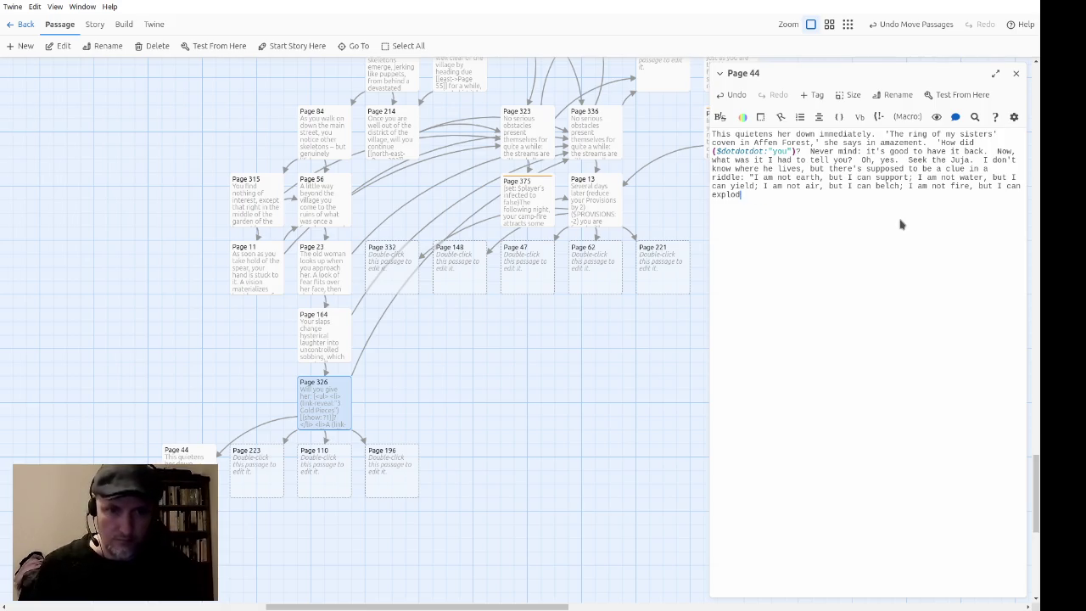
# Step: End the riddle with "What am I?", add her closing "I hope it's helpful.", then "This is most puzzling."
pyautogui.write('e.  What a')
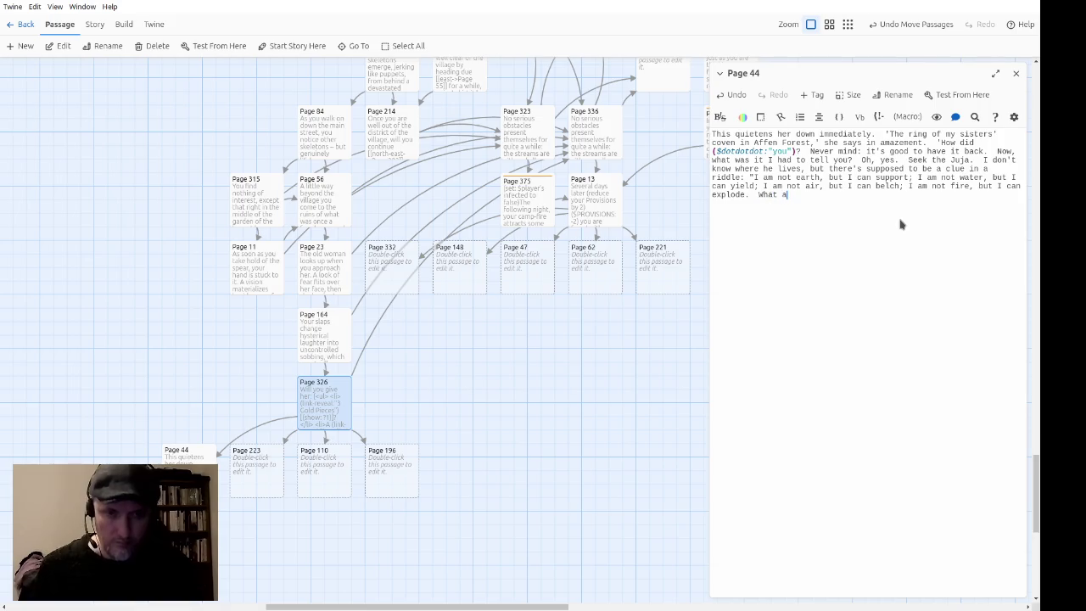
pyautogui.write('m I?"')
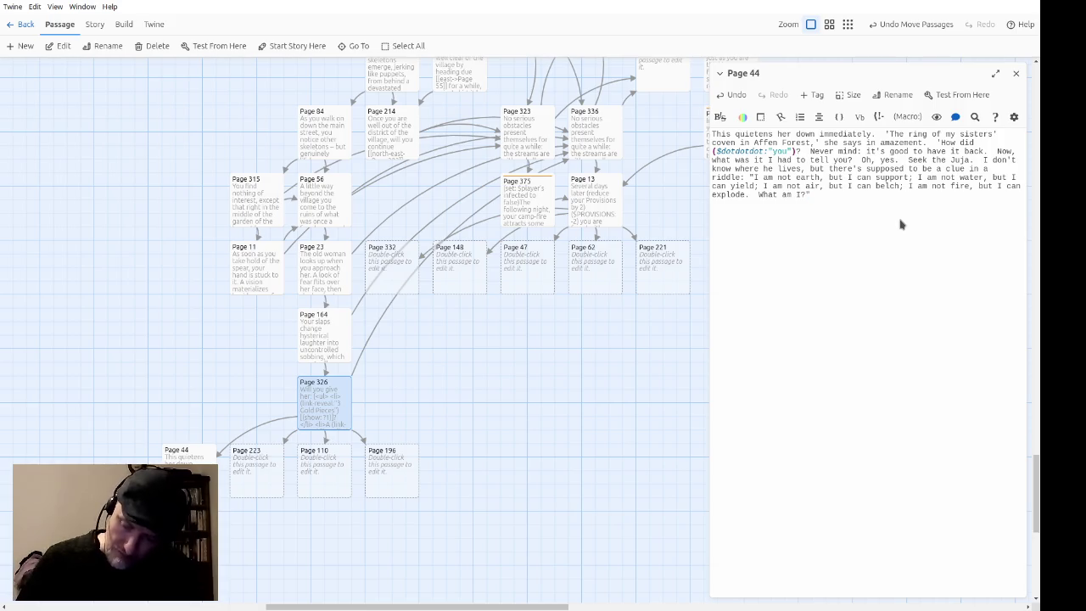
pyautogui.write("And that's really all I can tell you")
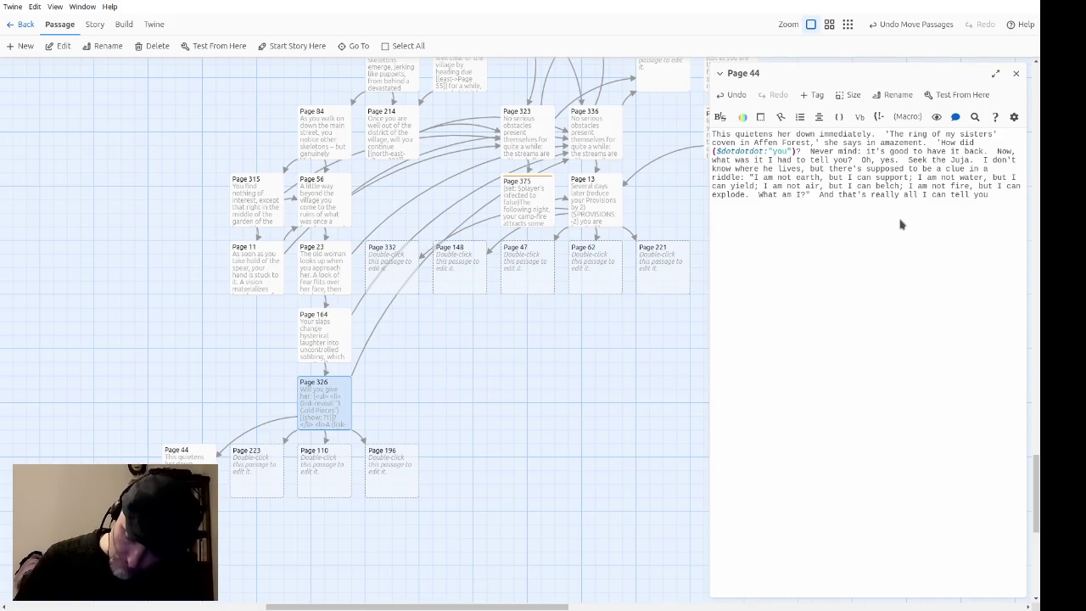
pyautogui.write('; I hope it')
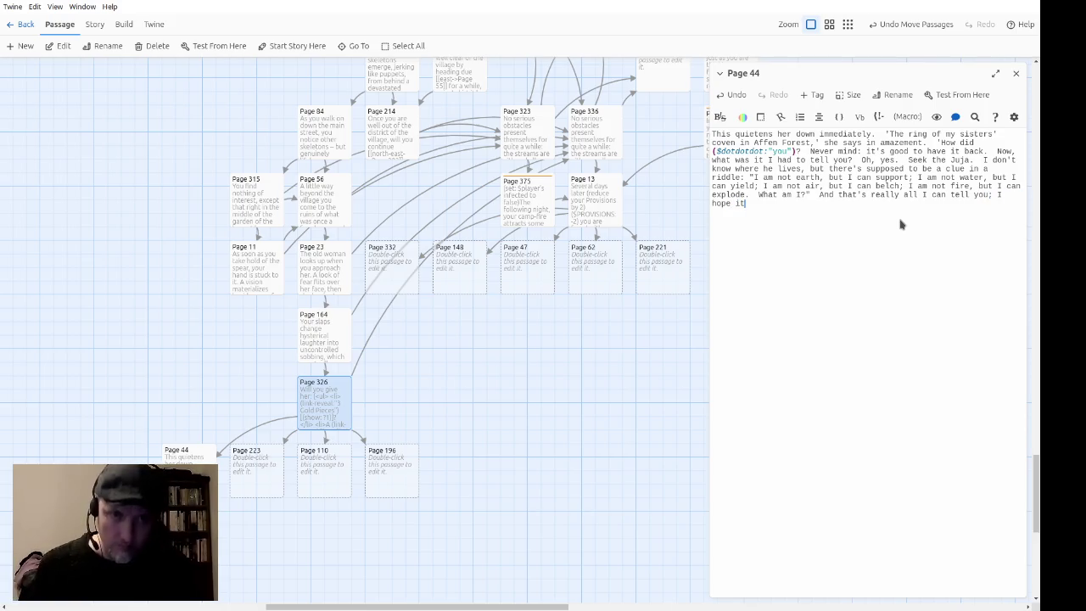
pyautogui.write("'s helpful.'")
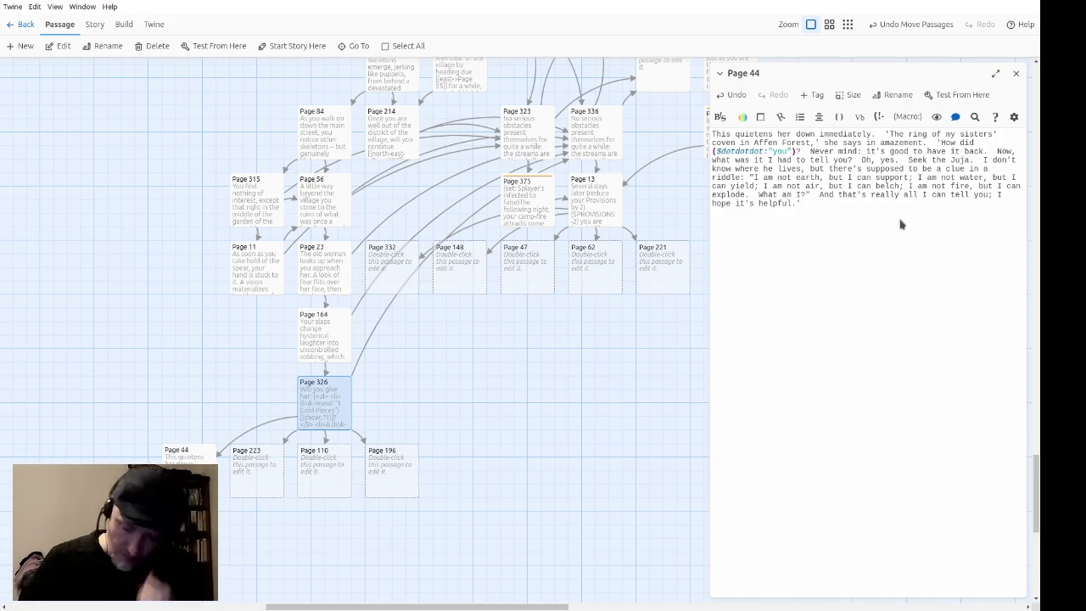
pyautogui.write('  This ')
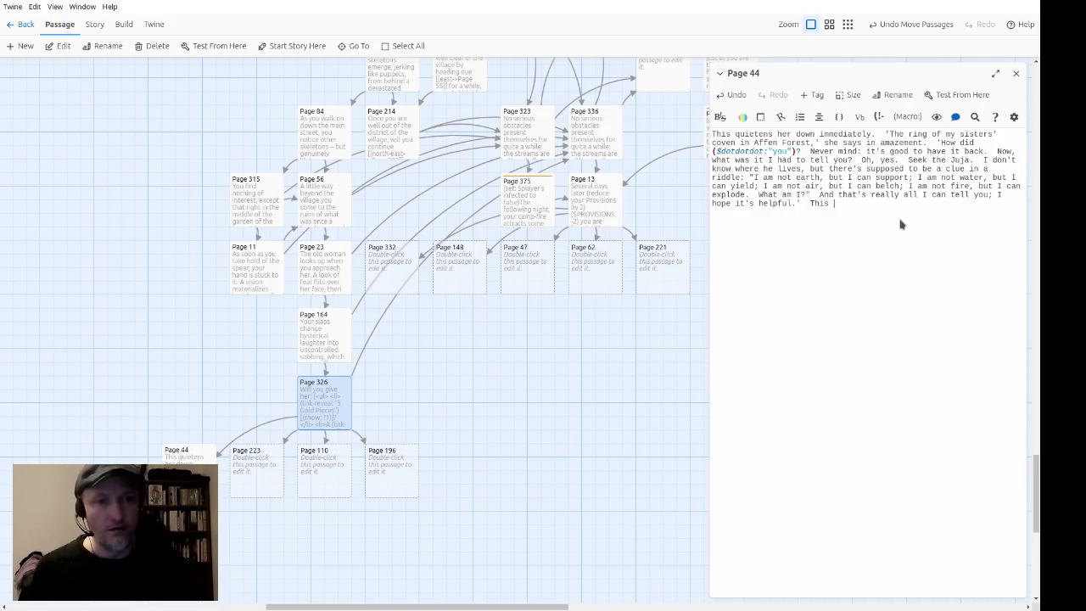
pyautogui.write('is most puzzling.')
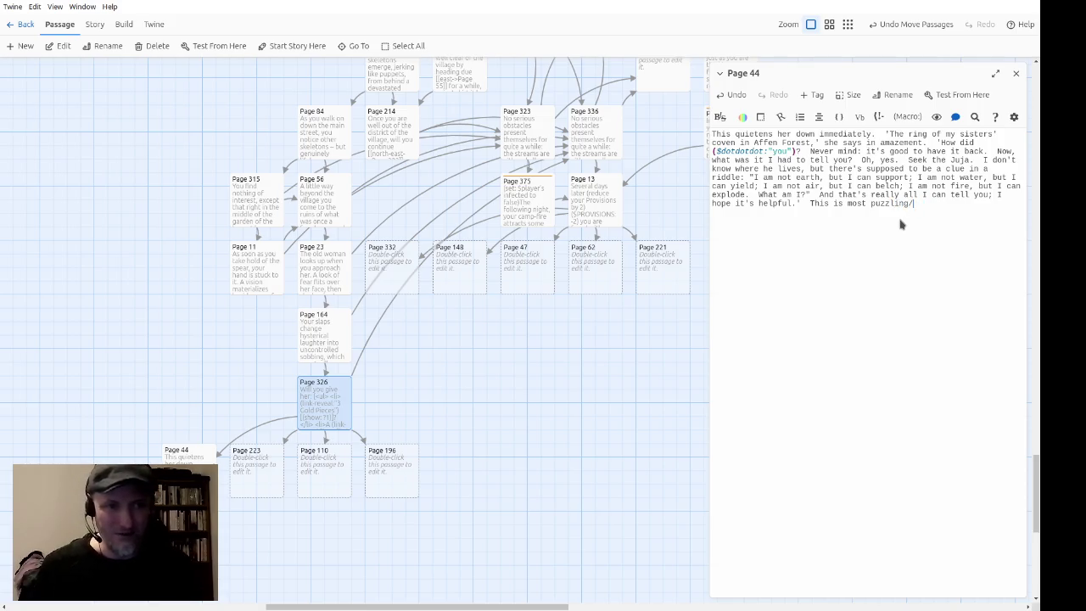
# Step: Add the question about walking north or north-east or asking about the village, with links to Pages 336 and 323
pyautogui.press('BackSpace')
pyautogui.press('BackSpace')
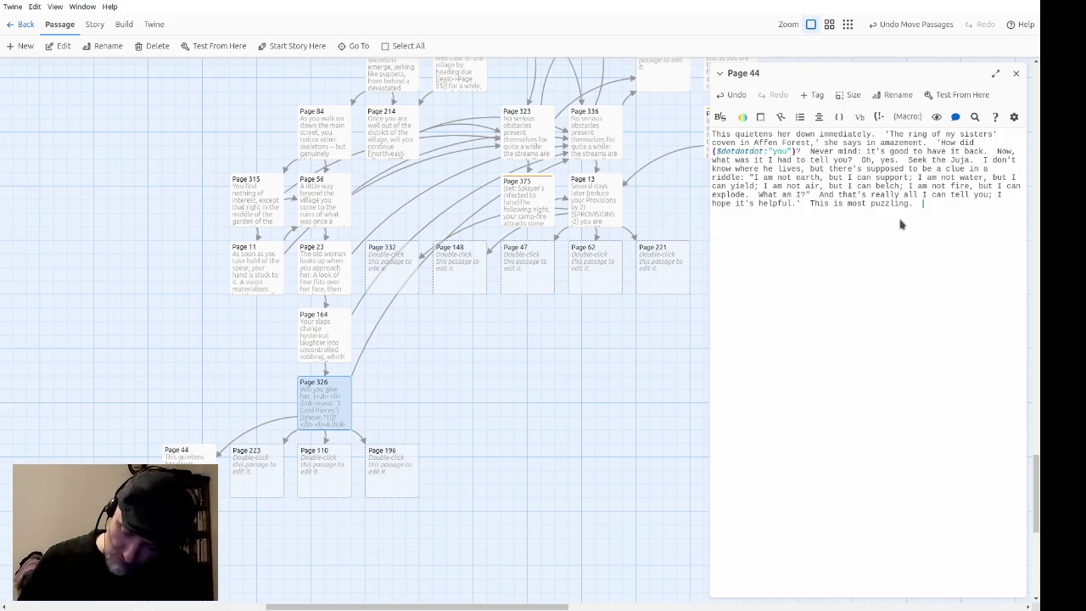
pyautogui.write('Will ')
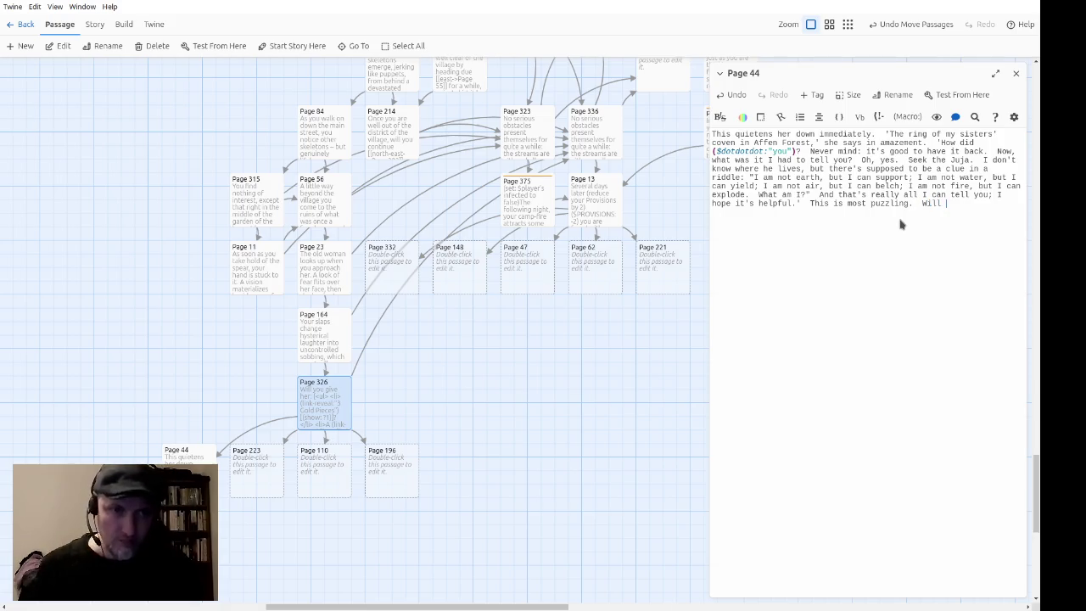
pyautogui.write('you thank her ')
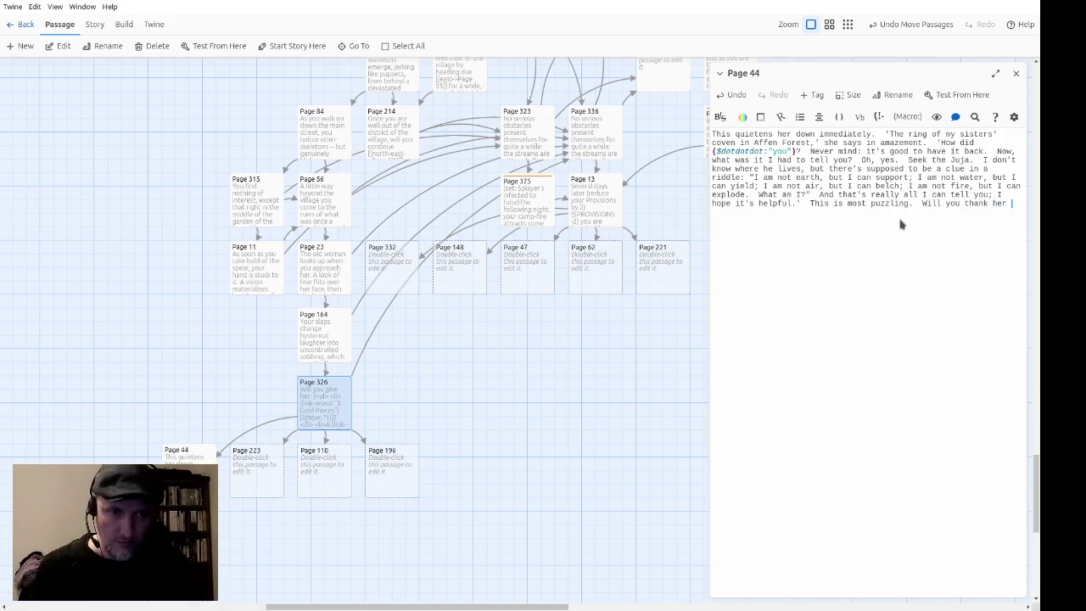
pyautogui.write('and walk on ')
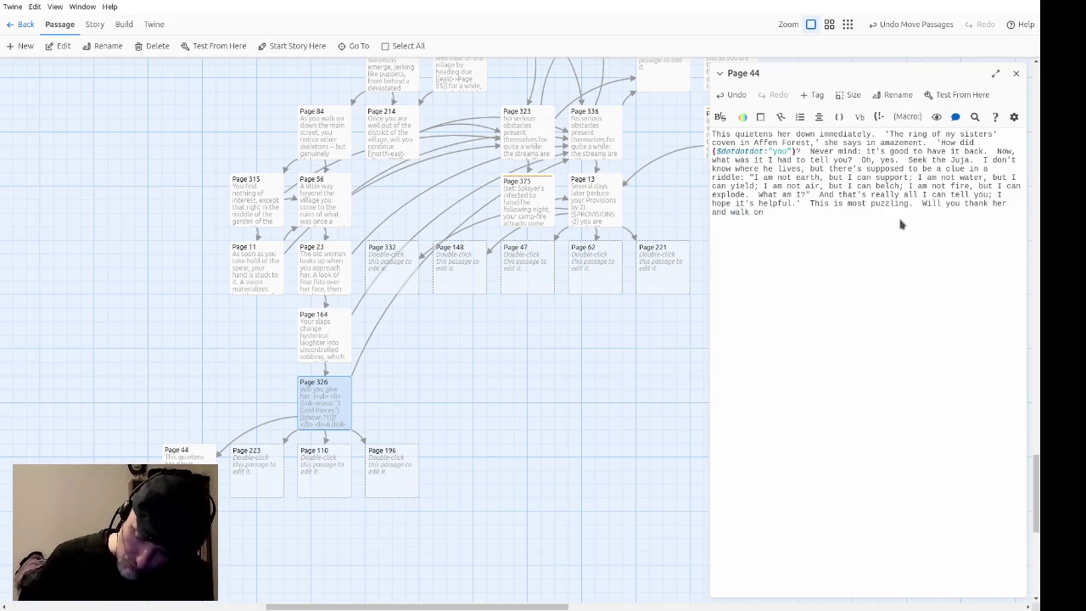
pyautogui.write('north ')
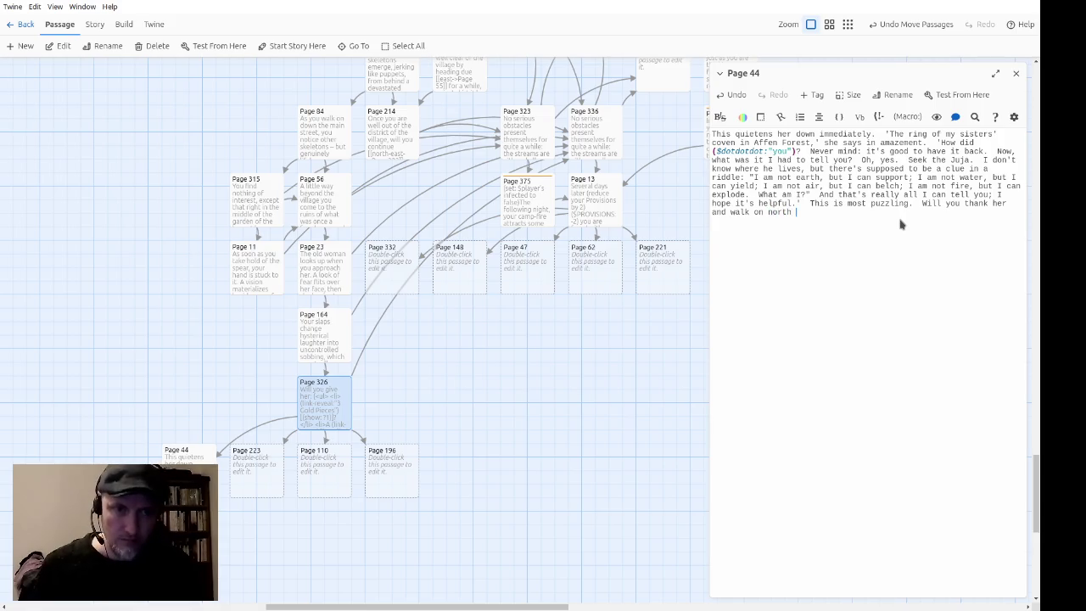
pyautogui.write('or north-e')
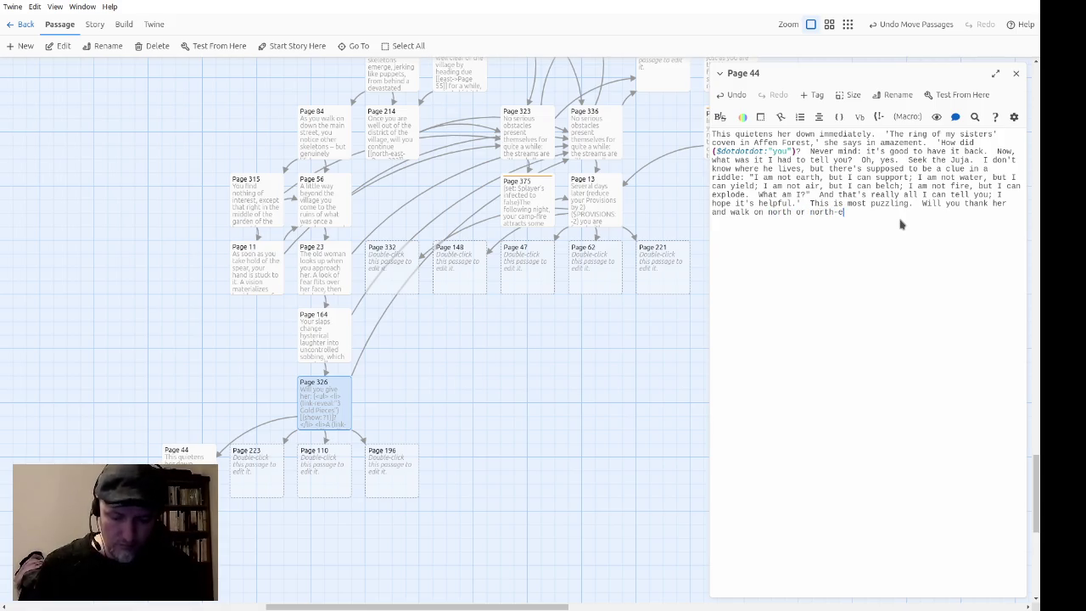
pyautogui.write('ast, or')
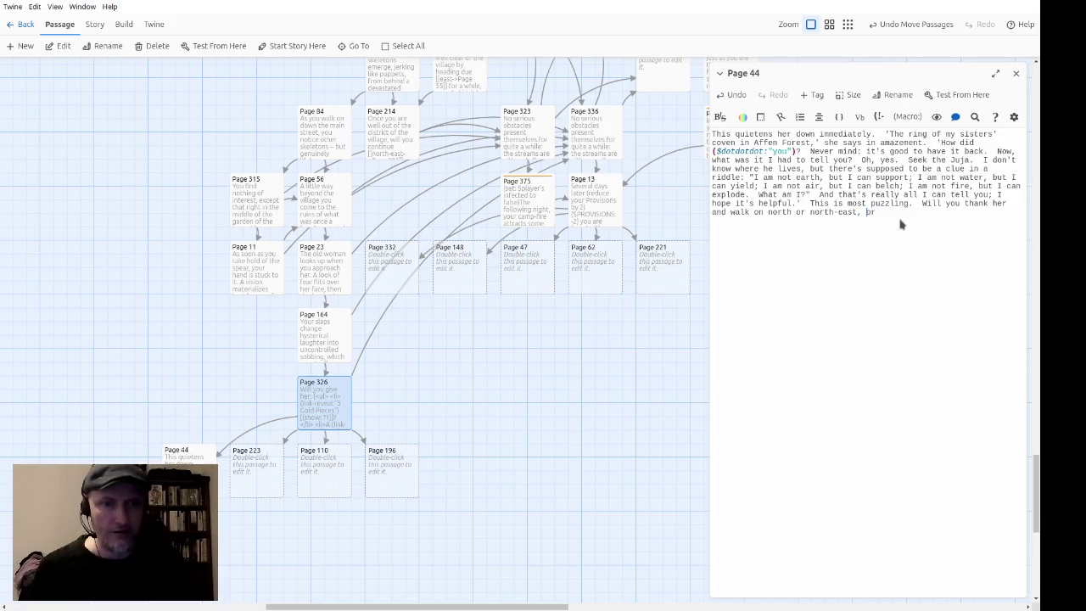
pyautogui.press('BackSpace')
pyautogui.press('BackSpace')
pyautogui.press('BackSpace')
pyautogui.write('. Or')
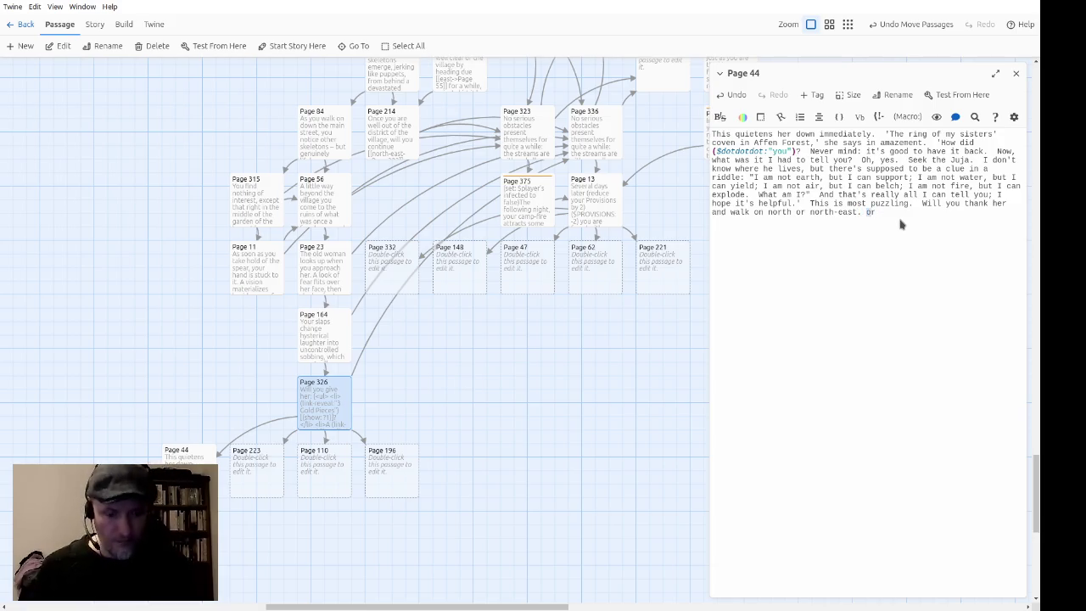
pyautogui.write('?')
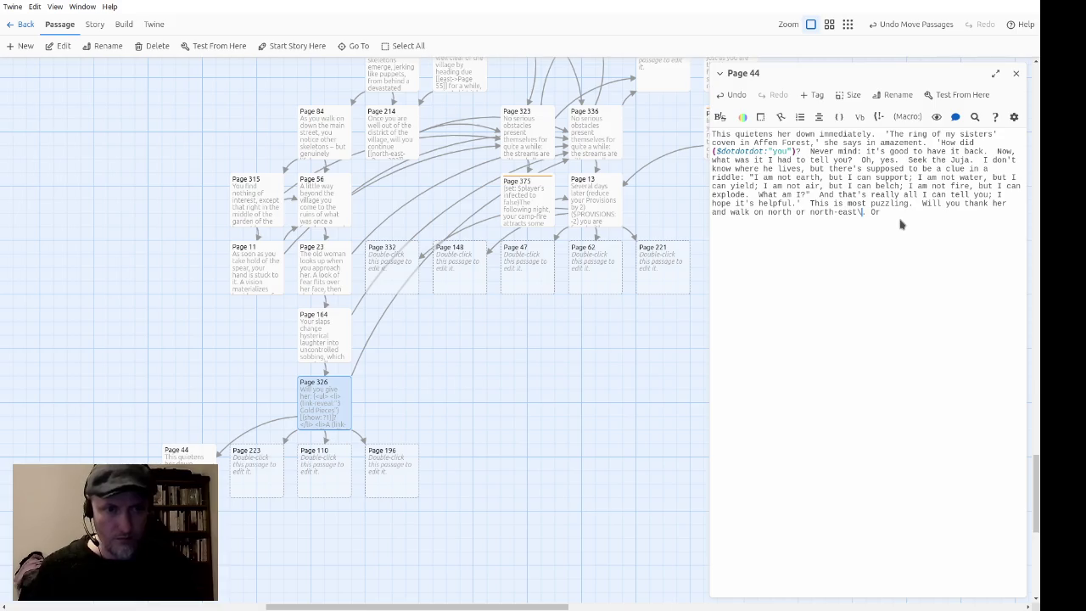
pyautogui.press('BackSpace')
pyautogui.press('End')
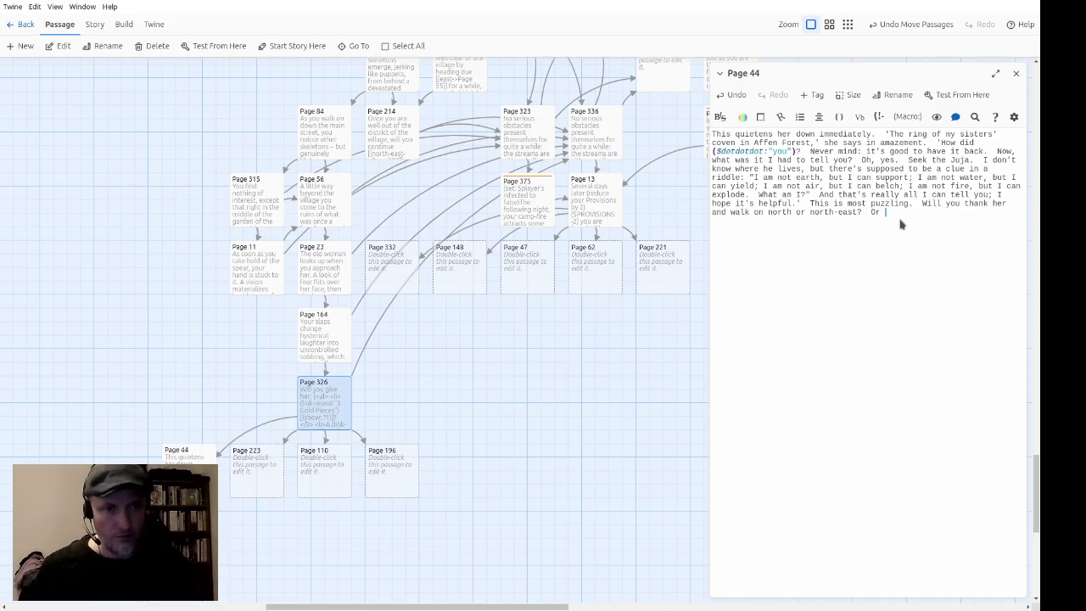
pyautogui.write('will you firs')
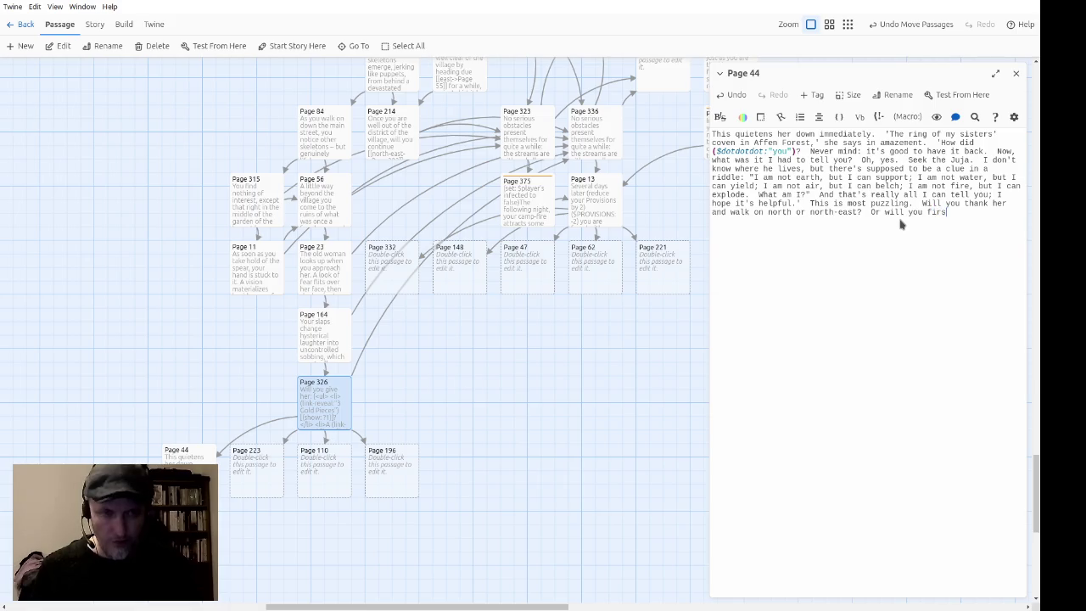
pyautogui.write('t askher what happe')
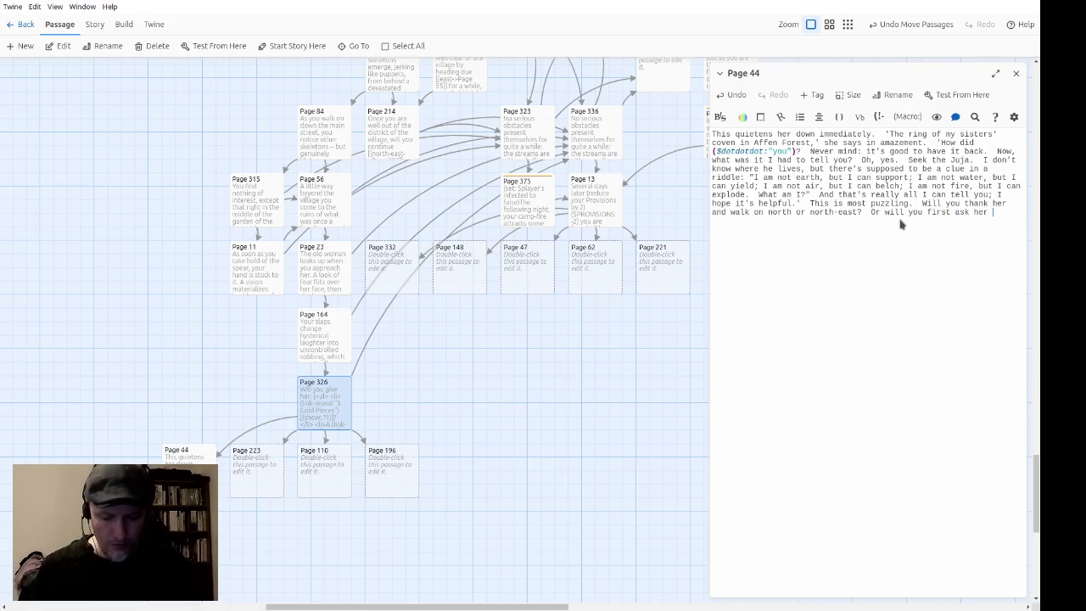
pyautogui.write('ned t')
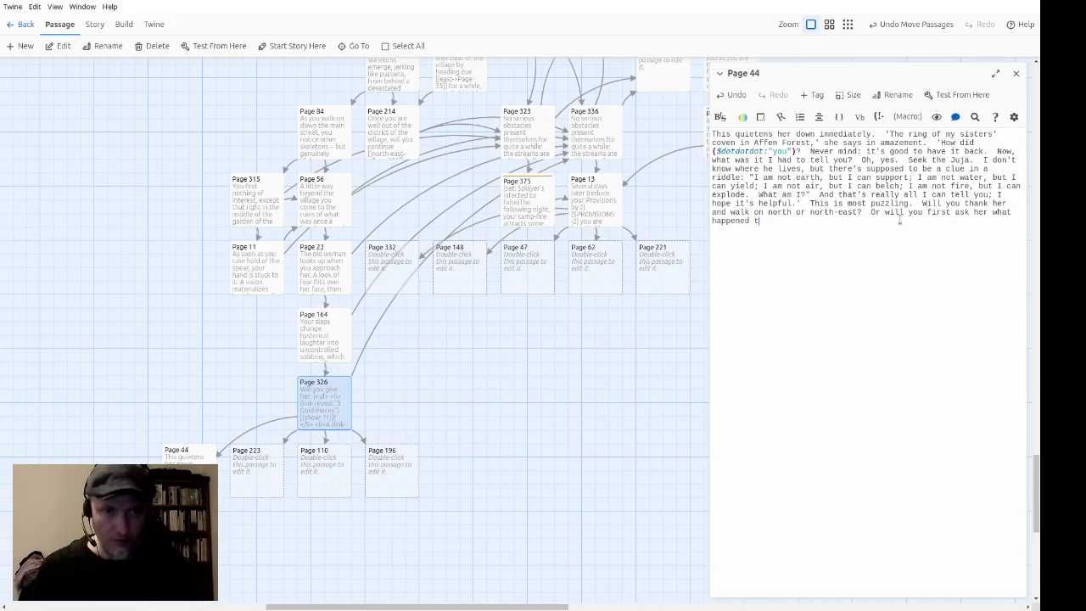
pyautogui.write('o the village?')
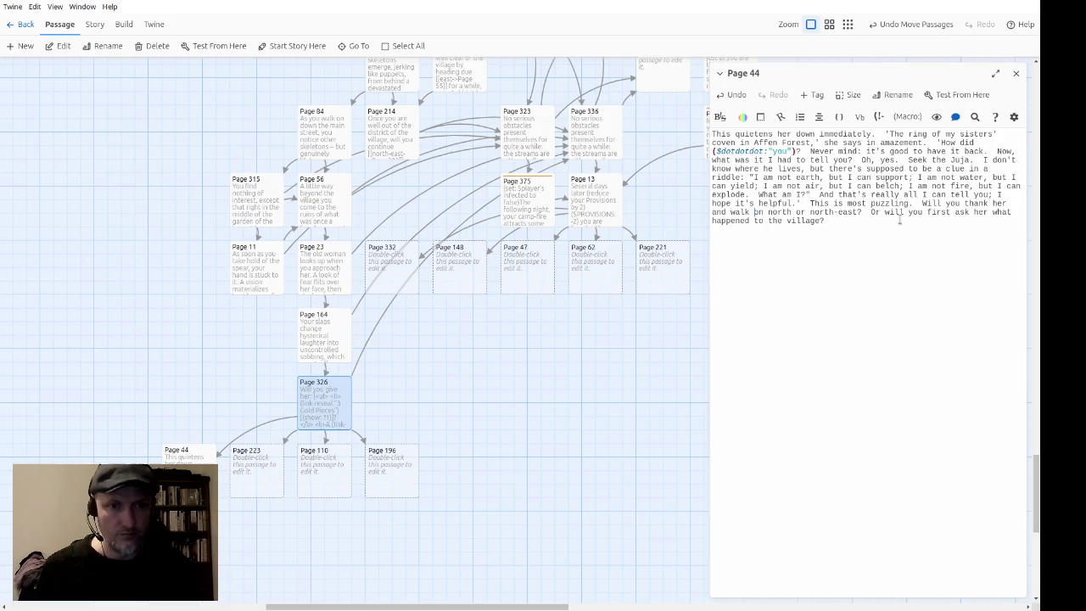
pyautogui.write('[[')
pyautogui.write('->Page ')
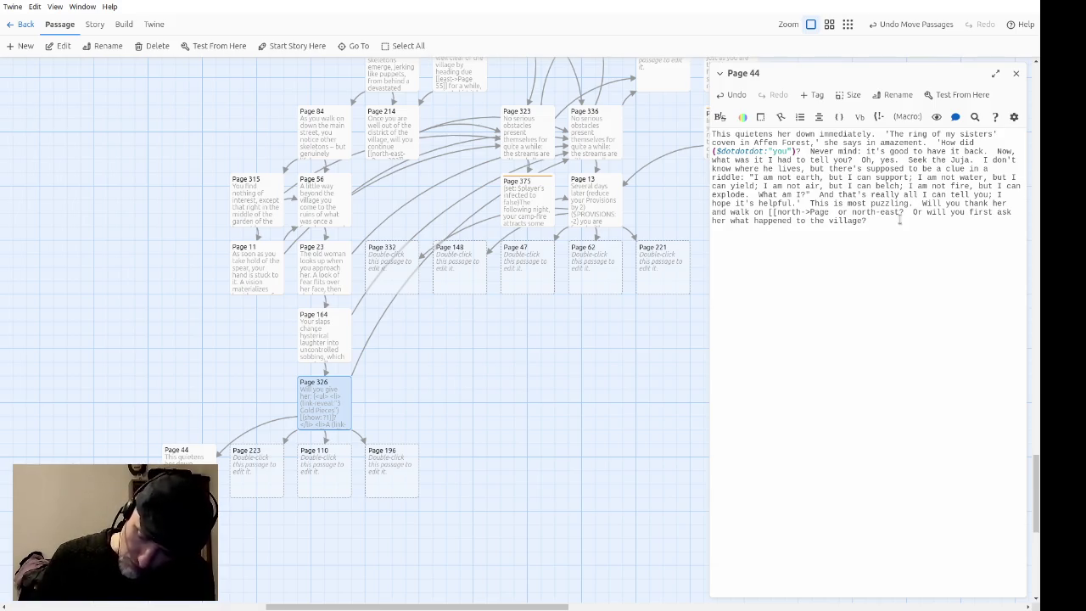
pyautogui.write('336]]')
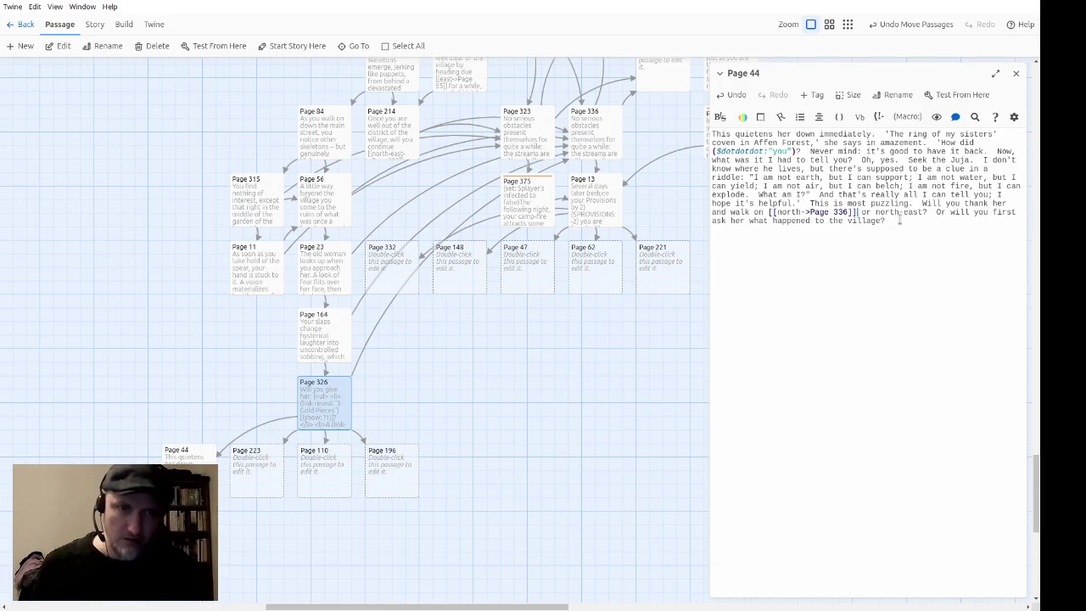
pyautogui.write('[[')
pyautogui.write('->Page 323]]')
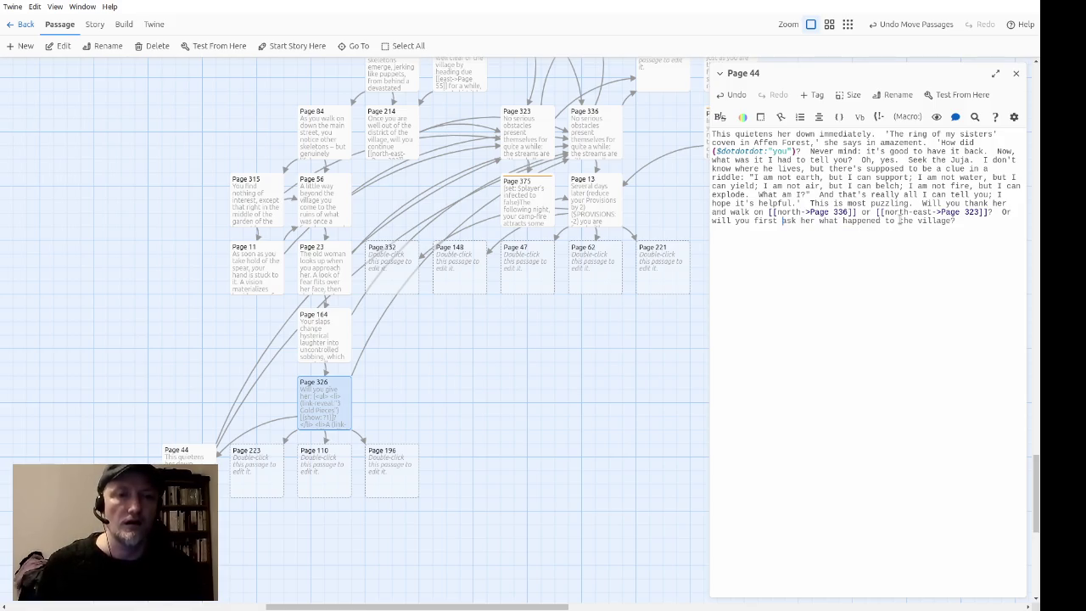
# Step: Link the 'ask her what happened' choice to Page 249 and close the Page 44 passage
pyautogui.write('[[')
pyautogui.press('Right')
pyautogui.press('Right')
pyautogui.press('Right')
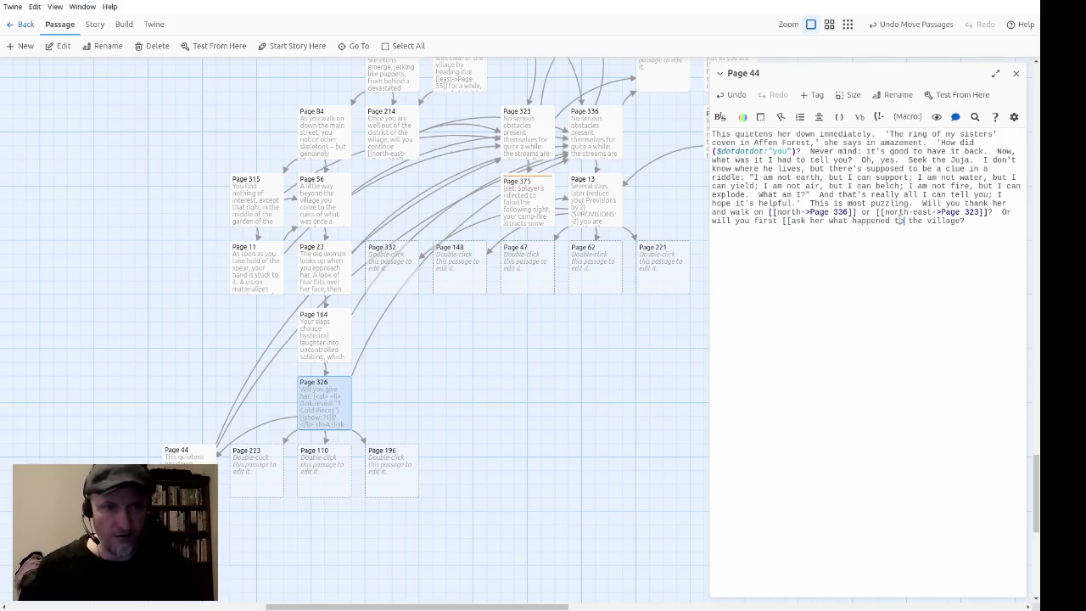
pyautogui.write('->Page ')
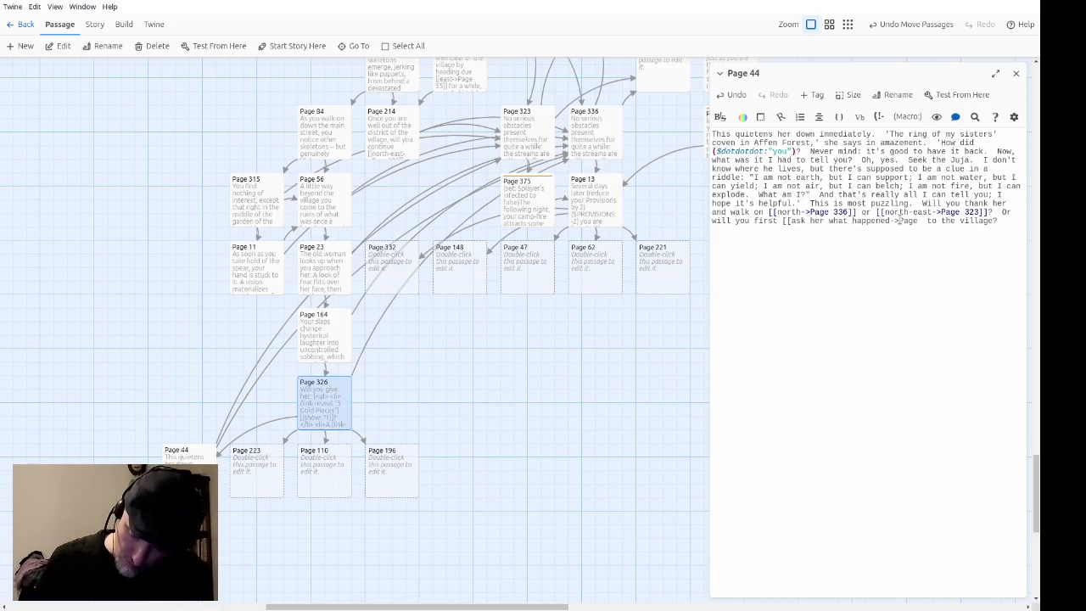
pyautogui.write('249]]')
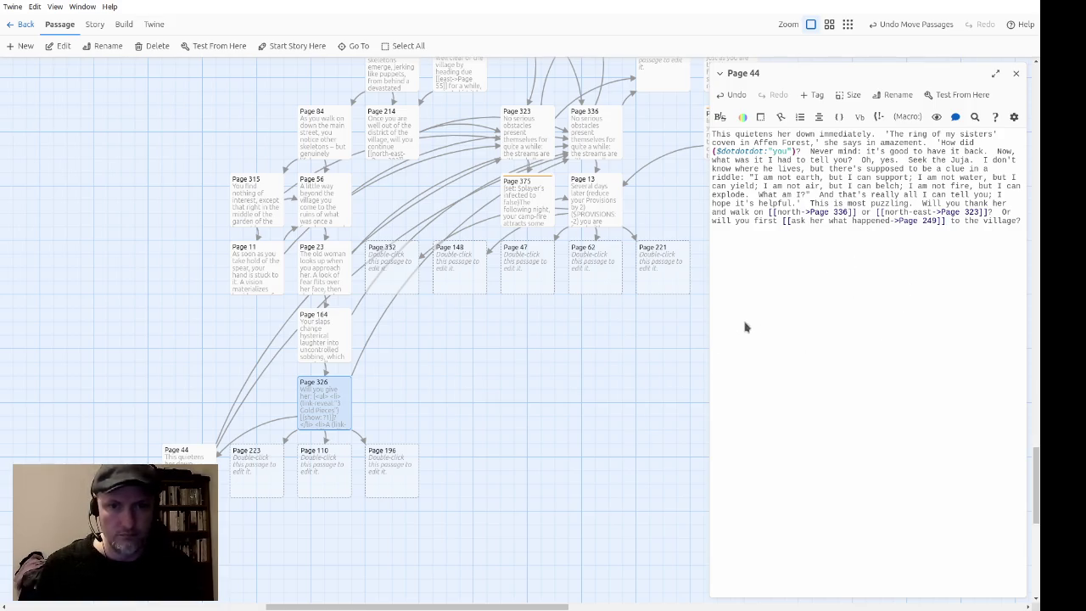
pyautogui.click(1015, 73)
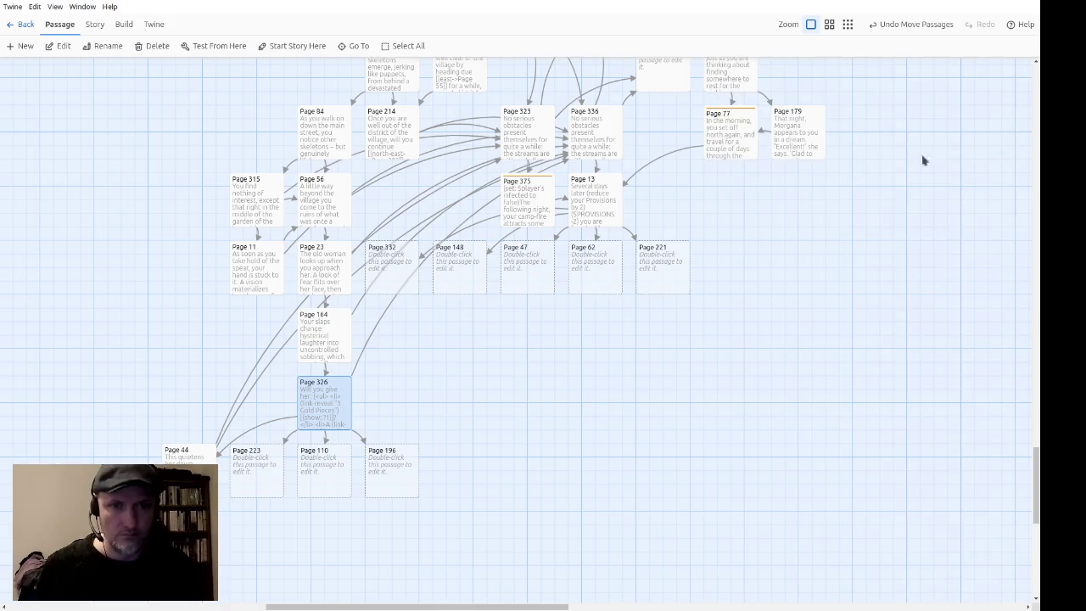
pyautogui.moveTo(771, 303); pyautogui.dragTo(776, 511)
pyautogui.scroll(1, 785, 420)
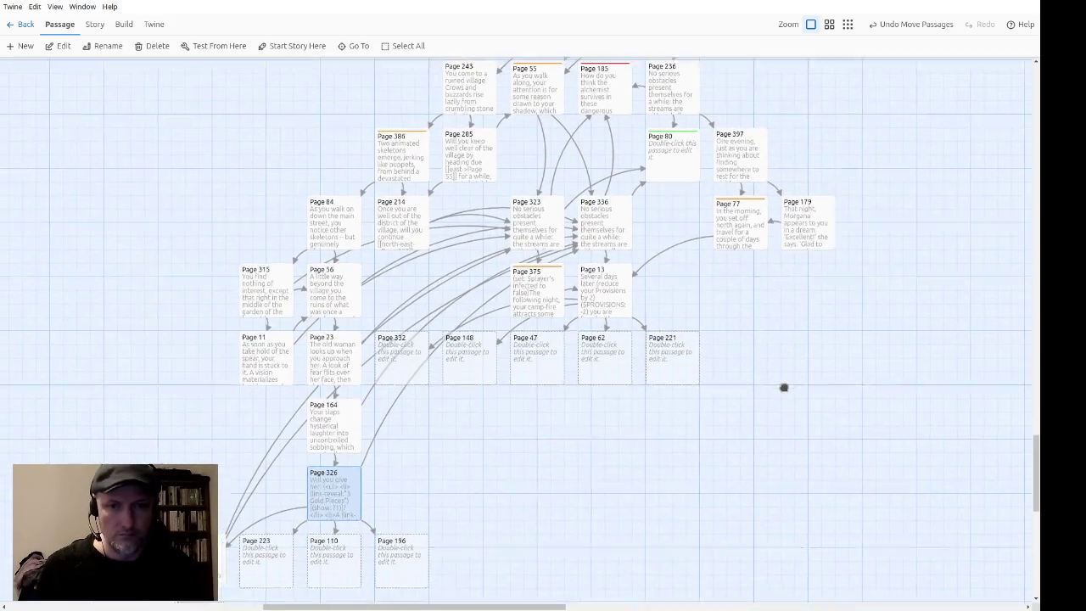
pyautogui.scroll(3, 778, 440)
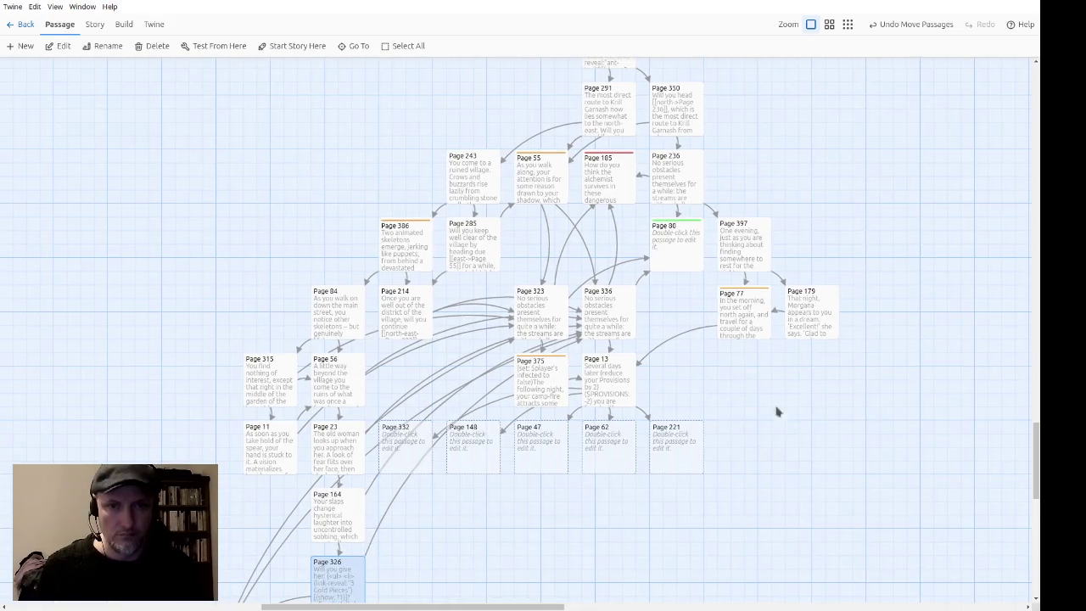
pyautogui.doubleClick(621, 121)
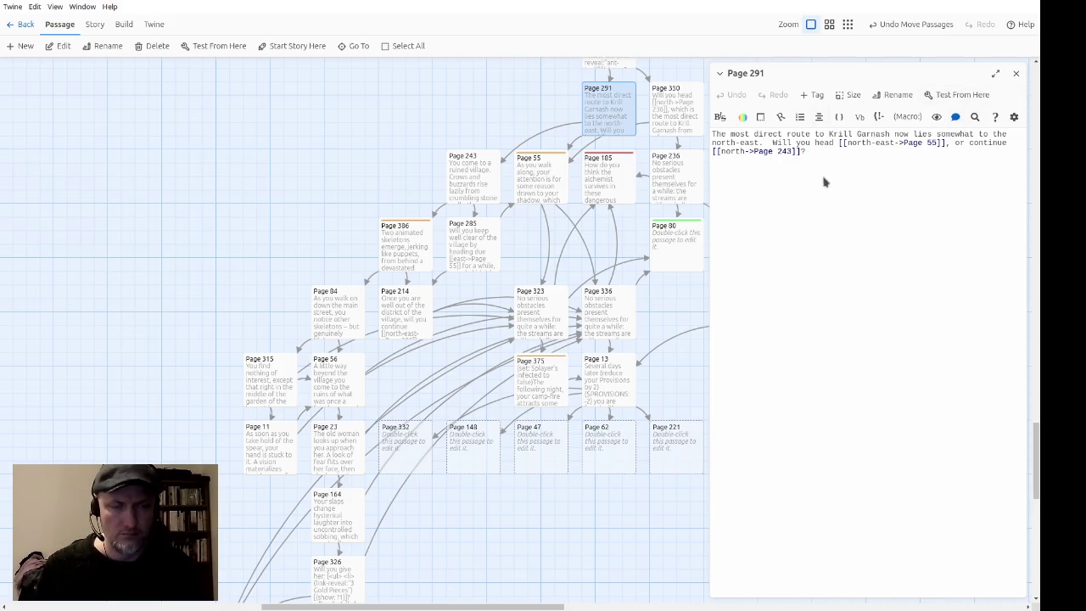
pyautogui.click(1017, 77)
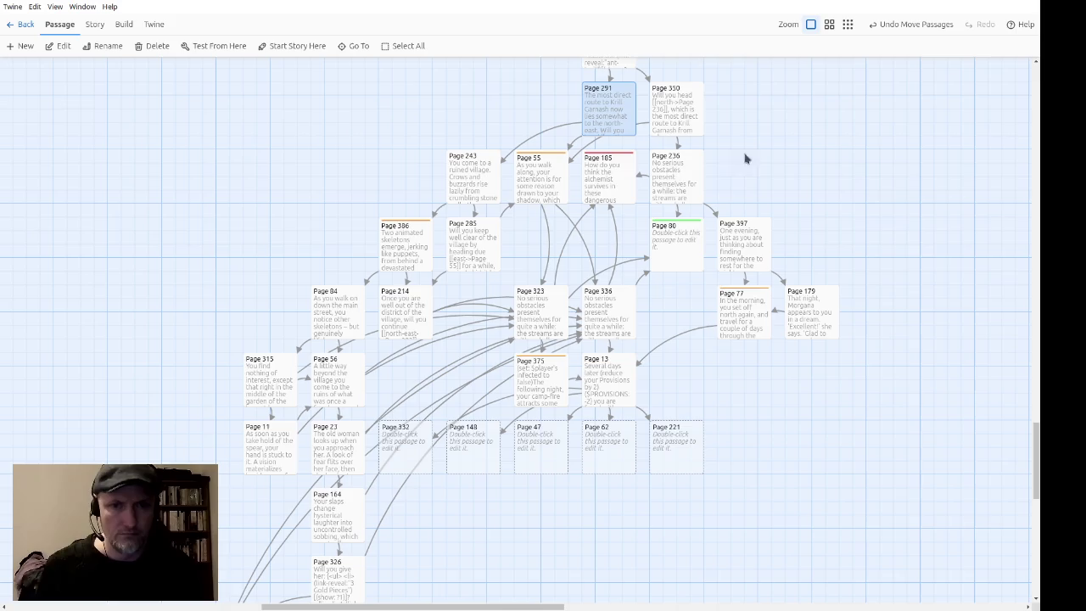
pyautogui.moveTo(618, 531)
pyautogui.mouseDown()
pyautogui.moveTo(637, 443)
pyautogui.moveTo(636, 312)
pyautogui.mouseUp()
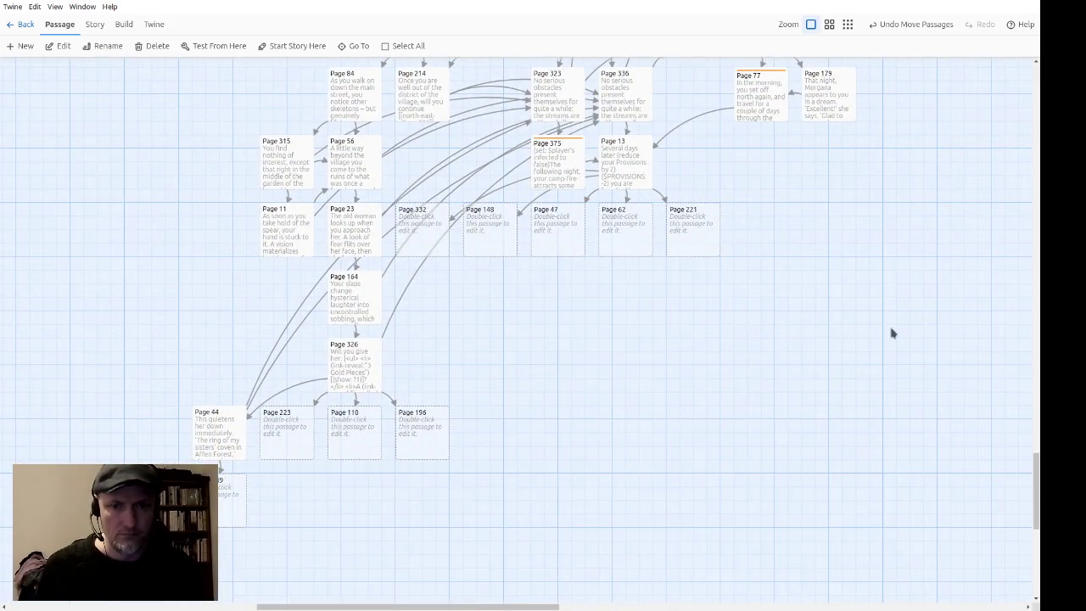
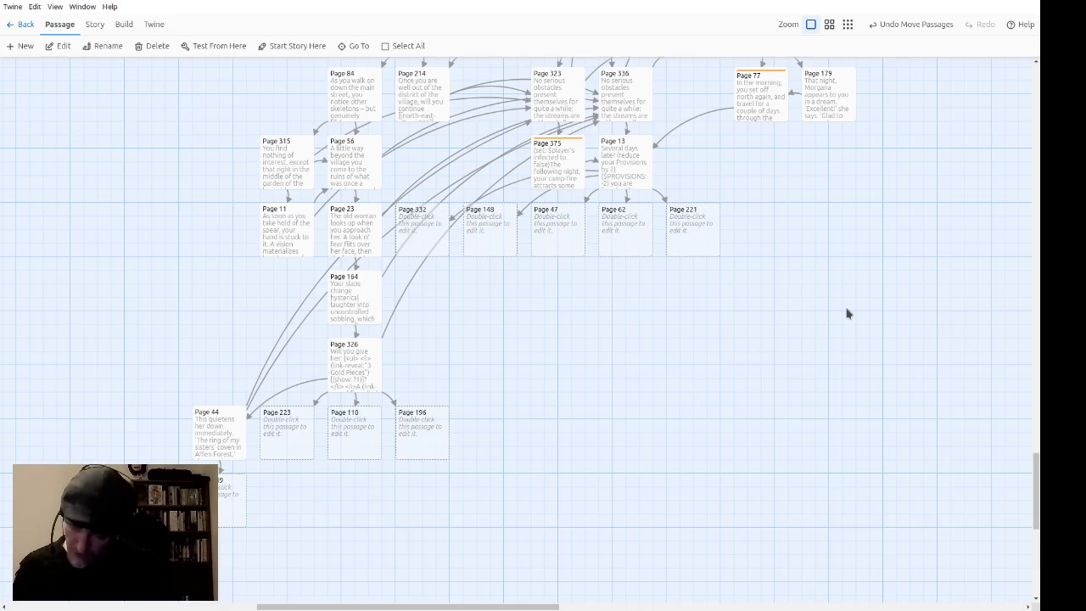
# Step: Write Page 223's opening: she cackles, 'Now listen carefully. Seek the Juja. The Juja knows more than I do.'
pyautogui.doubleClick(287, 414)
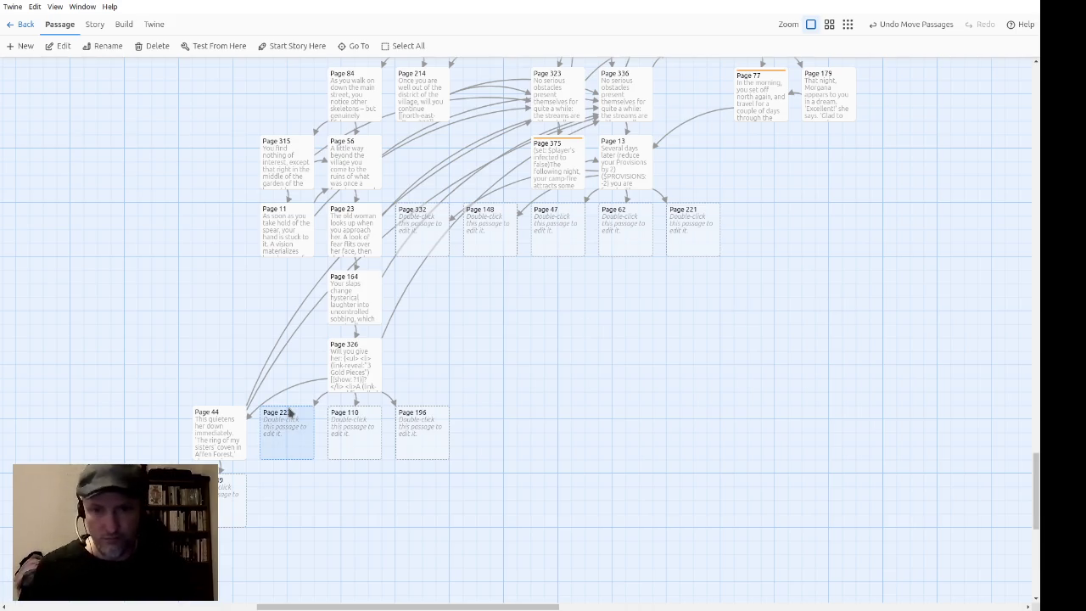
pyautogui.write("That'")
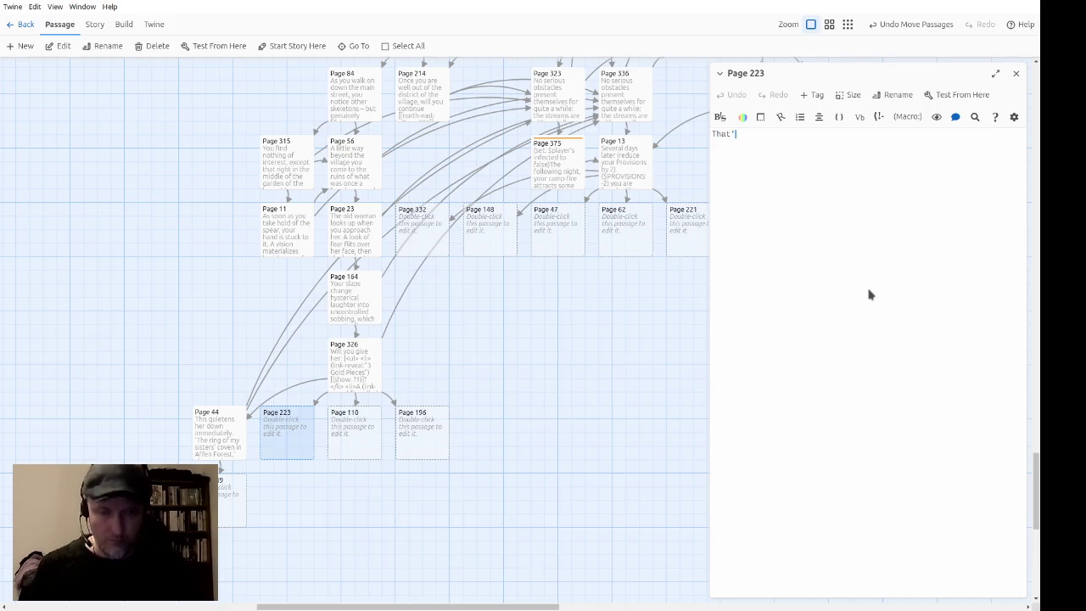
pyautogui.write('ll do nicely')
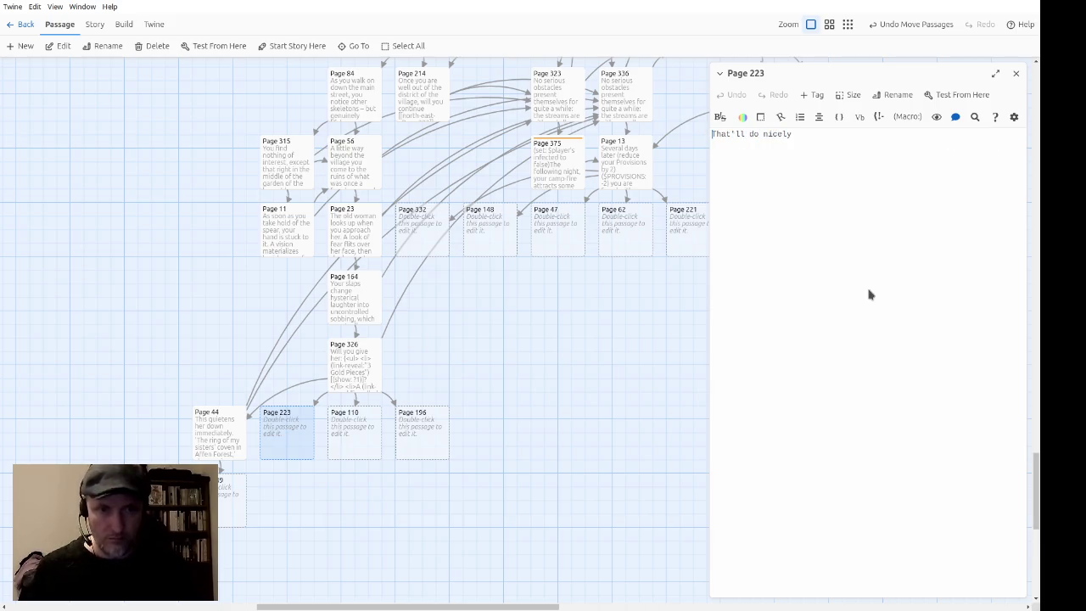
pyautogui.press('Home')
pyautogui.write("'")
pyautogui.write(".'")
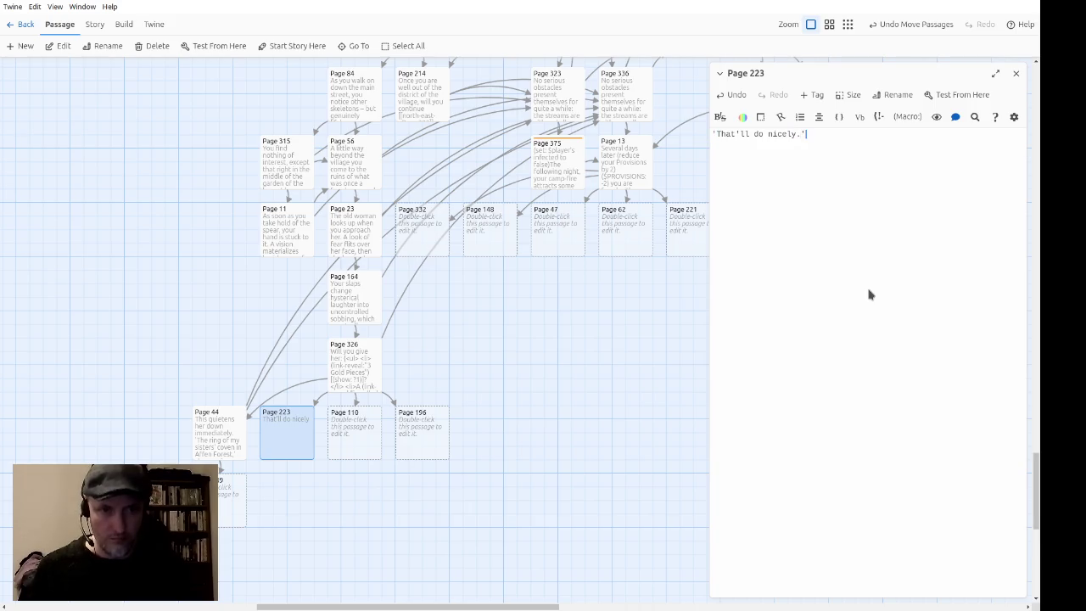
pyautogui.press('BackSpace')
pyautogui.press('BackSpace')
pyautogui.write(",' ")
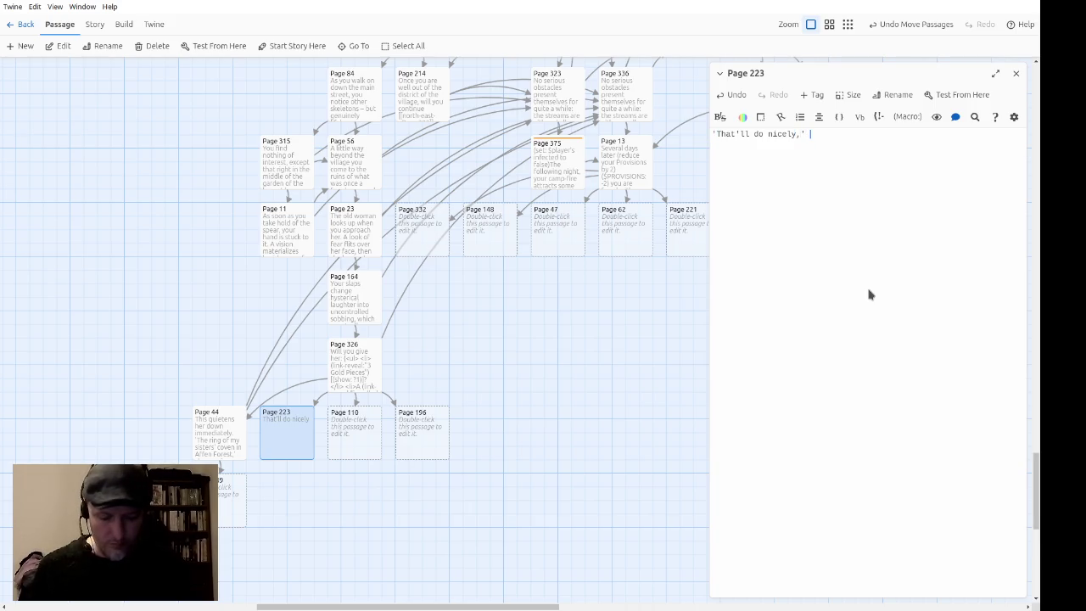
pyautogui.write('she cackles.  ')
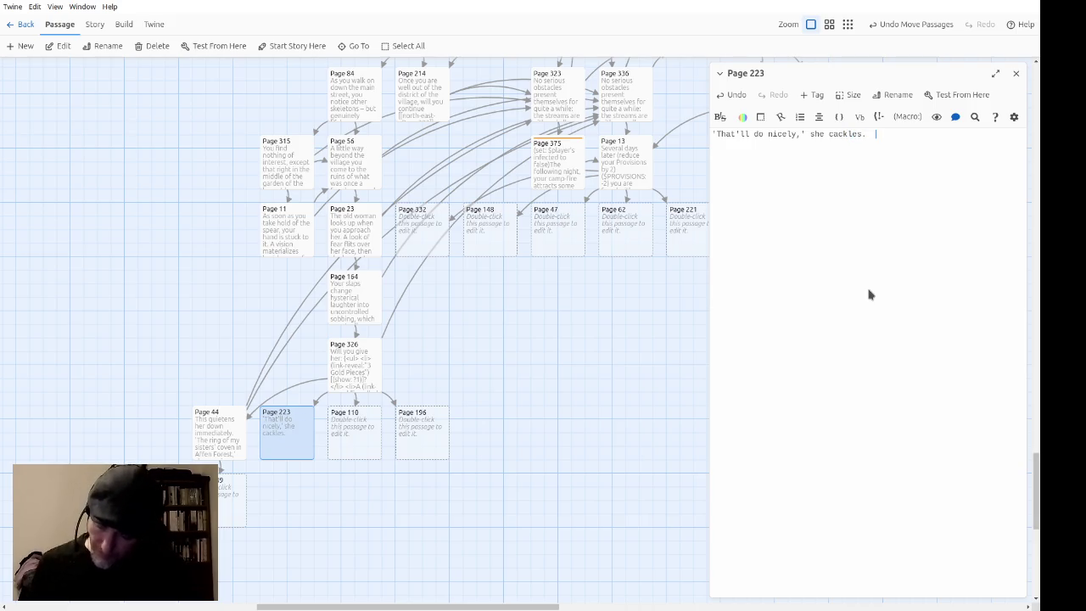
pyautogui.write("'Nowe l")
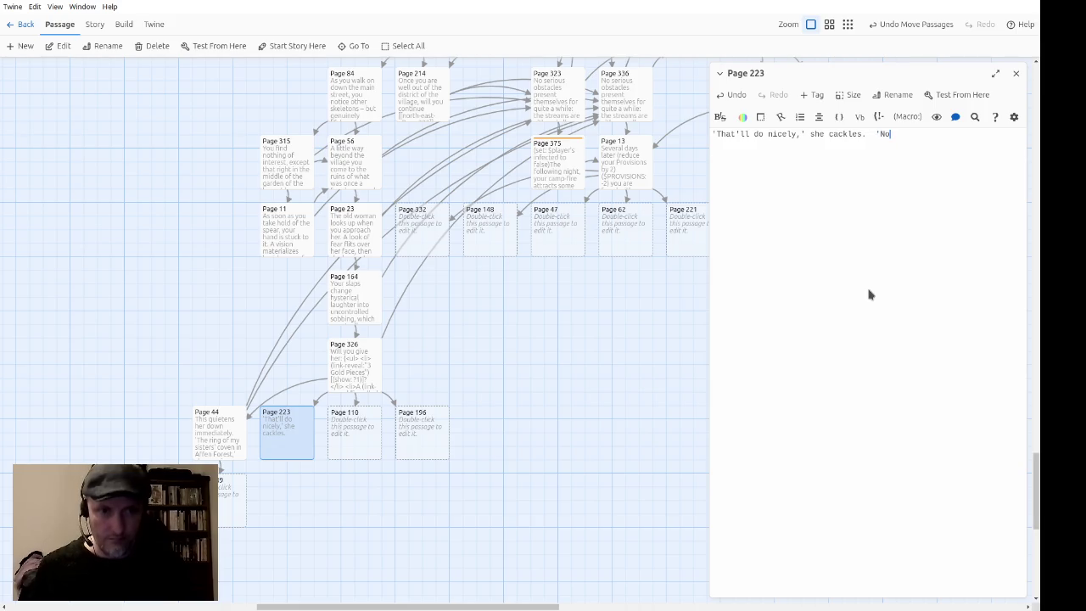
pyautogui.press('BackSpace')
pyautogui.press('BackSpace')
pyautogui.press('BackSpace')
pyautogui.write('l')
pyautogui.press('BackSpace')
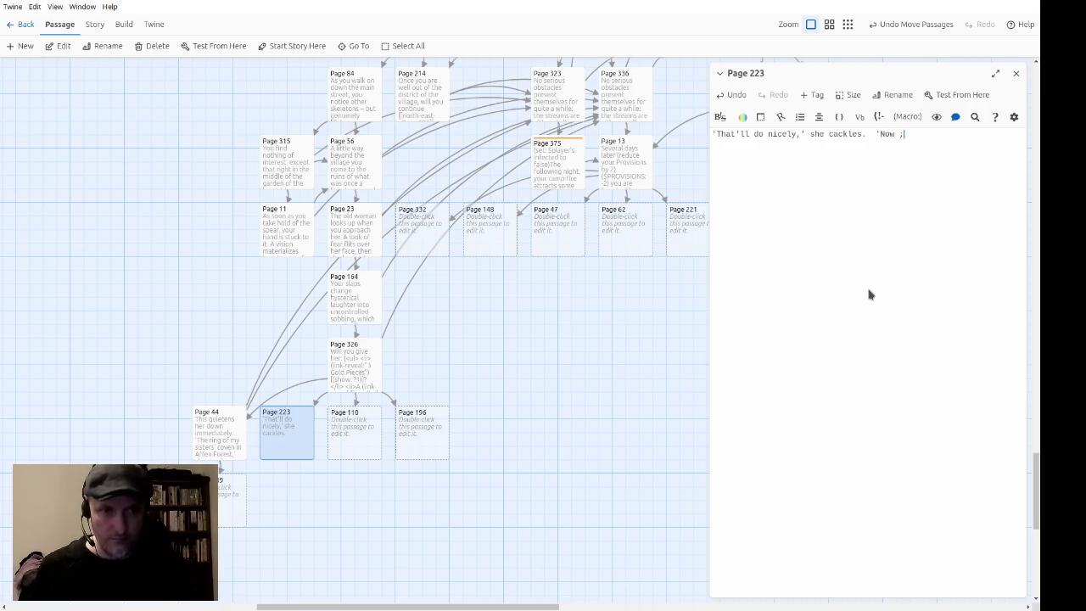
pyautogui.write('listen catre')
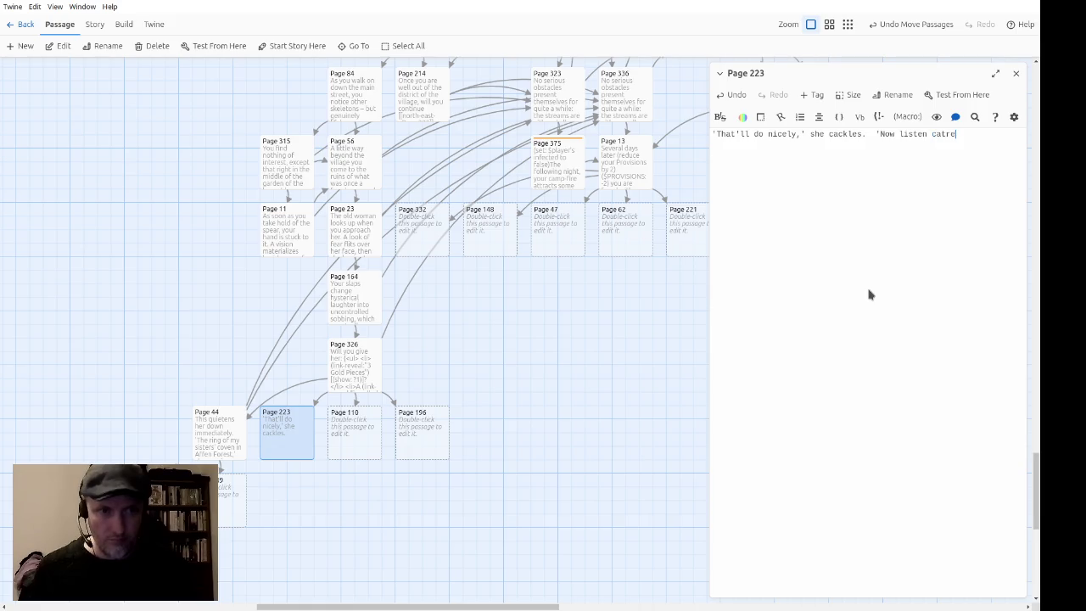
pyautogui.press('BackSpace')
pyautogui.press('BackSpace')
pyautogui.press('BackSpace')
pyautogui.write('refully.  Seek ')
pyautogui.write('the Juja.')
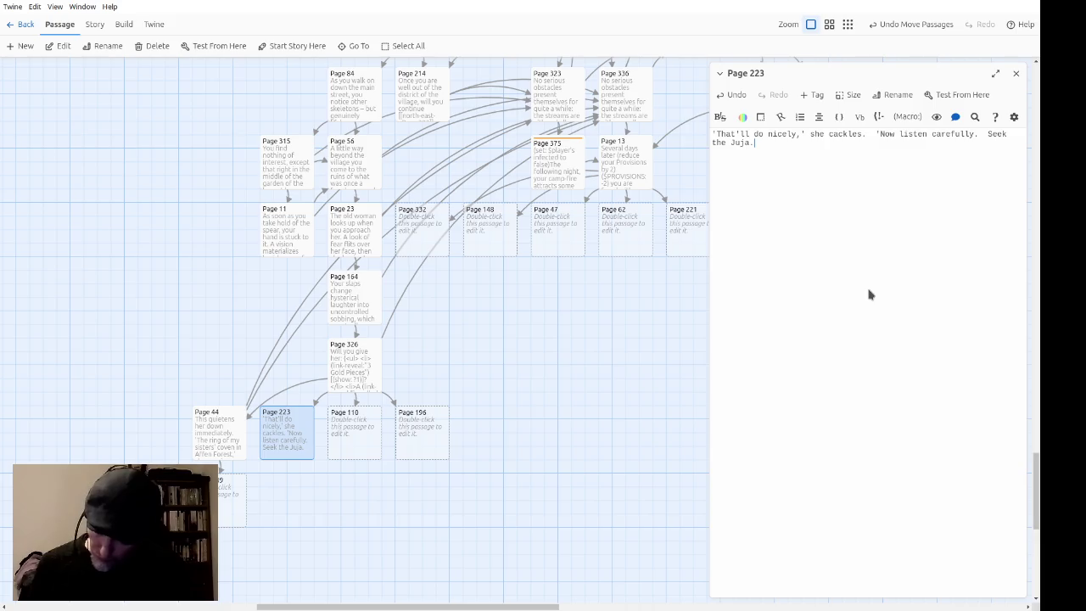
pyautogui.write('The Juja knows more than I do.')
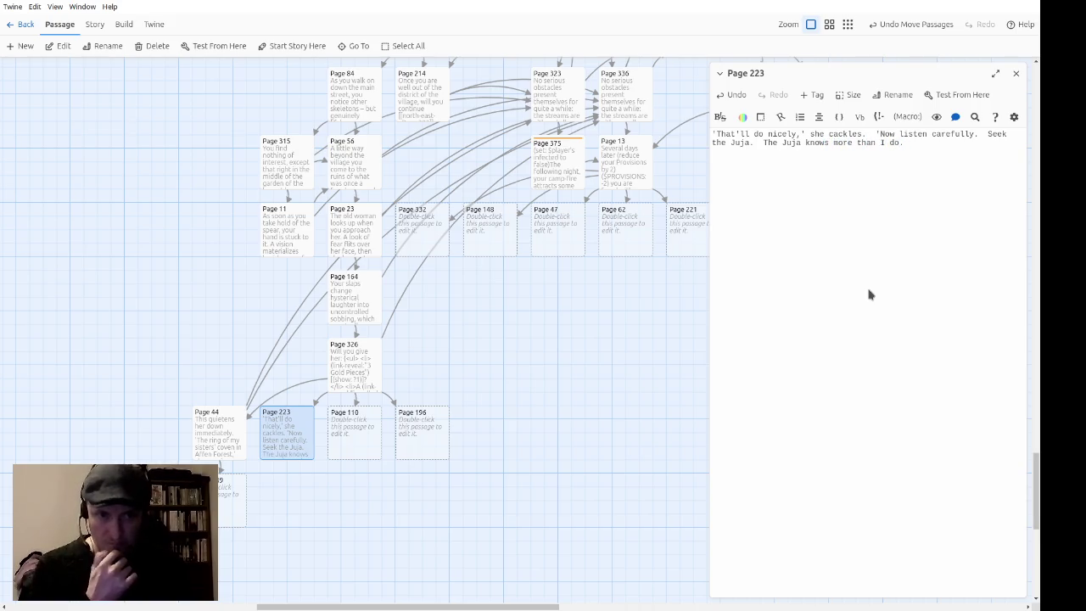
pyautogui.write("'")
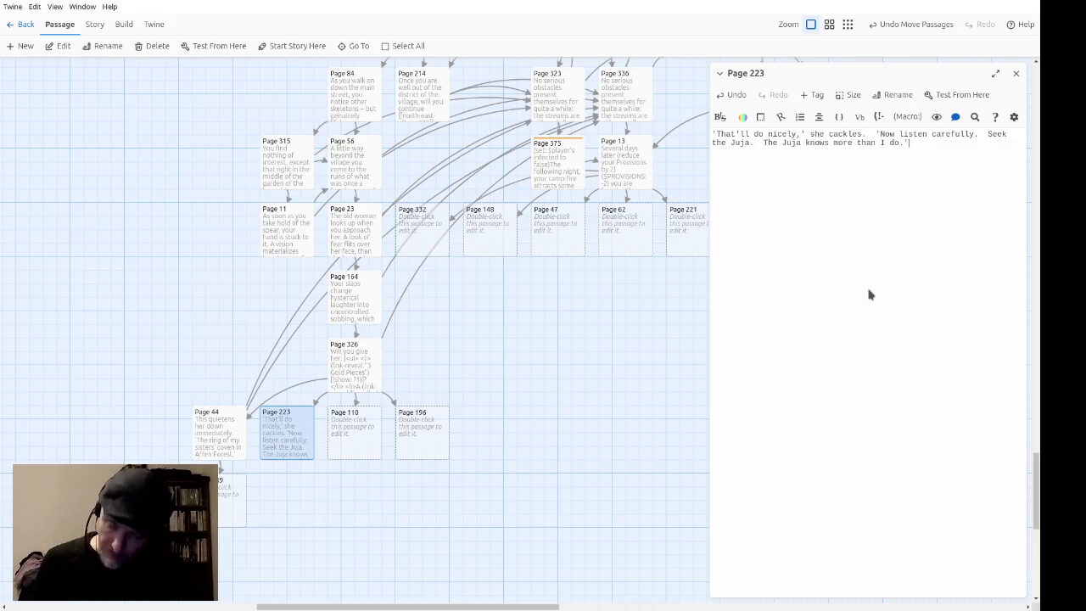
# Step: Add her hysterical laughter and the north/north-east question linking to Page 336 and Page 323
pyautogui.write('  The')
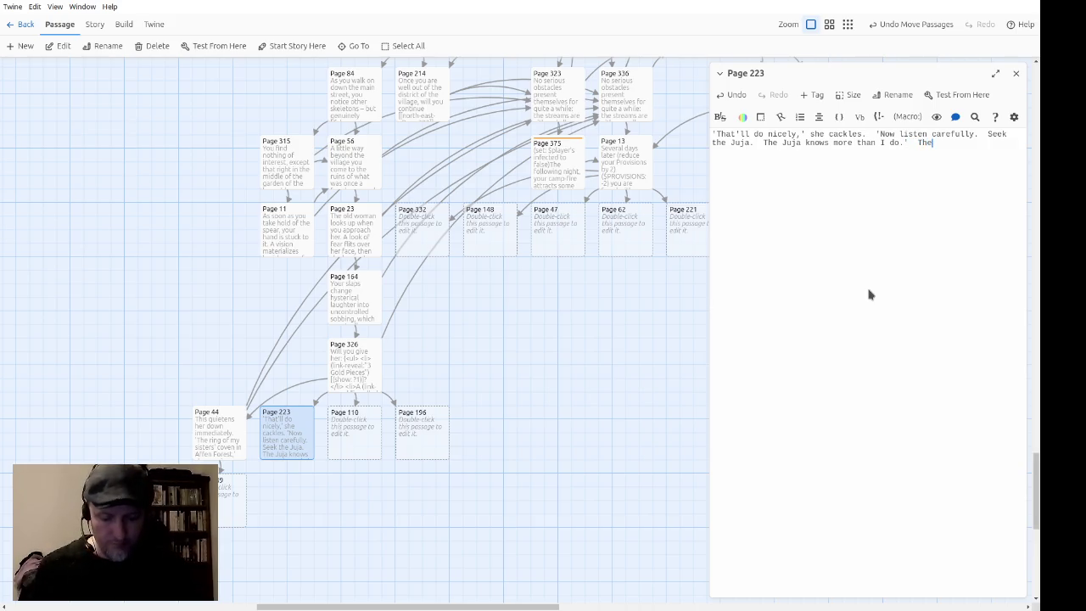
pyautogui.write('n she breaks o')
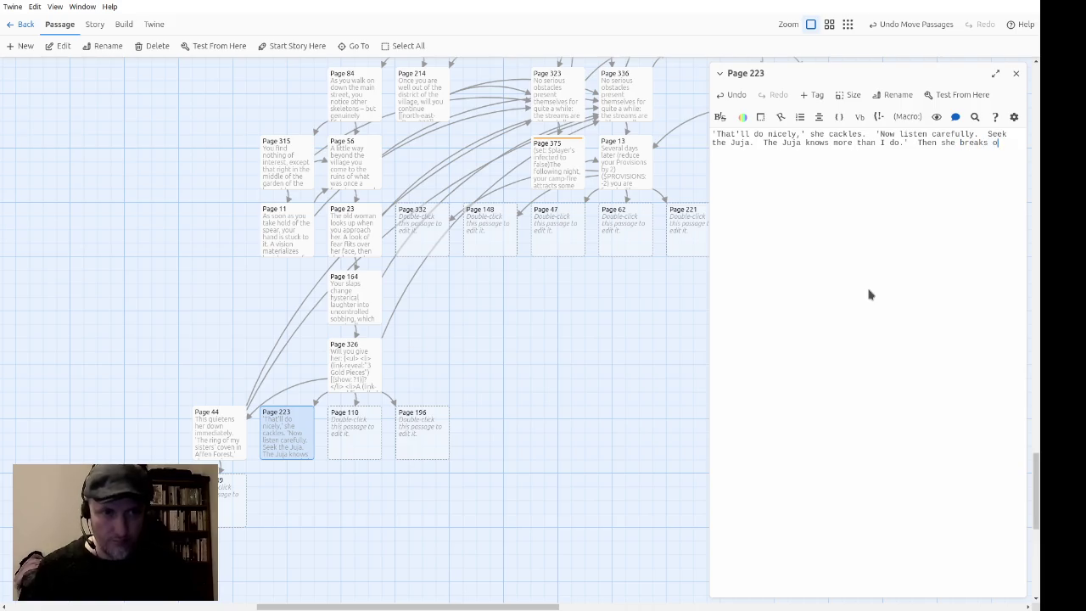
pyautogui.write('ut again into ')
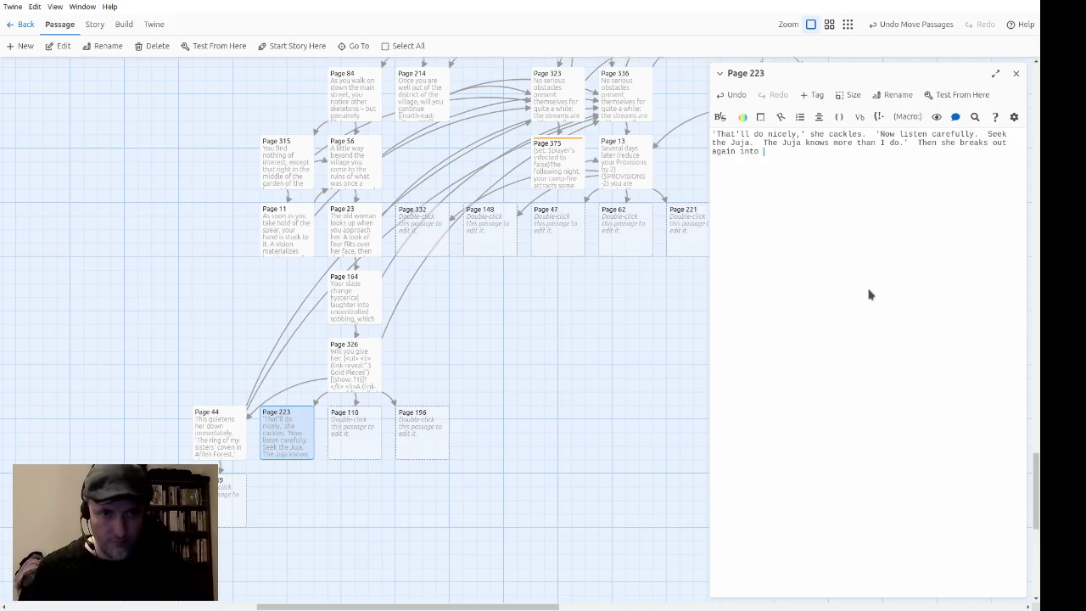
pyautogui.write('peals of h')
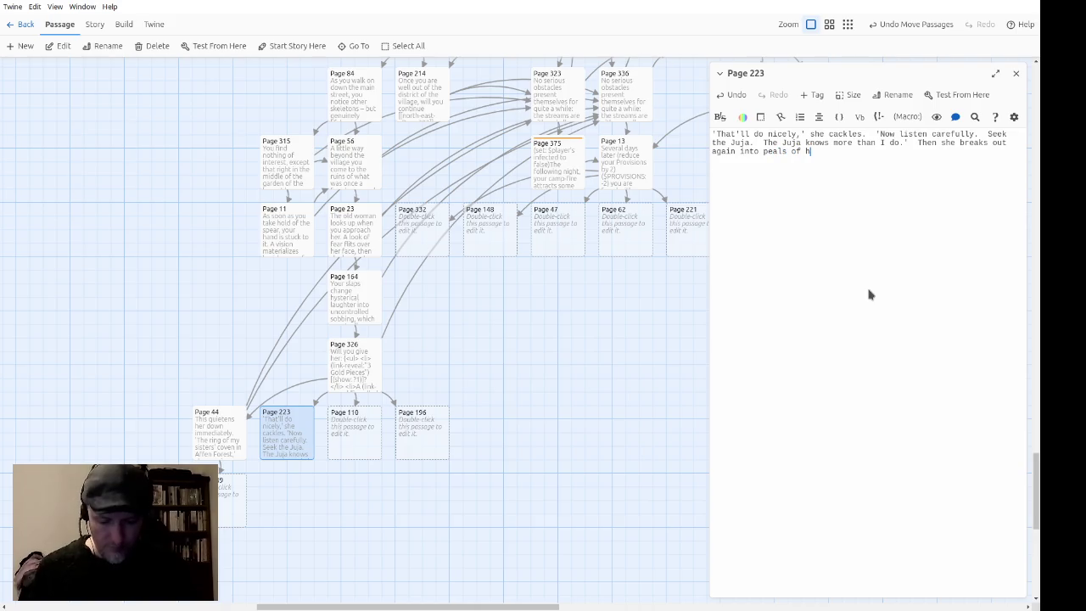
pyautogui.write('ysterical laugh')
pyautogui.press('BackSpace')
pyautogui.press('BackSpace')
pyautogui.write('ght')
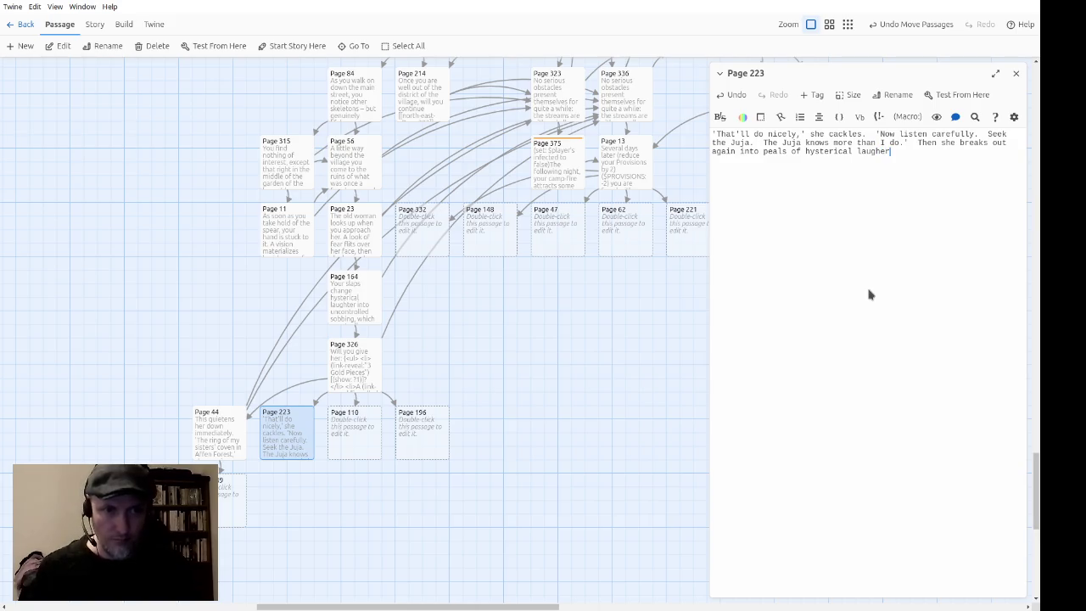
pyautogui.write('er,')
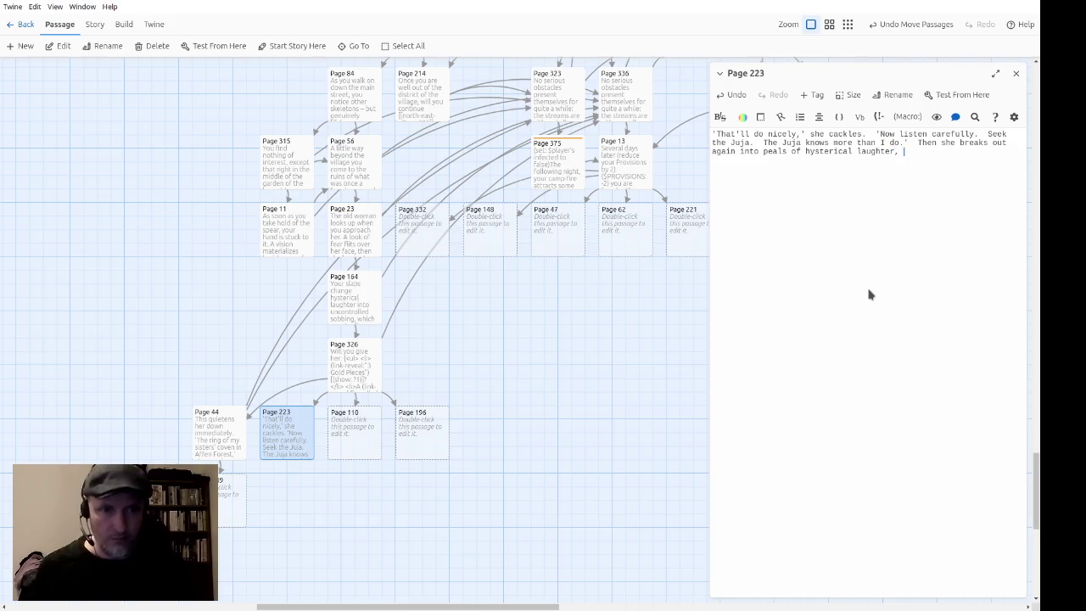
pyautogui.write('and you can get nothing more out of her')
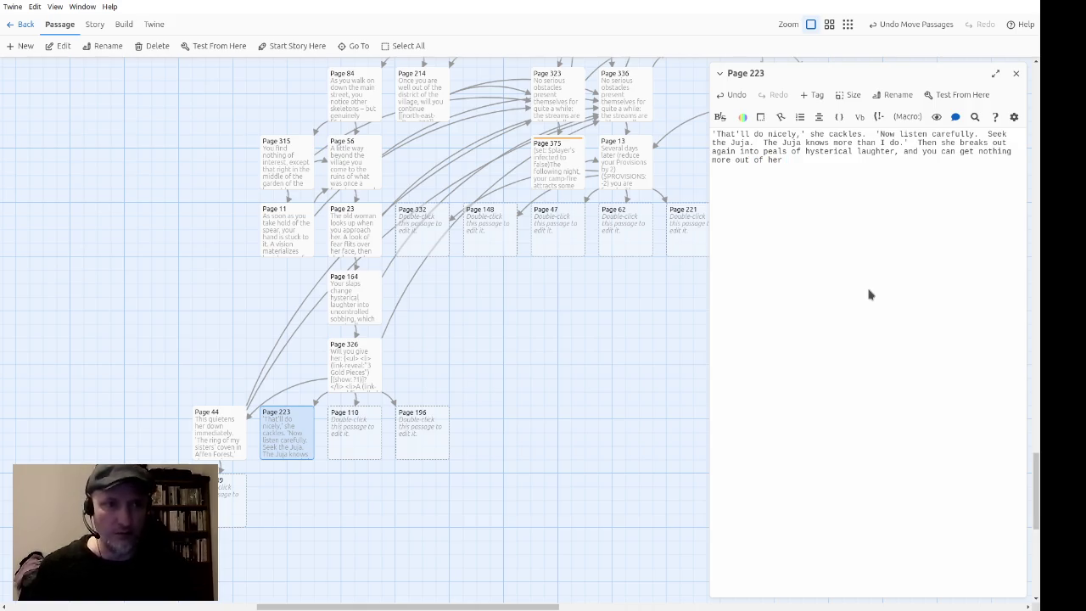
pyautogui.write('.')
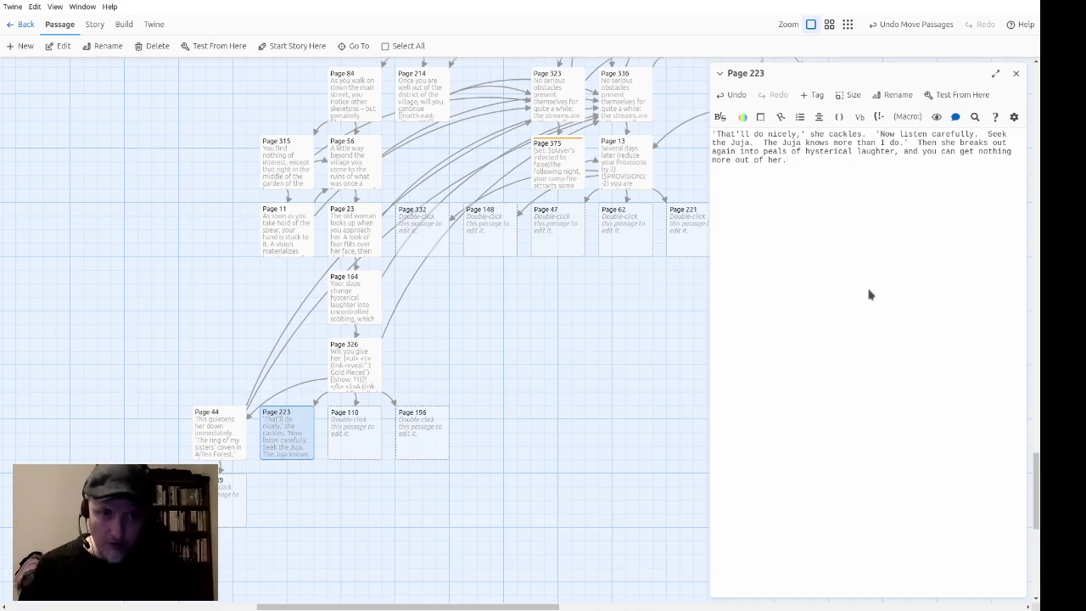
pyautogui.write(' Will you ')
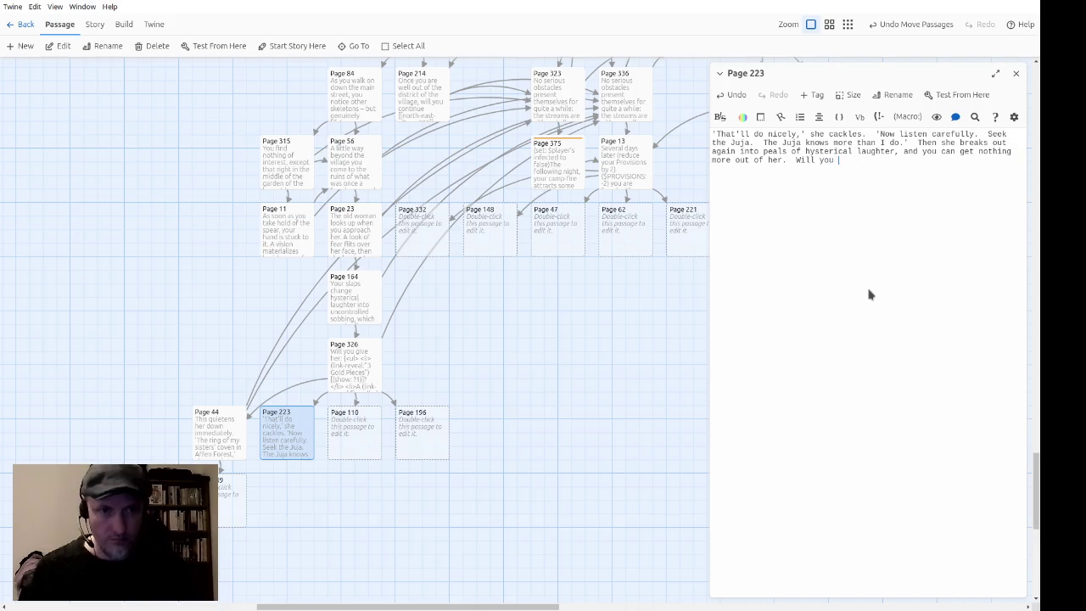
pyautogui.write('now continue north')
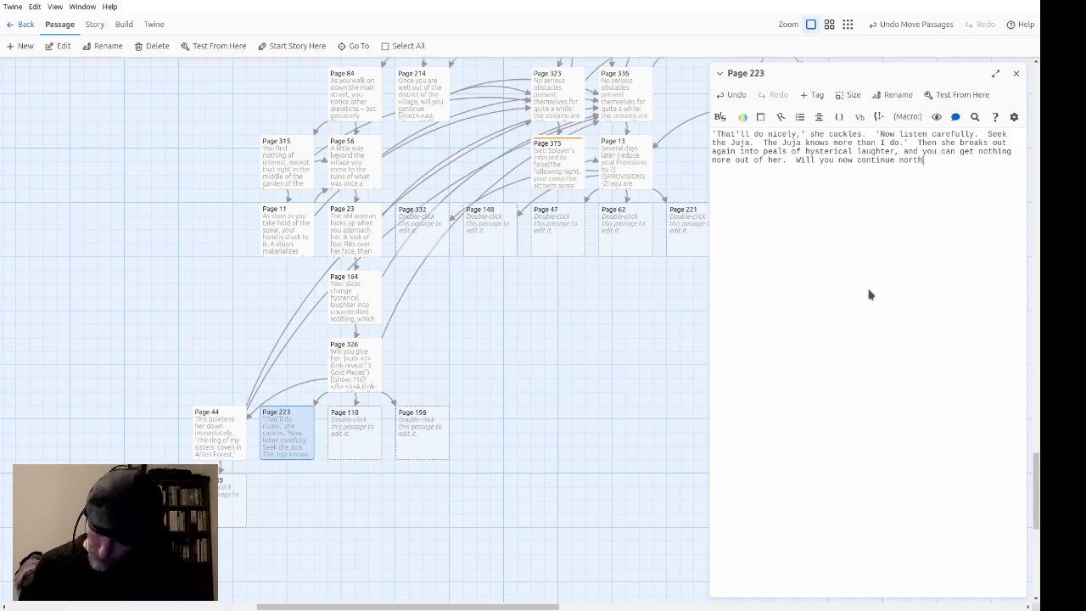
pyautogui.write(' or ')
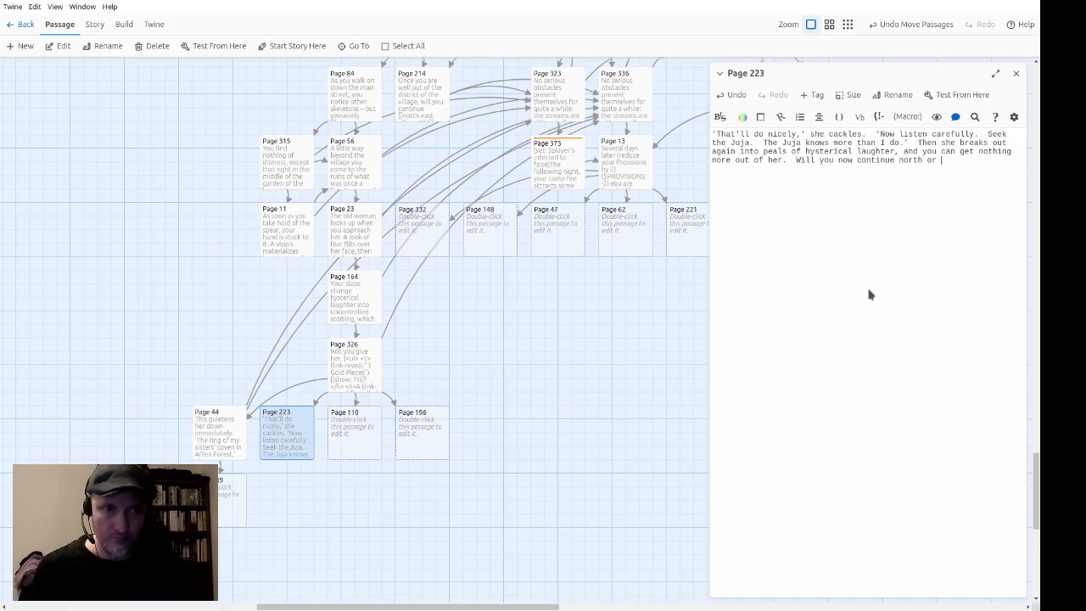
pyautogui.write('north-east?')
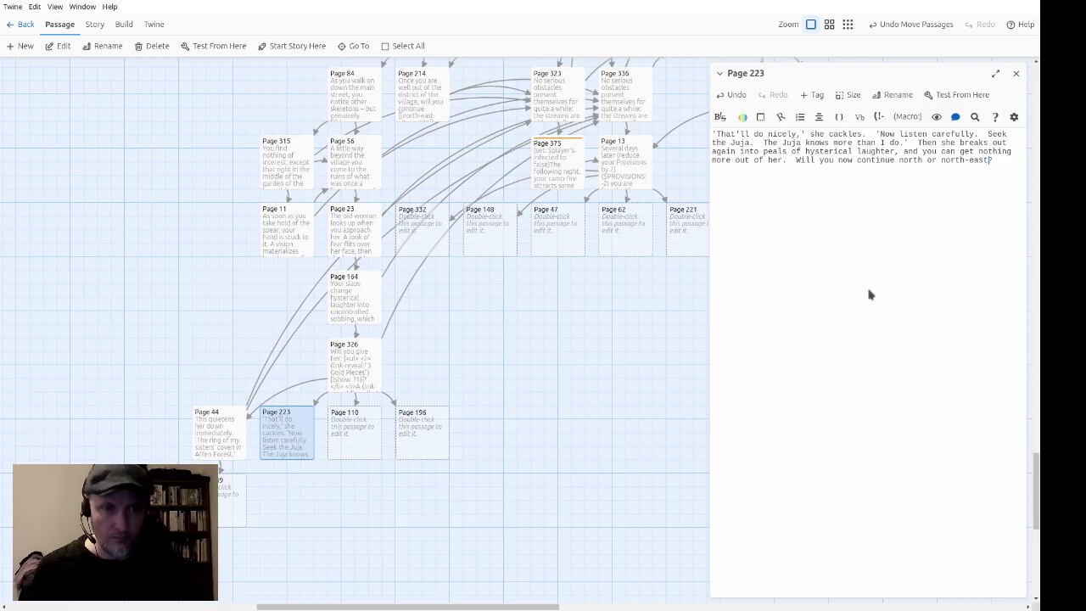
pyautogui.write('[[')
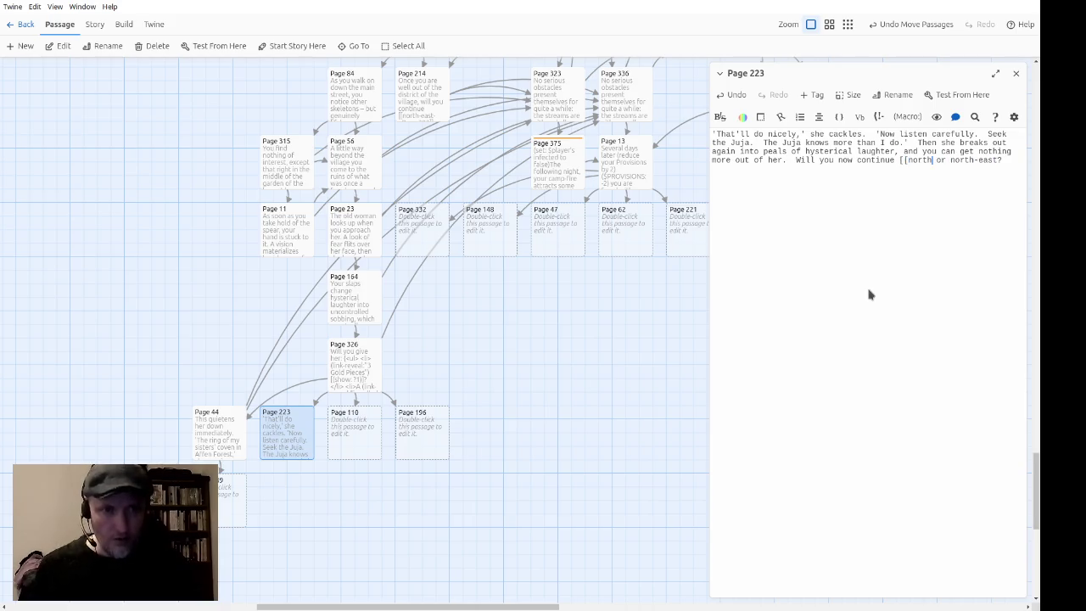
pyautogui.write('->')
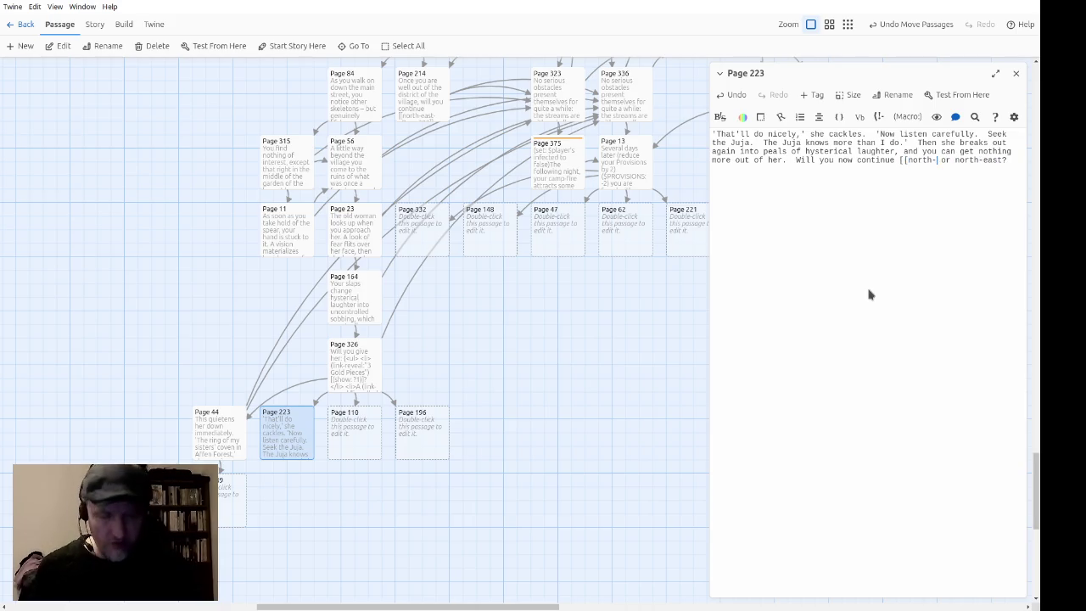
pyautogui.write('Page 336]]')
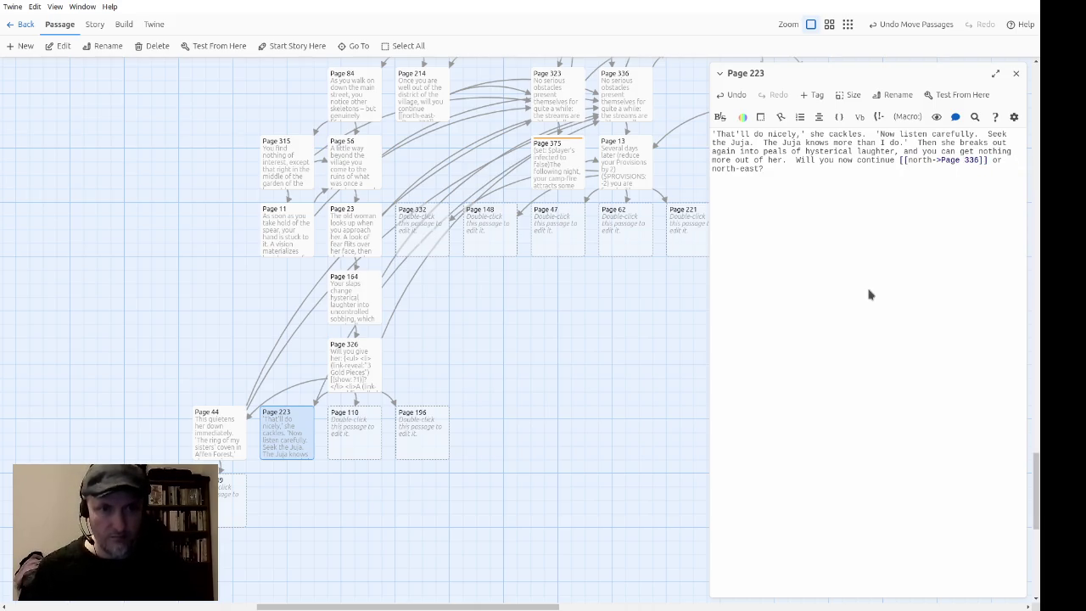
pyautogui.write('[[')
pyautogui.write('->Page 323]]')
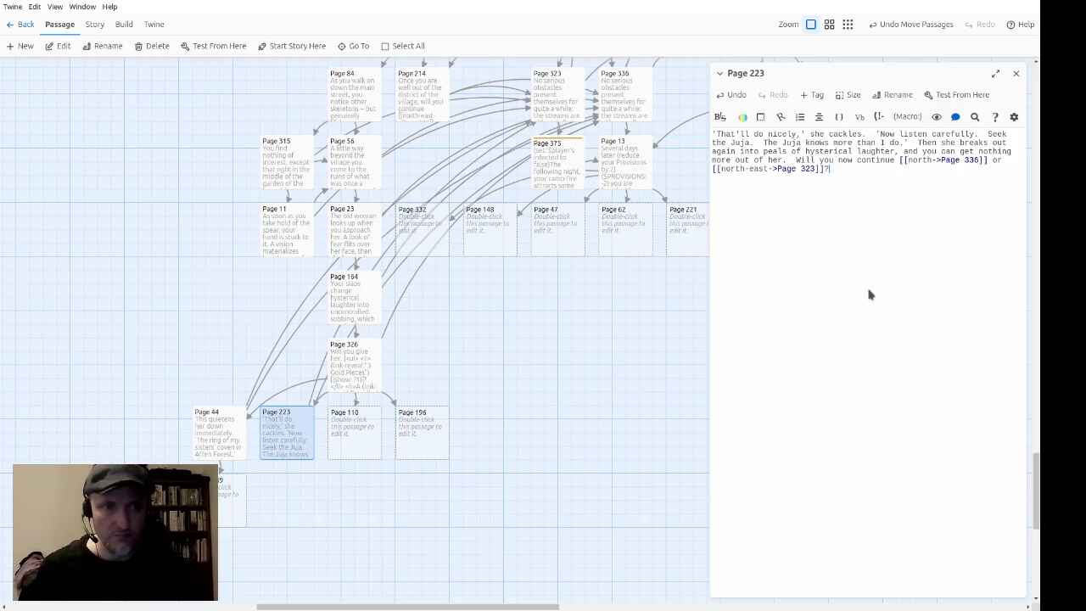
# Step: Select and copy Page 223's closing north/north-east question, then clear the selection
pyautogui.hotkey('ctrl', 'shift', 'End')
pyautogui.hotkey('ctrl', 'c')
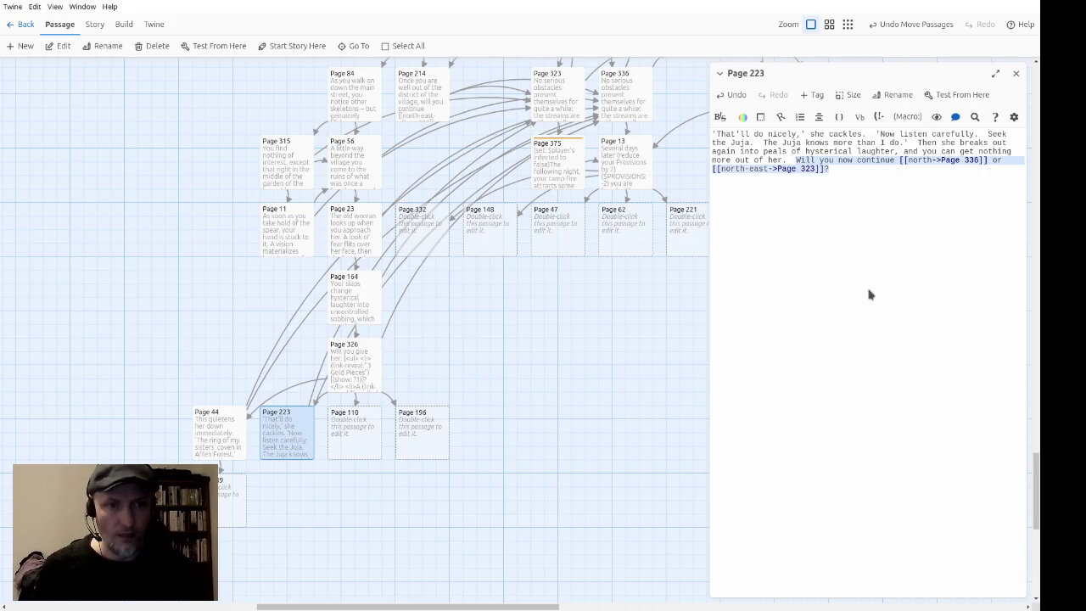
pyautogui.click(851, 293)
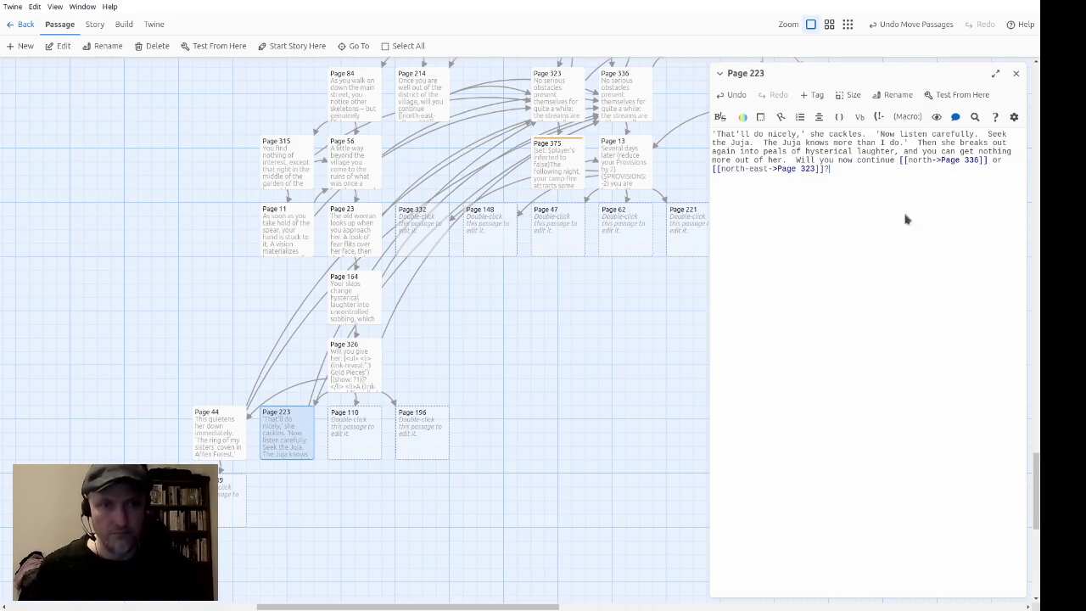
# Step: Paste the question into Page 110, preceded by 'The old woman greedily snatches the lovely choker and puts it on.'
pyautogui.doubleClick(363, 436)
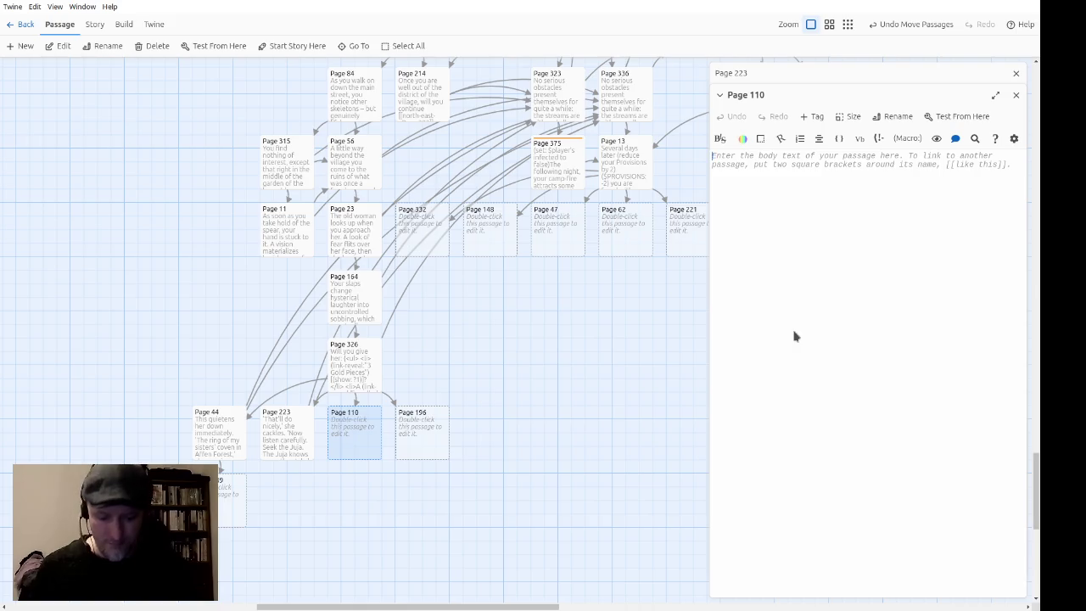
pyautogui.hotkey('ctrl', 'v')
pyautogui.press('Return')
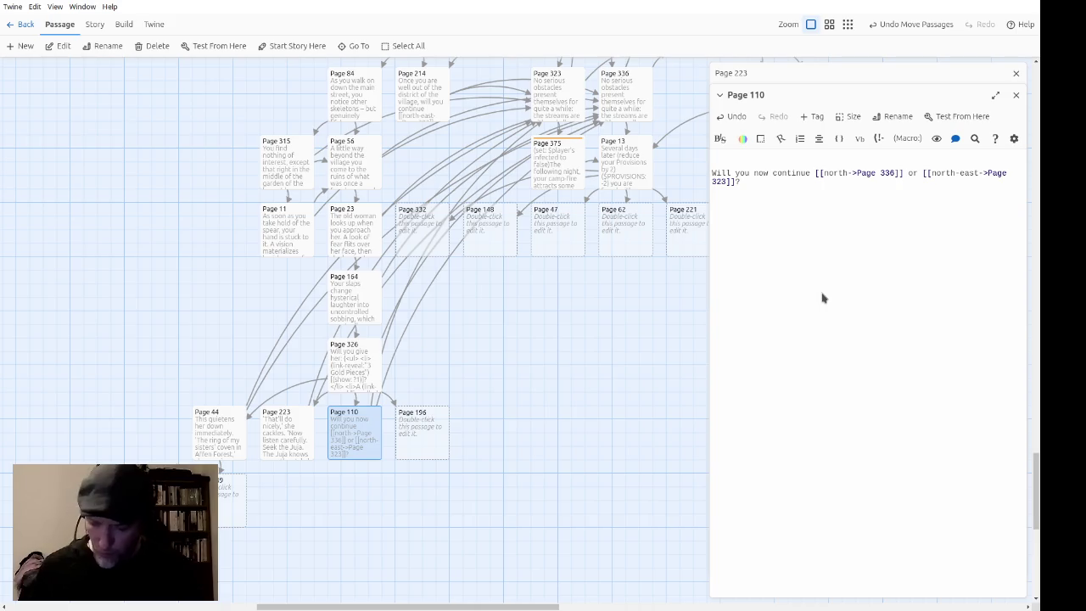
pyautogui.write('The old woman ')
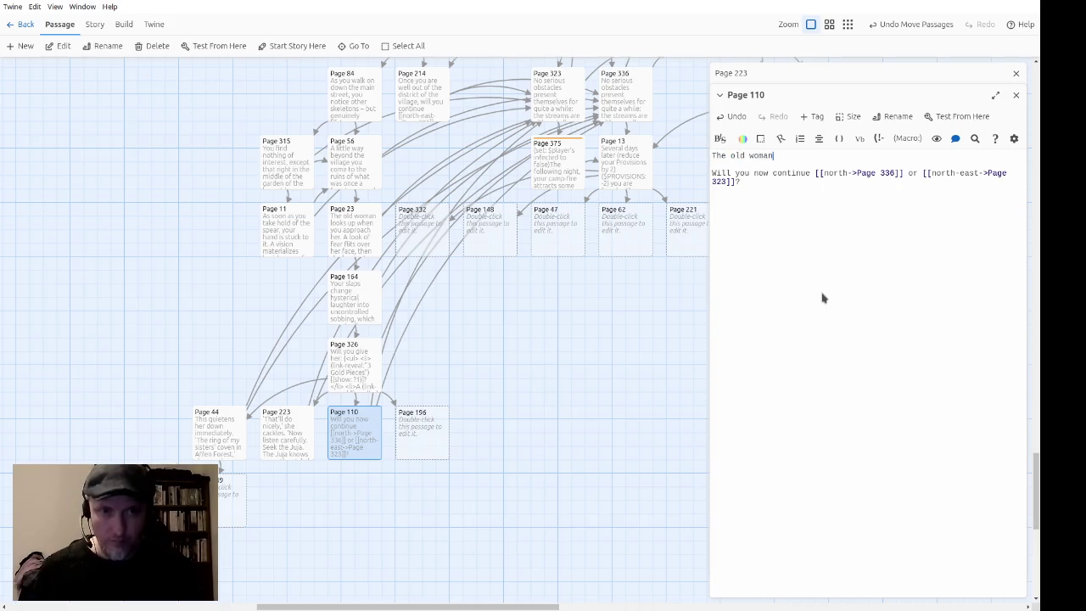
pyautogui.write('greedil')
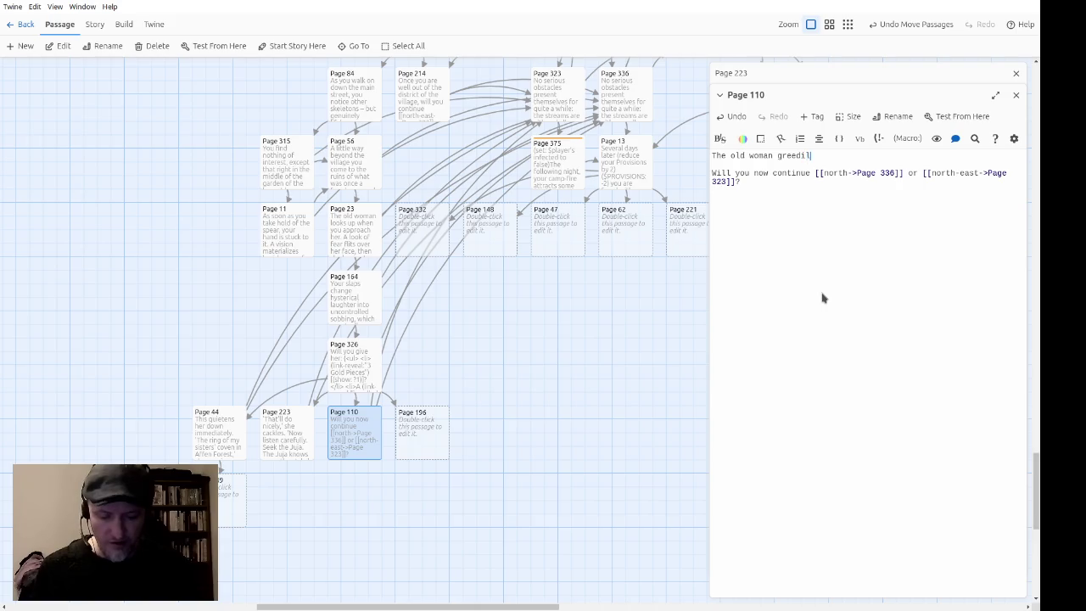
pyautogui.write('y snatches the ')
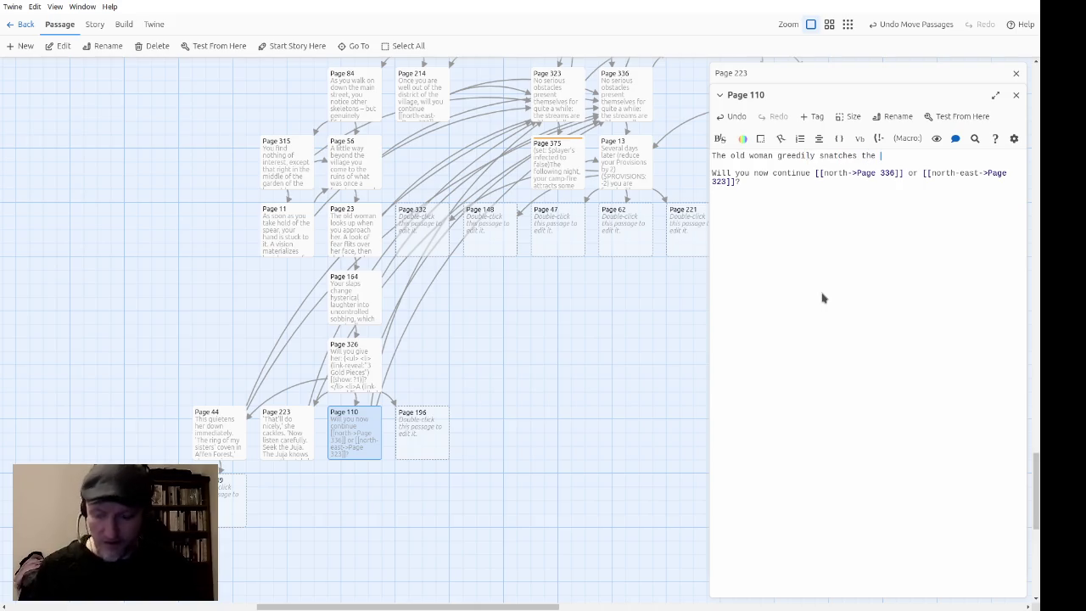
pyautogui.write('lo')
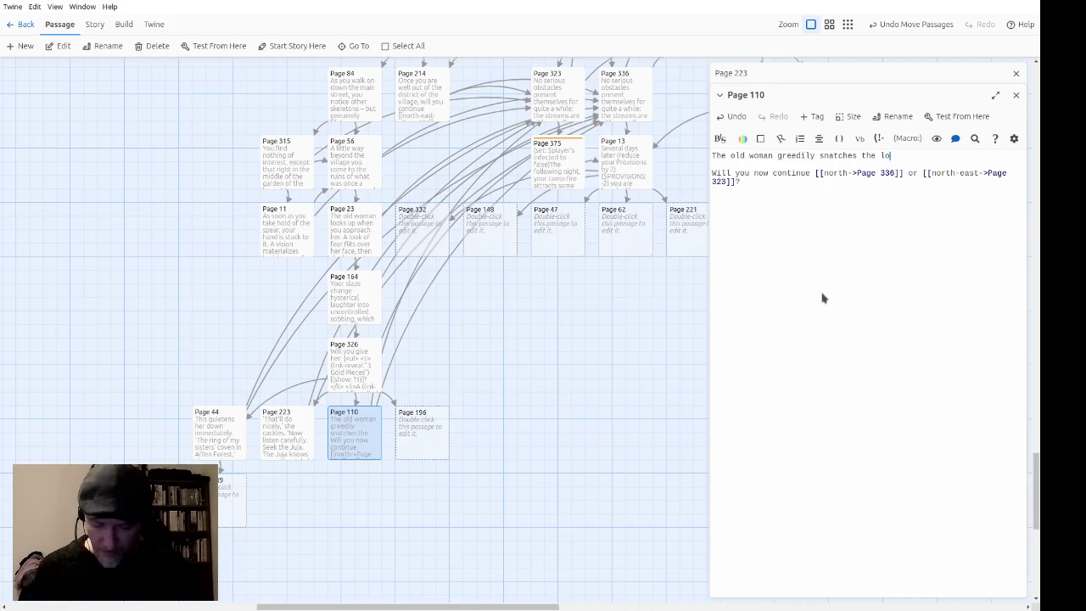
pyautogui.write('vely choker and ')
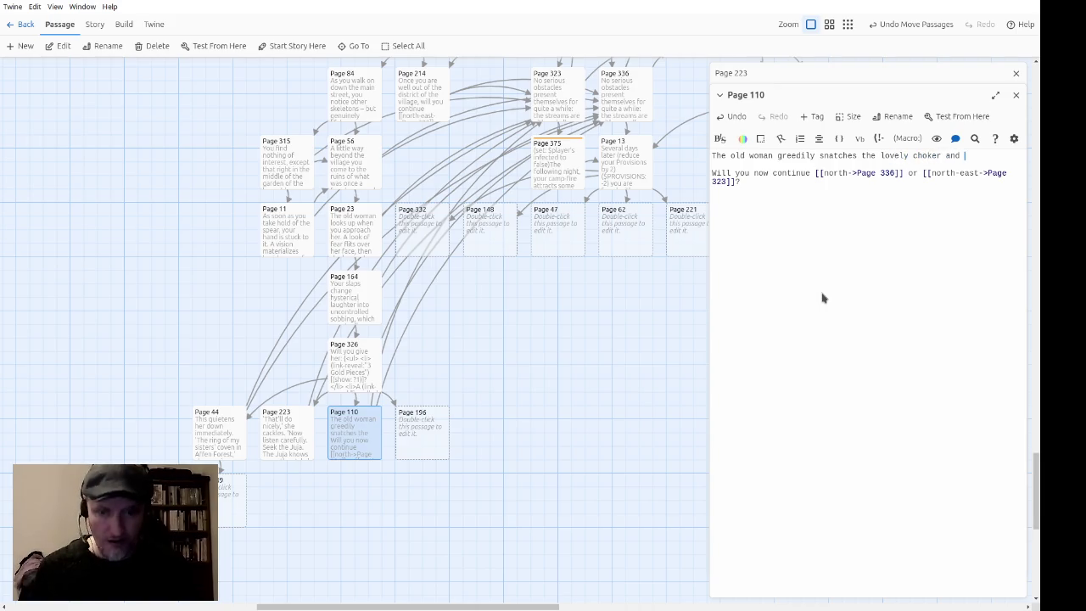
pyautogui.write('puts it on.')
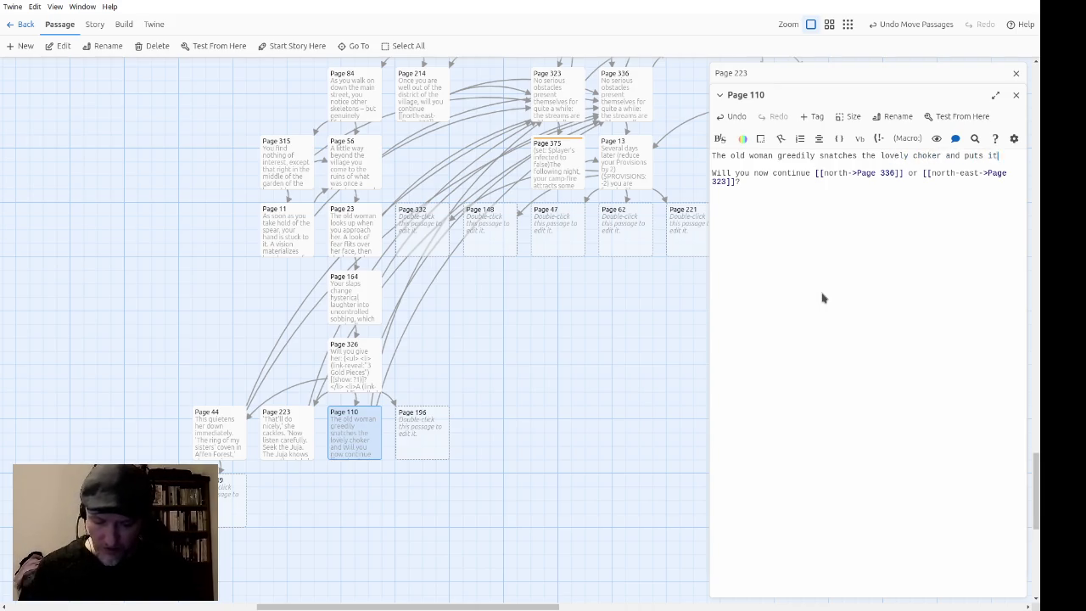
# Step: Add narration that the choker strangles her and you lose 1 LUCK point ($LUCK)
pyautogui.press('Return')
pyautogui.write('The c')
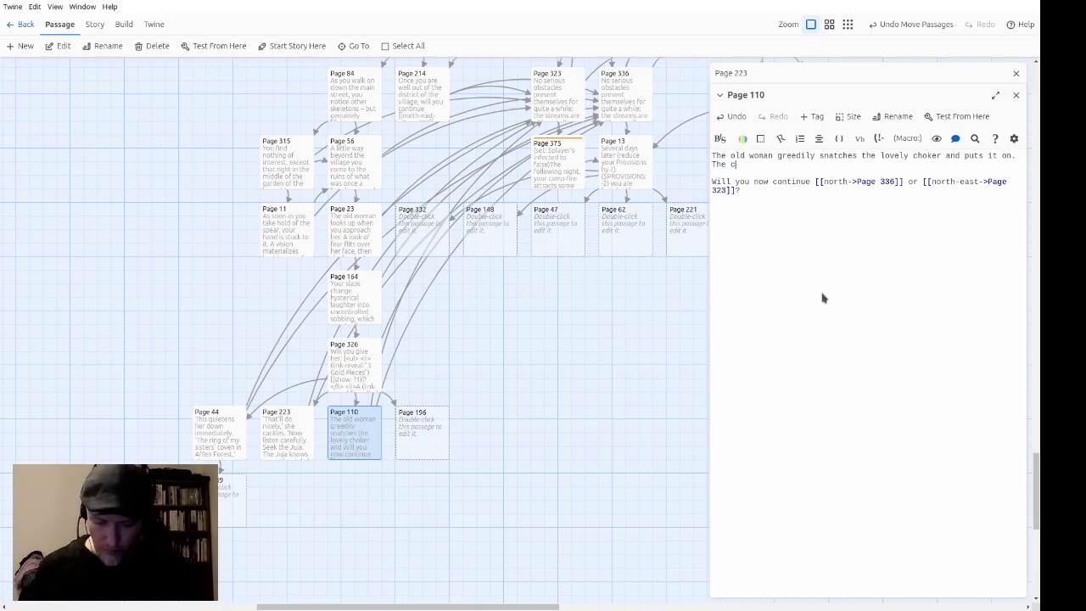
pyautogui.write('hoker promptly lives up to its name')
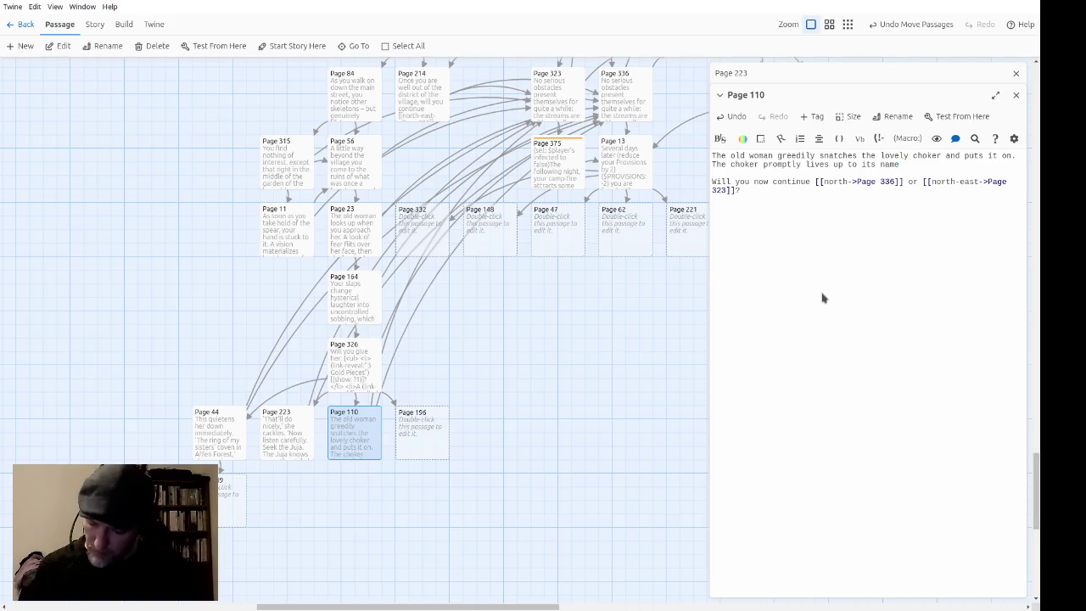
pyautogui.write(' and st')
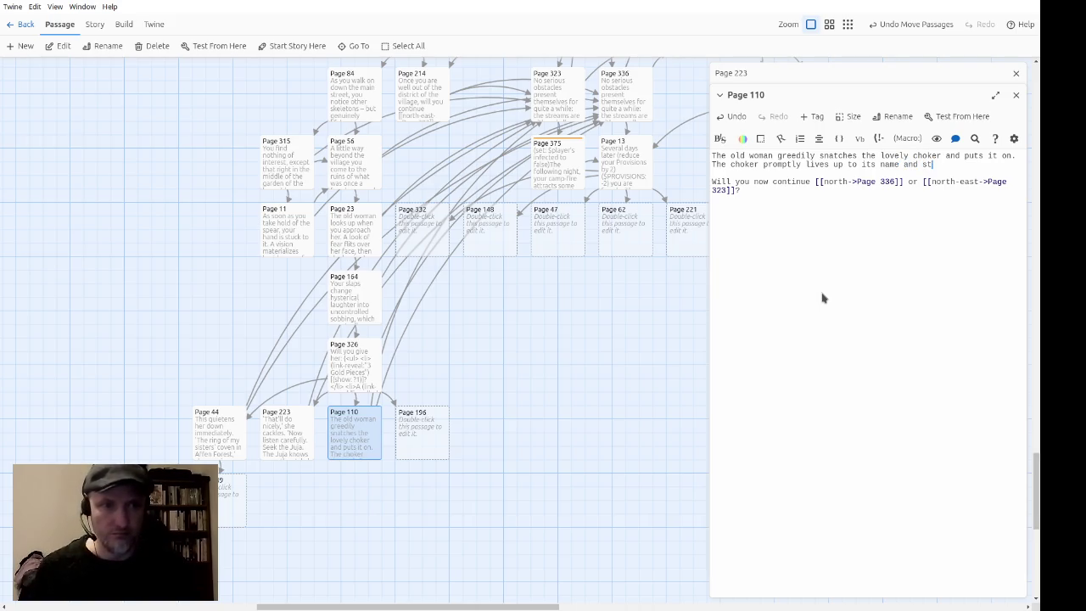
pyautogui.write('rangles her.')
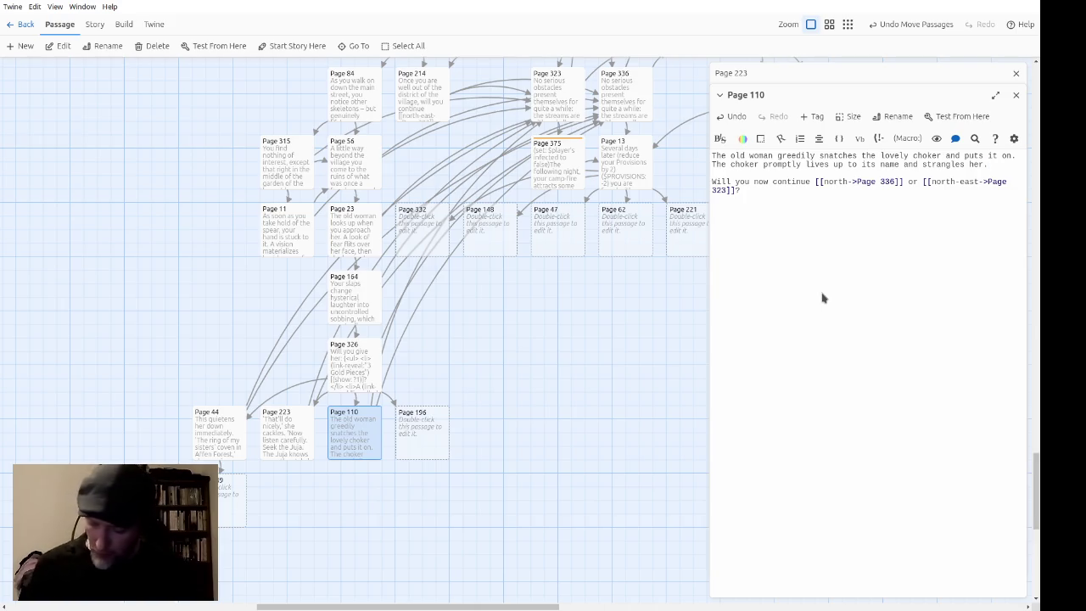
pyautogui.write('You shoul')
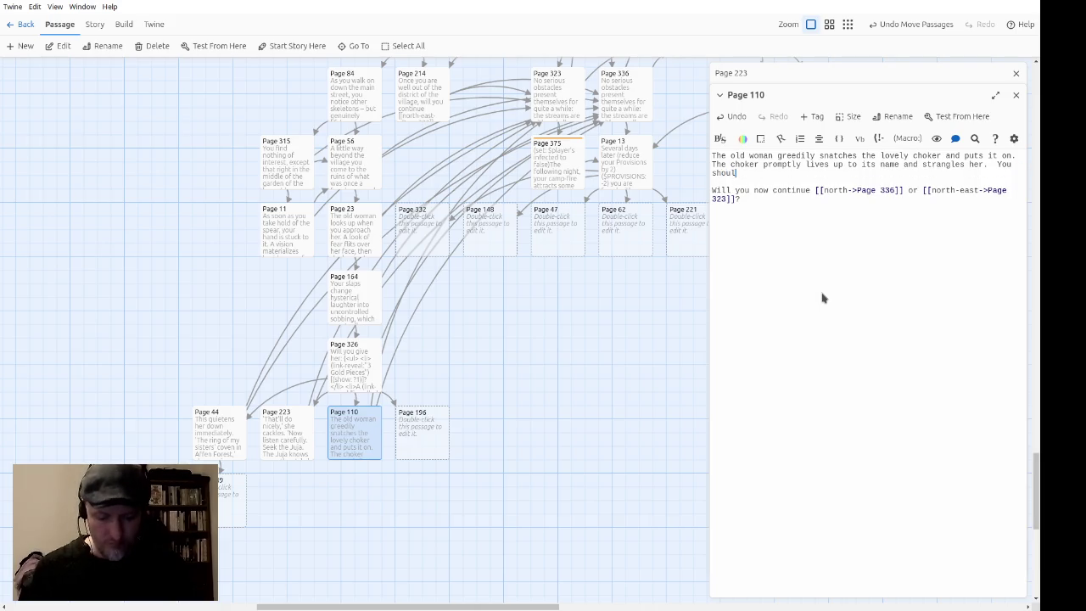
pyautogui.write('d have known better than ')
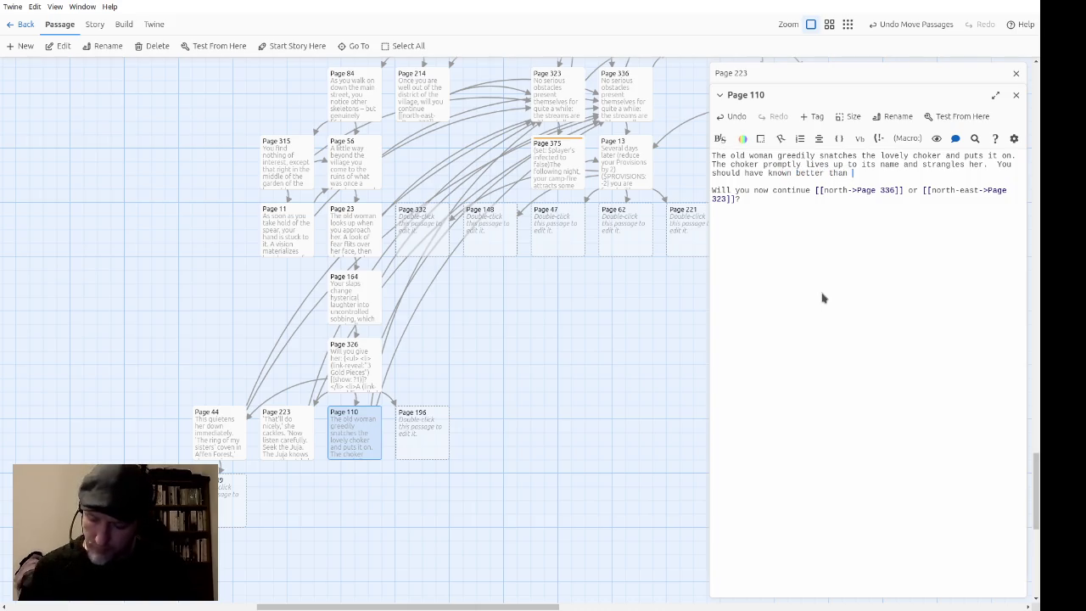
pyautogui.write('to trust anything found')
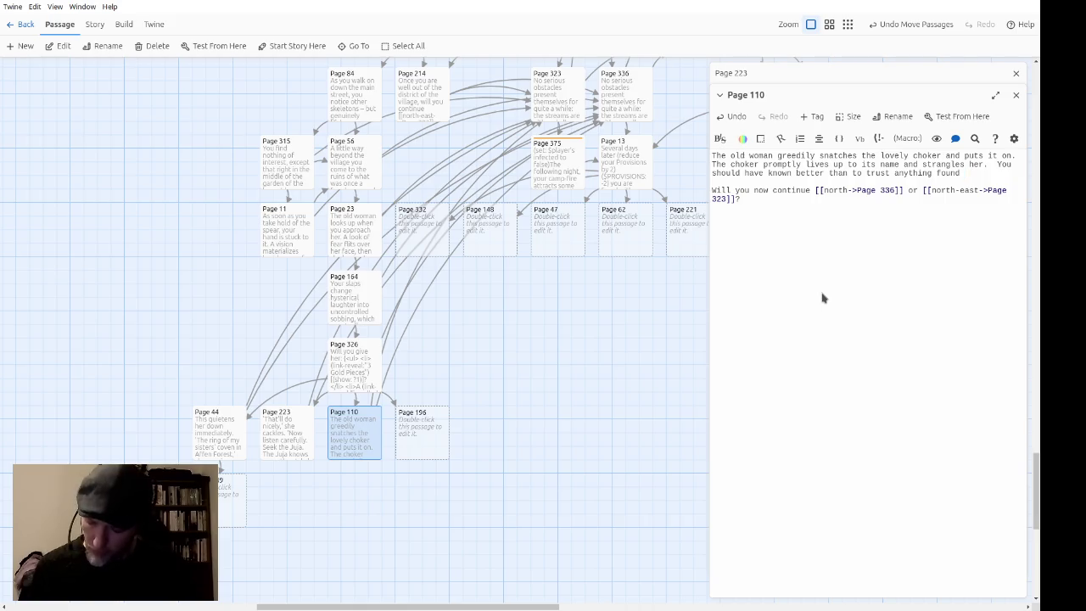
pyautogui.write(' on the servants of evi')
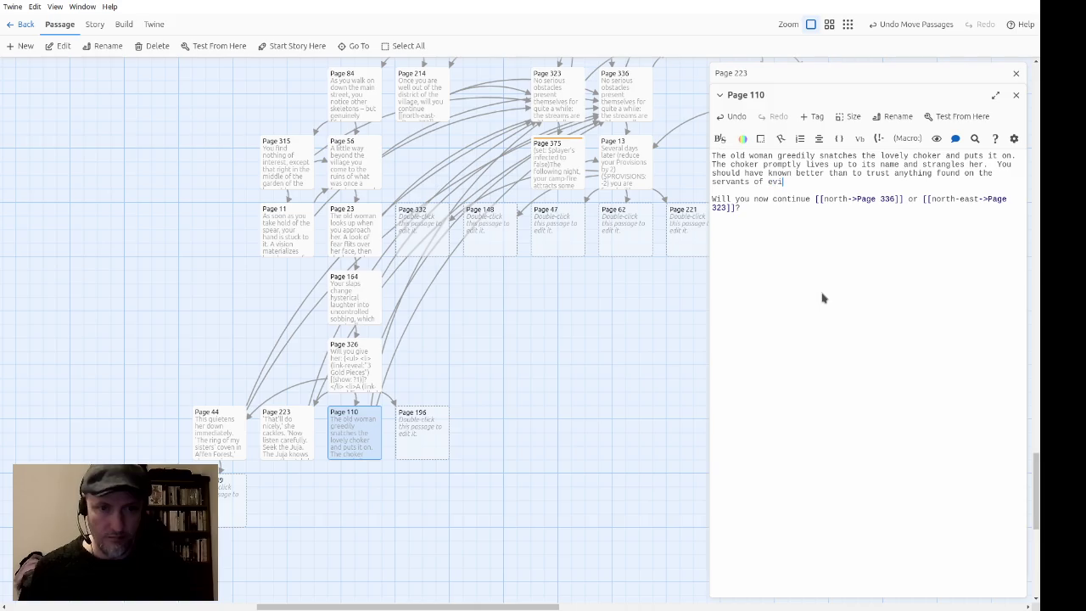
pyautogui.write('l.  Lose 1 LUCK po')
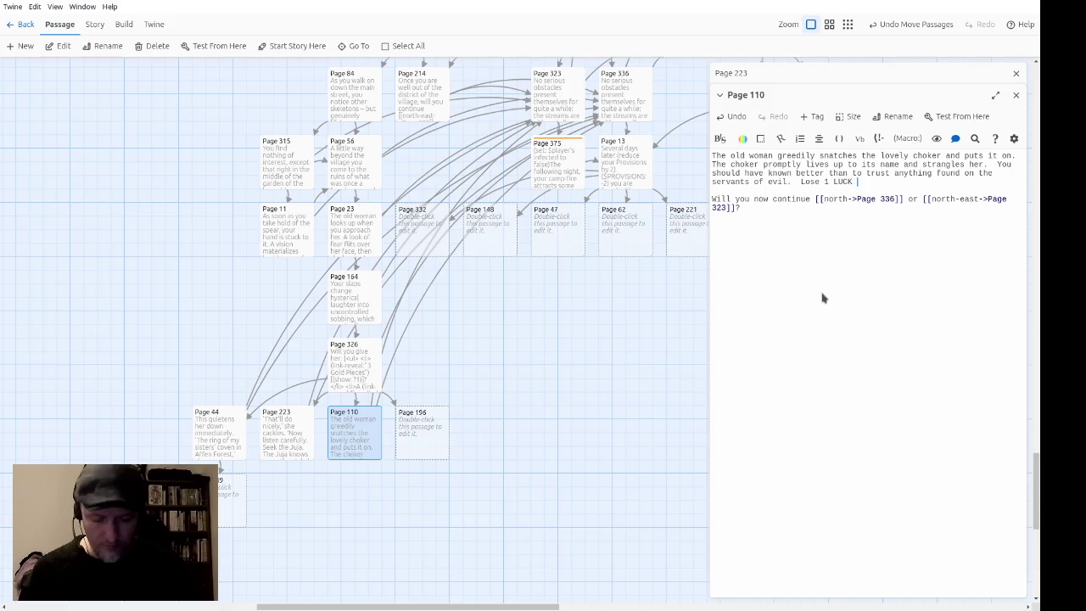
pyautogui.write('int.')
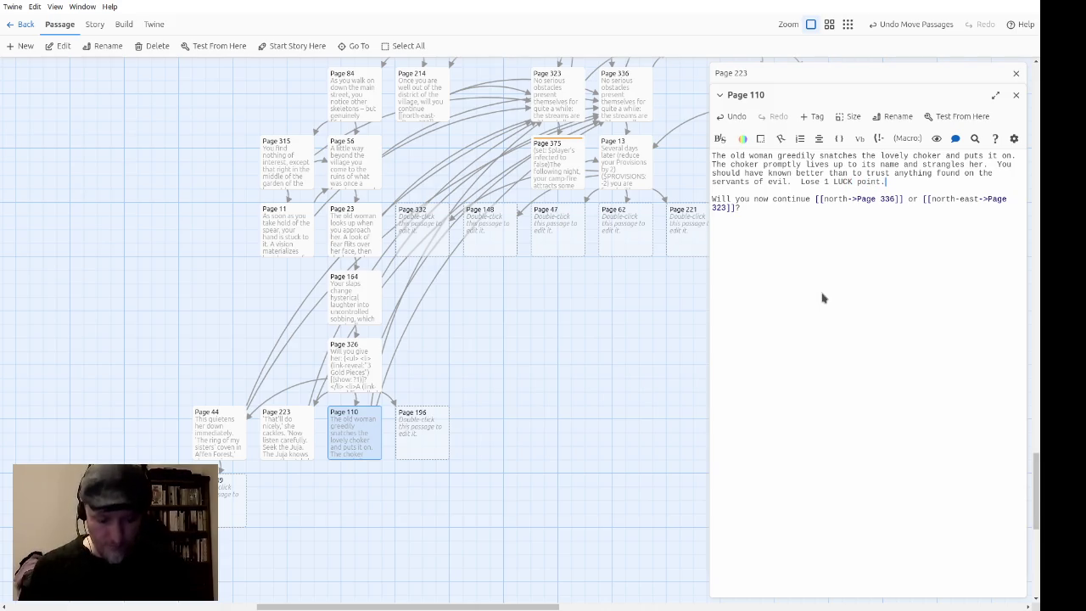
pyautogui.write('($LUCK:-1')
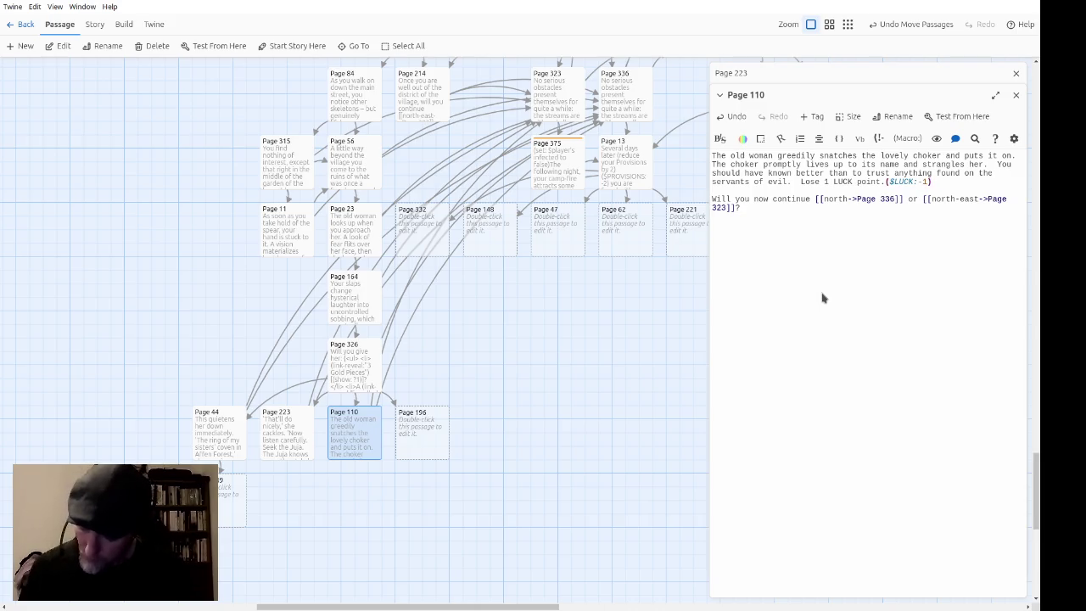
# Step: Add 'You quickly make your way out', reword the question to 'Will you go', and close both editors
pyautogui.write('You quick')
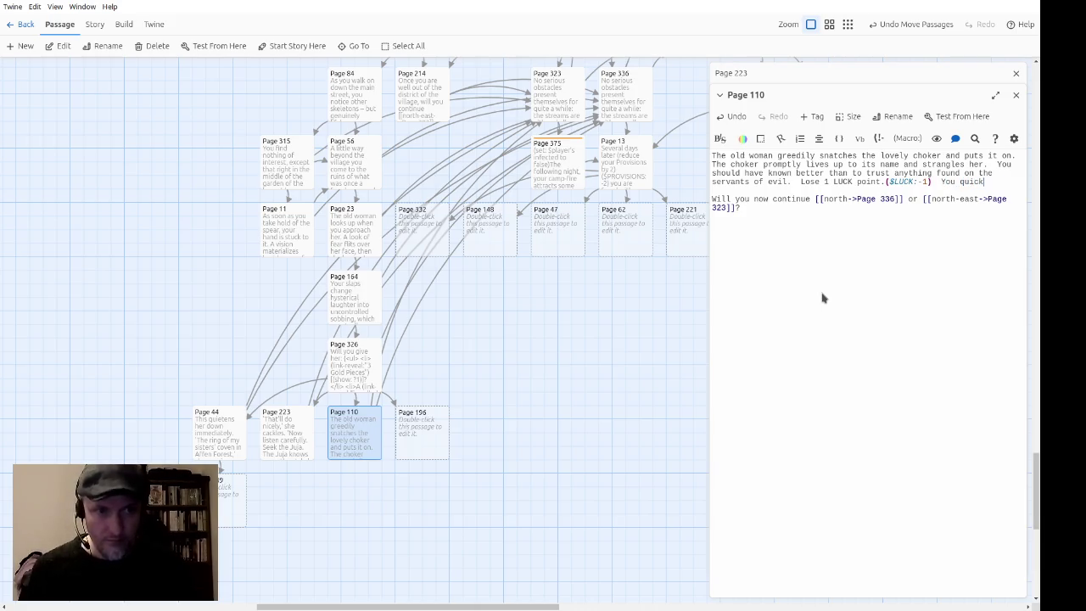
pyautogui.write('ly')
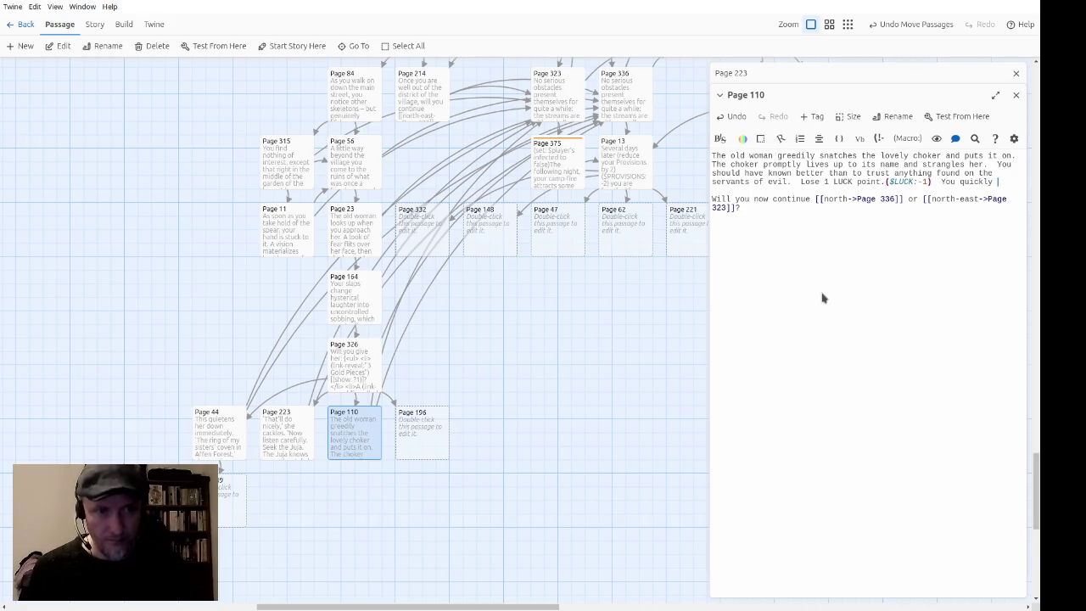
pyautogui.write('lymake you way out of the area.')
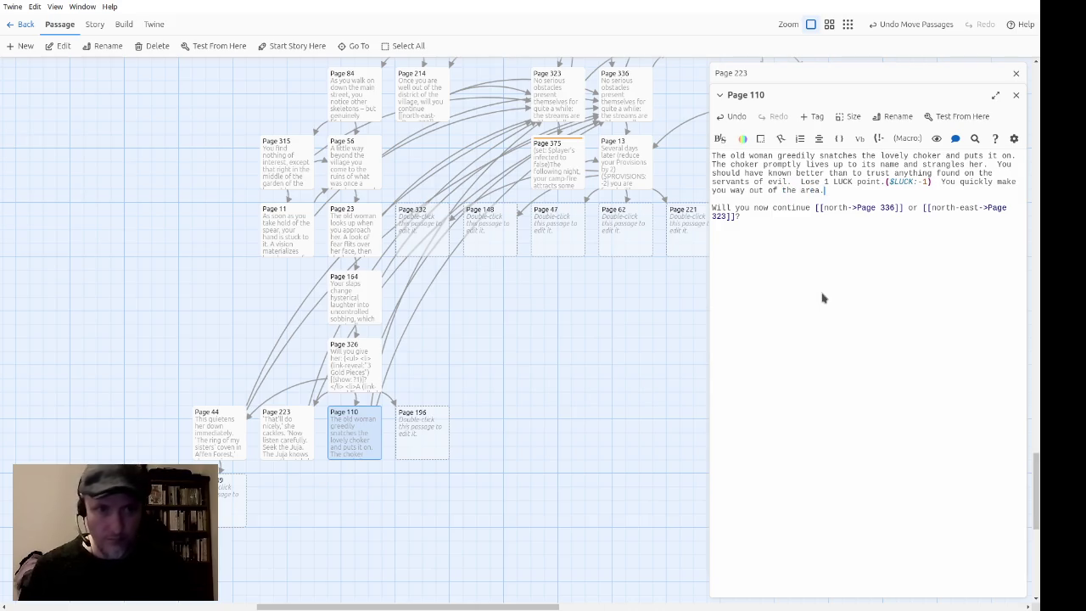
pyautogui.press('Delete')
pyautogui.press('Delete')
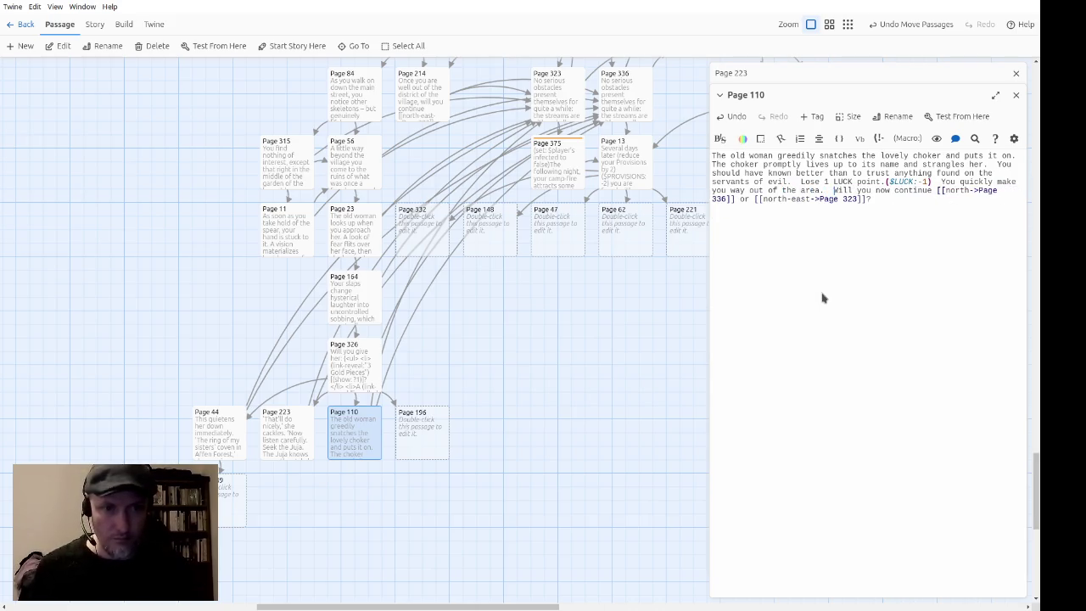
pyautogui.hotkey('ctrl', 'shift', 'Right')
pyautogui.hotkey('ctrl', 'shift', 'Right')
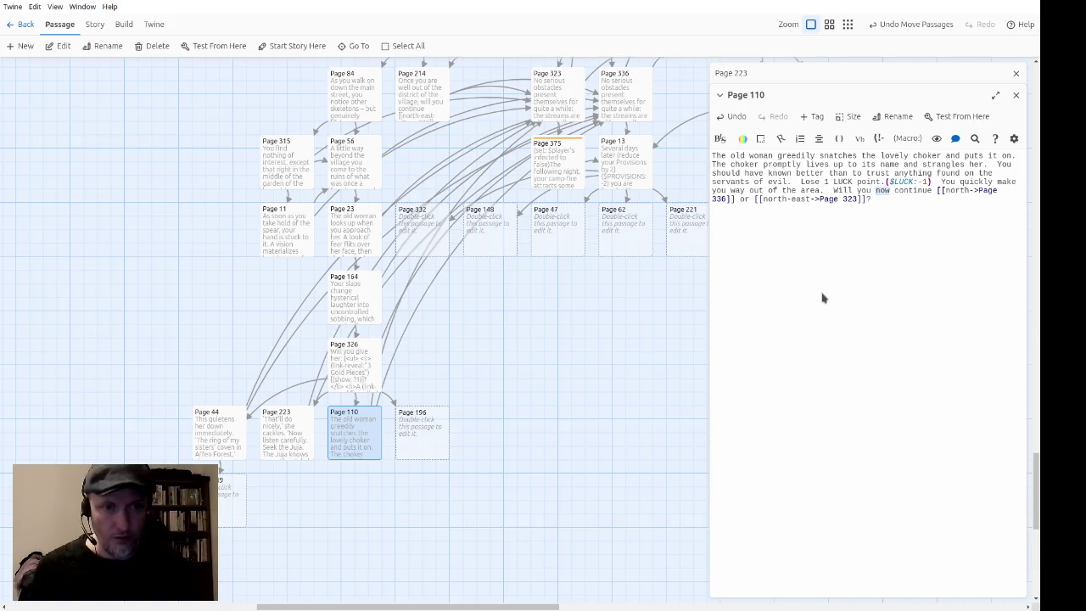
pyautogui.write('go')
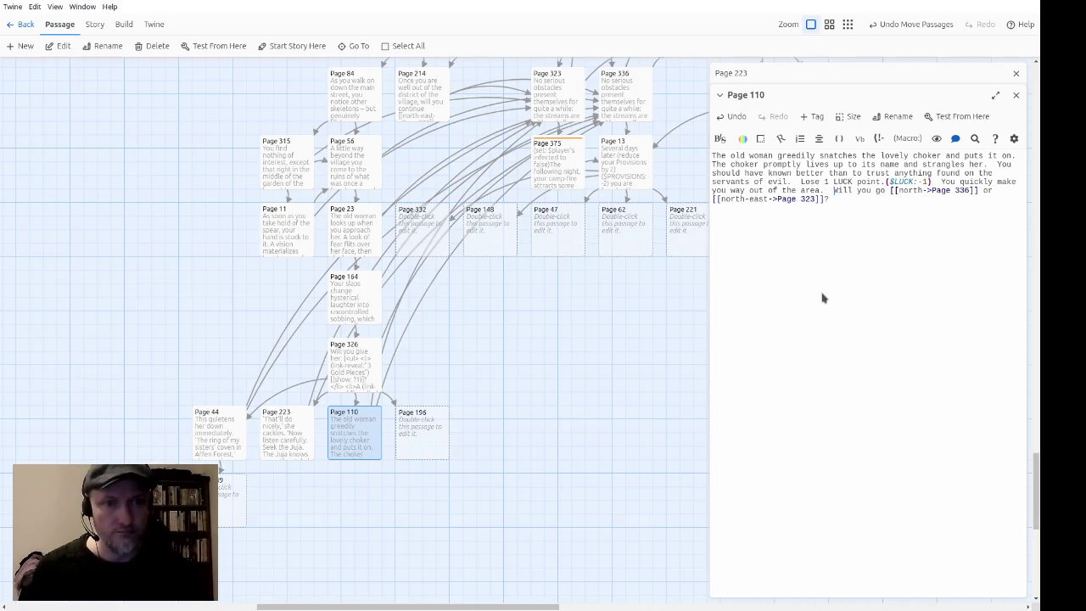
pyautogui.hotkey('ctrl', 'shift', 'End')
pyautogui.click(874, 285)
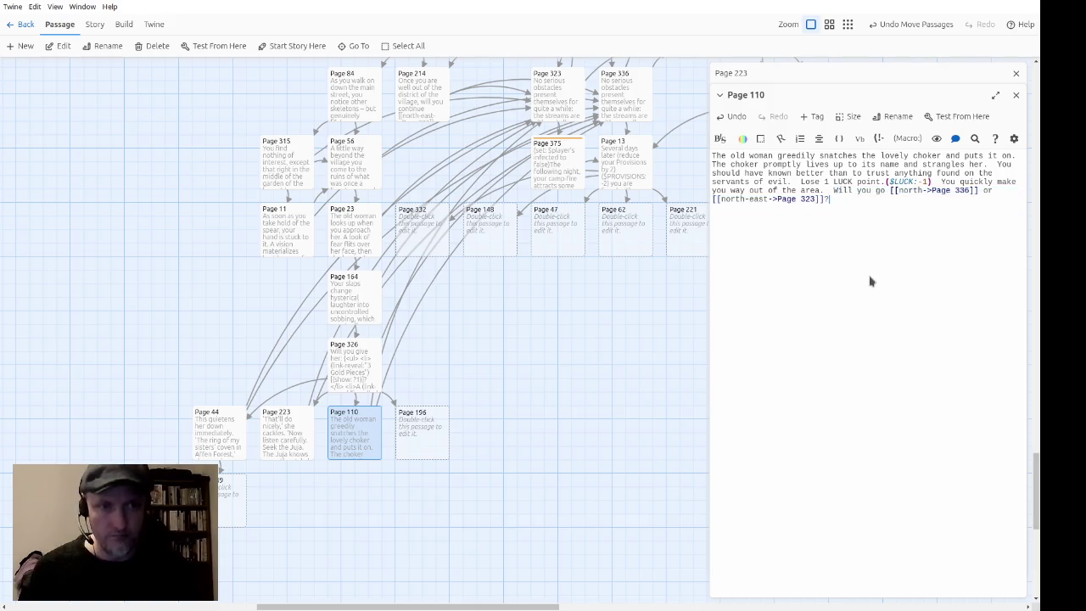
pyautogui.click(1014, 96)
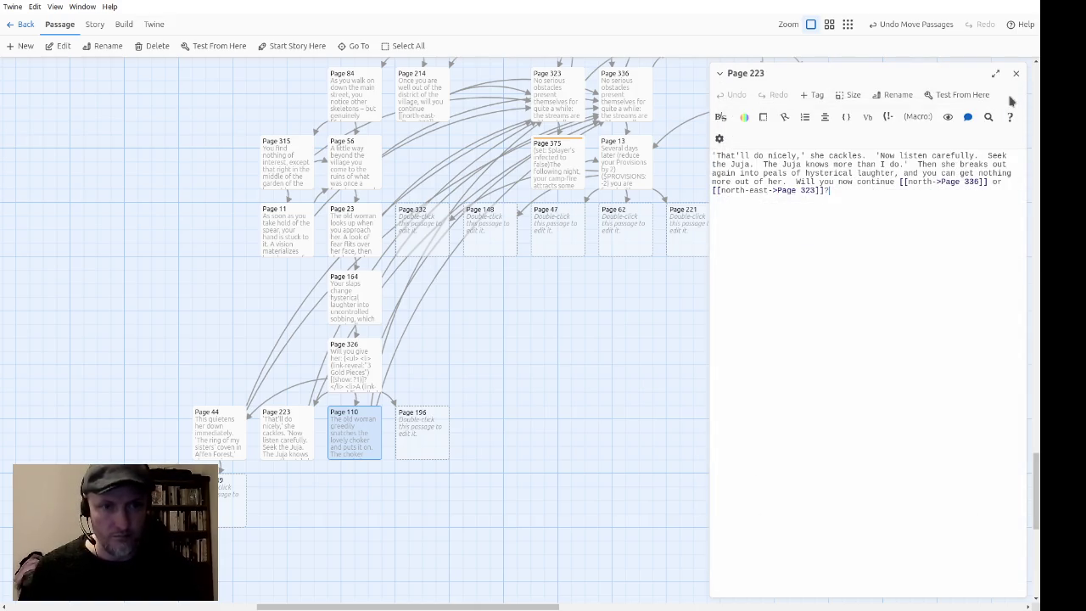
pyautogui.click(1015, 73)
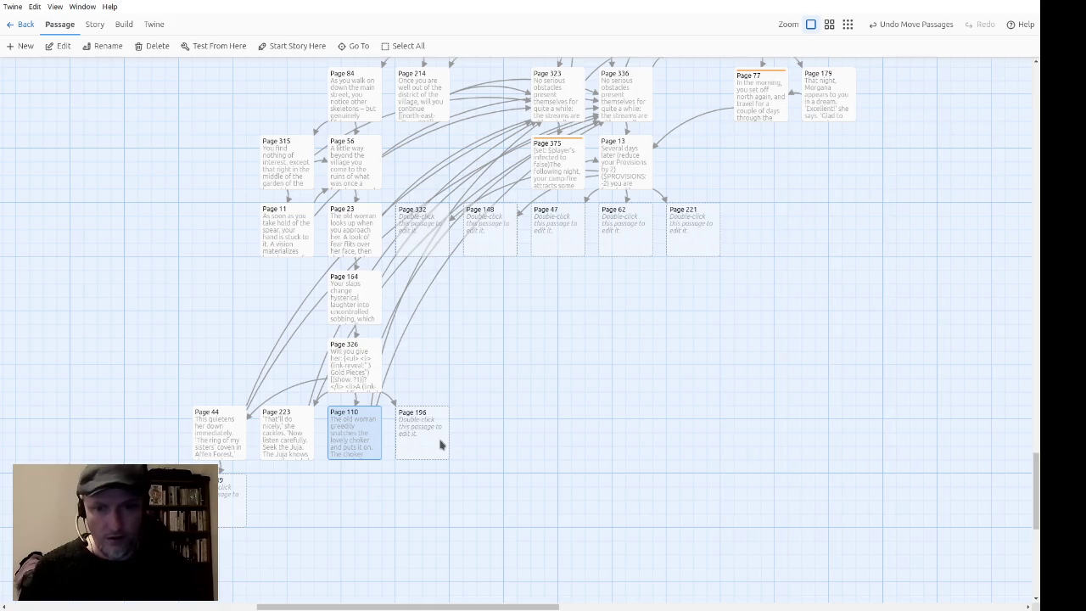
# Step: Give Page 196 the text (go-to: "Page 223") [[Page 223]] and close its editor
pyautogui.doubleClick(441, 442)
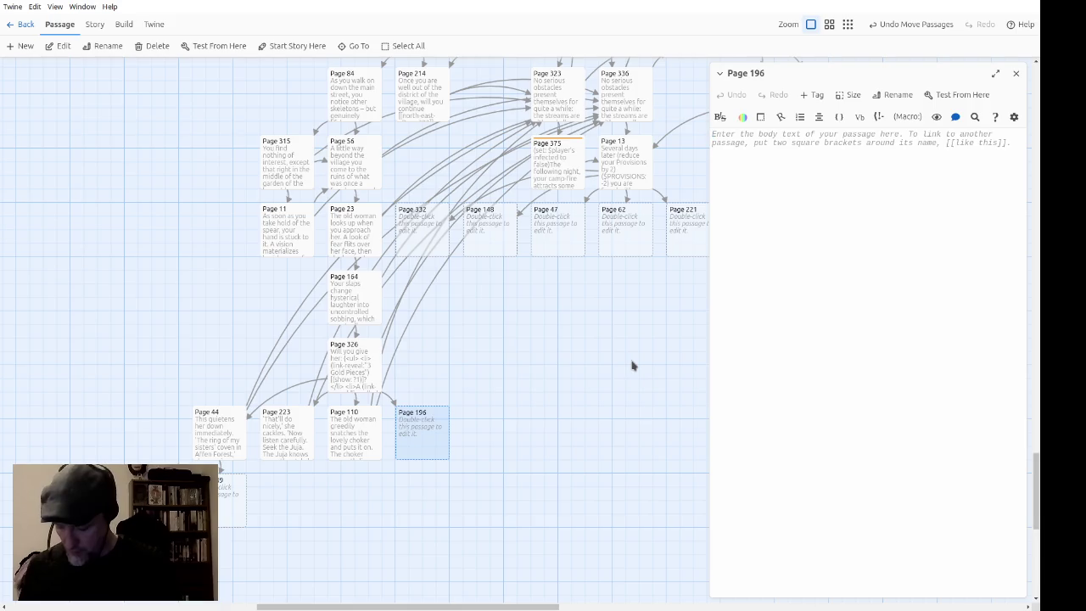
pyautogui.write('(go-to:')
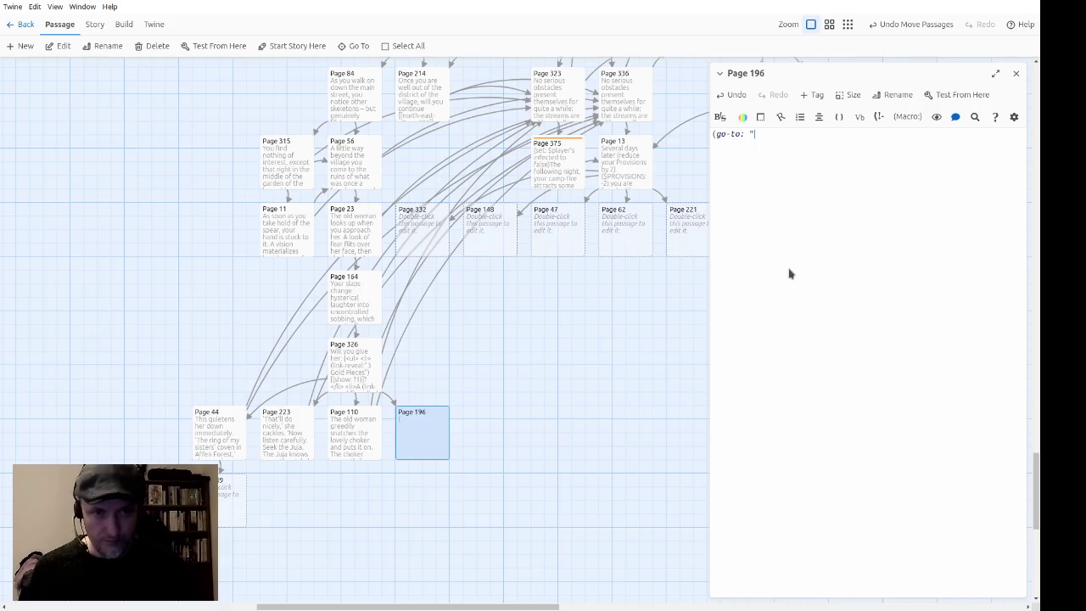
pyautogui.write('Page 223')
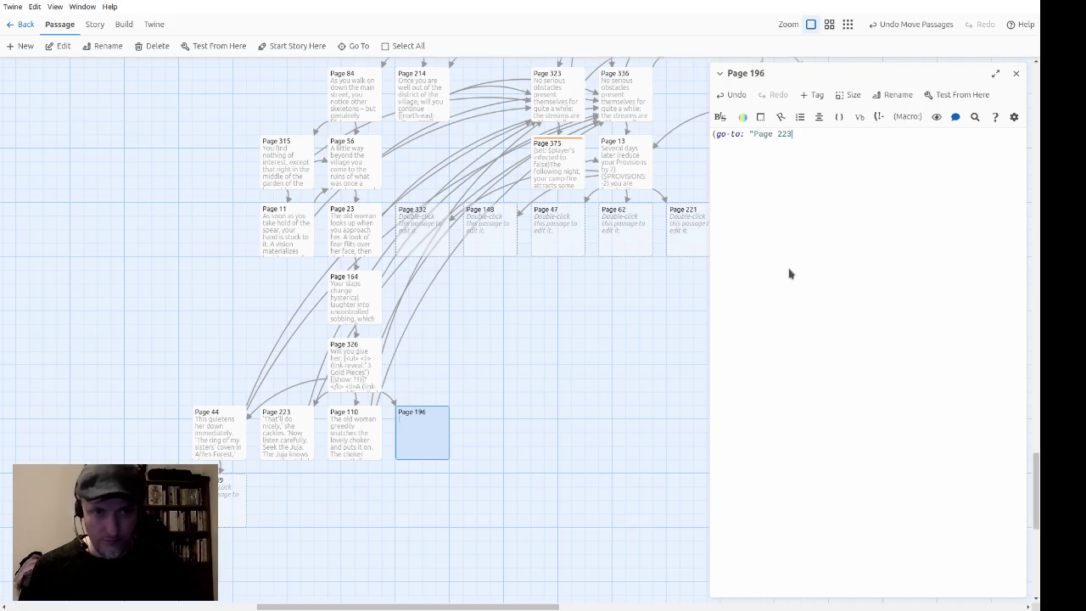
pyautogui.write('Pager ')
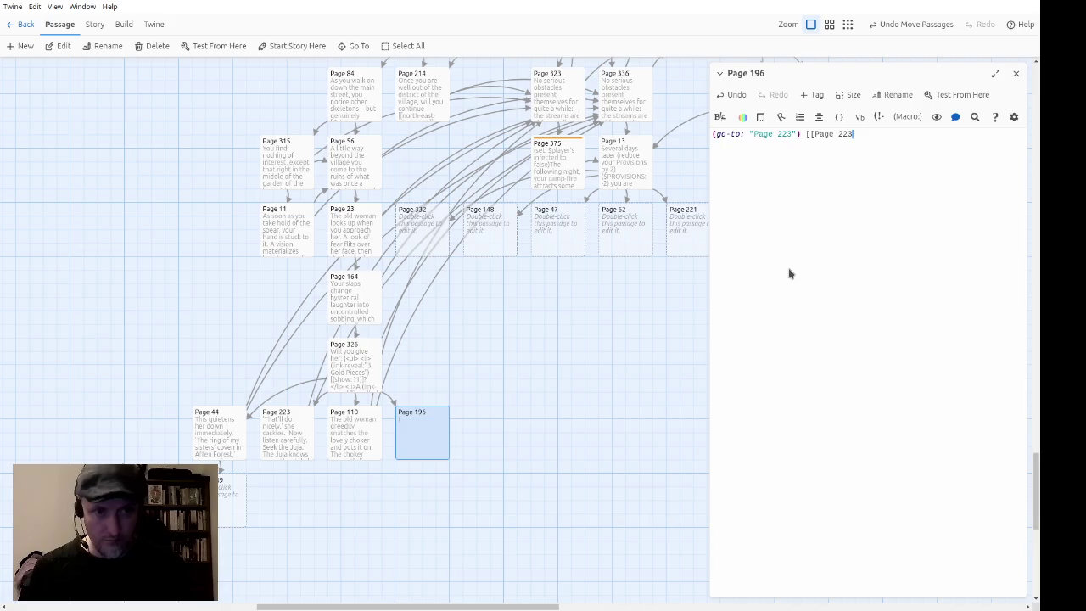
pyautogui.write(']]')
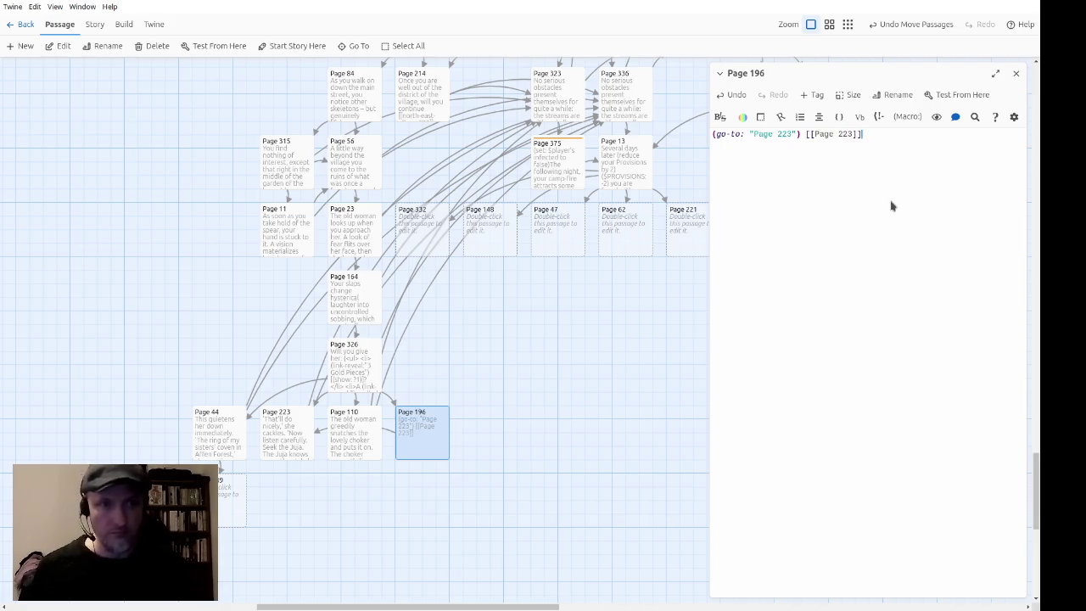
pyautogui.click(1016, 73)
pyautogui.doubleClick(361, 383)
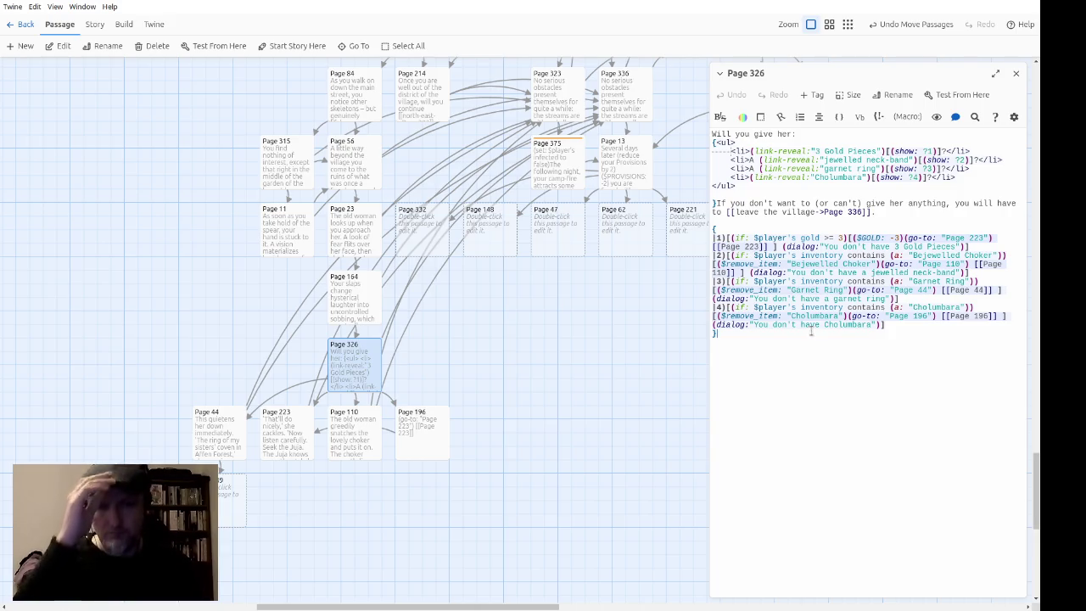
pyautogui.click(572, 400)
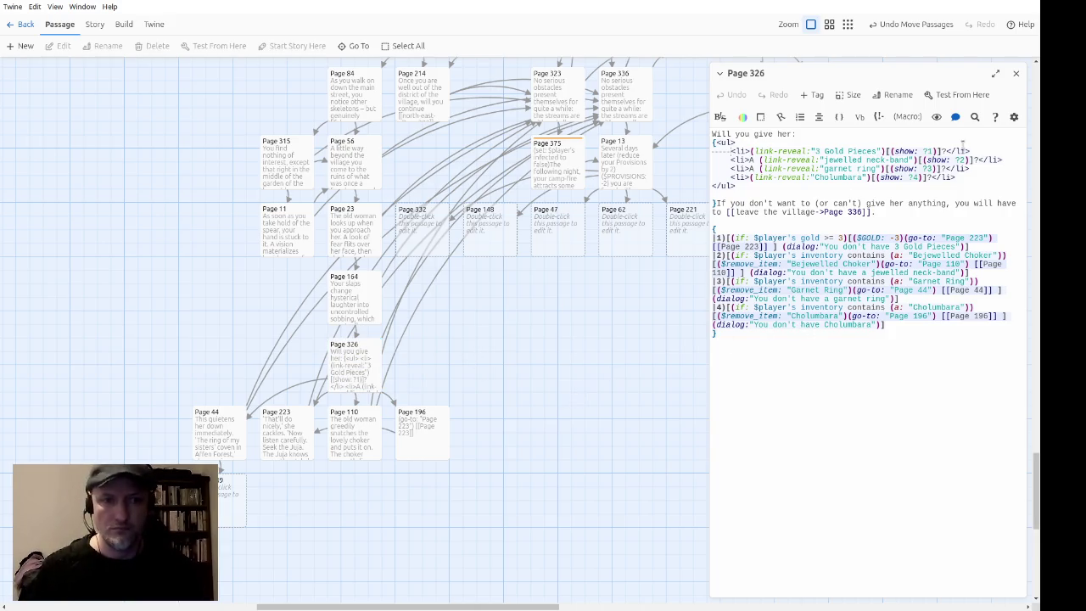
pyautogui.click(1015, 73)
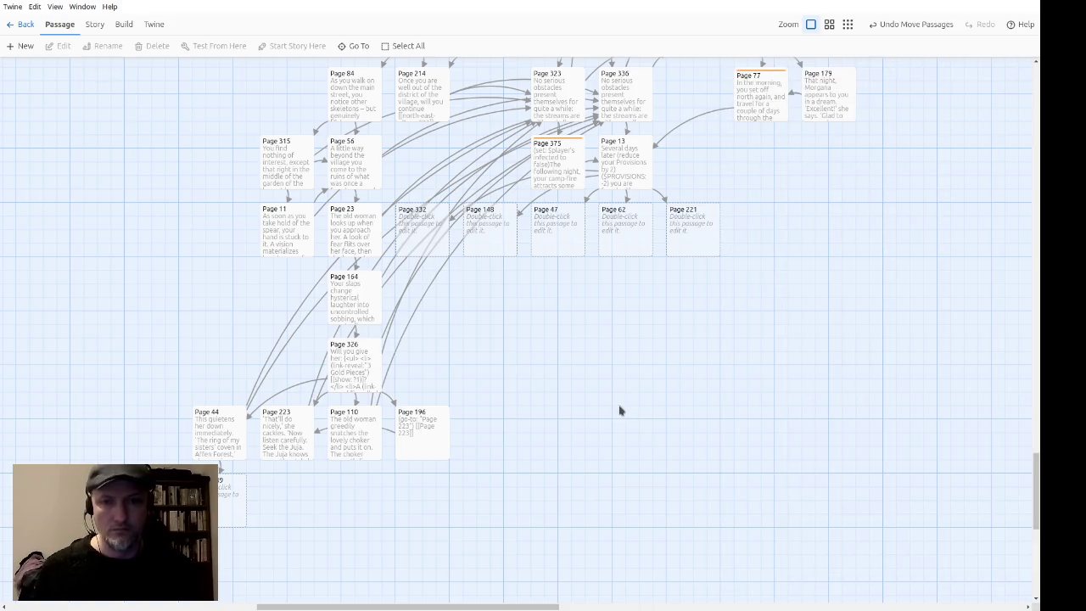
pyautogui.moveTo(614, 387)
pyautogui.mouseDown()
pyautogui.moveTo(662, 492)
pyautogui.moveTo(625, 455)
pyautogui.mouseUp()
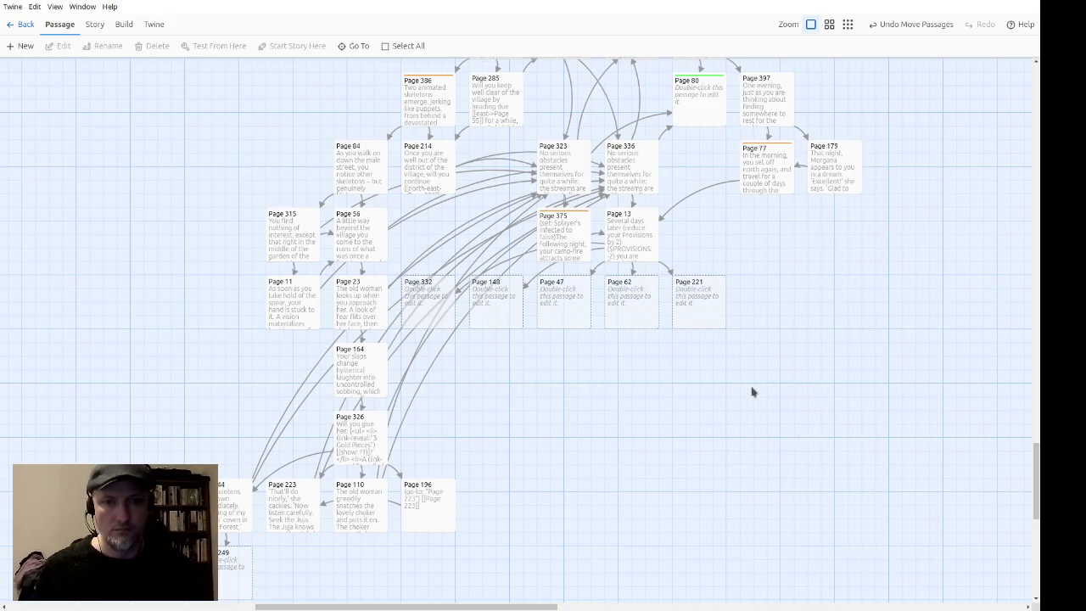
pyautogui.moveTo(748, 387)
pyautogui.mouseDown()
pyautogui.moveTo(487, 296)
pyautogui.moveTo(429, 240)
pyautogui.moveTo(441, 235)
pyautogui.mouseUp()
pyautogui.moveTo(552, 252)
pyautogui.mouseDown()
pyautogui.moveTo(679, 359)
pyautogui.moveTo(698, 437)
pyautogui.moveTo(653, 447)
pyautogui.mouseUp()
pyautogui.moveTo(538, 291)
pyautogui.mouseDown()
pyautogui.moveTo(557, 198)
pyautogui.moveTo(645, 164)
pyautogui.moveTo(624, 290)
pyautogui.moveTo(684, 364)
pyautogui.moveTo(722, 371)
pyautogui.mouseUp()
pyautogui.scroll(3, 844, 292)
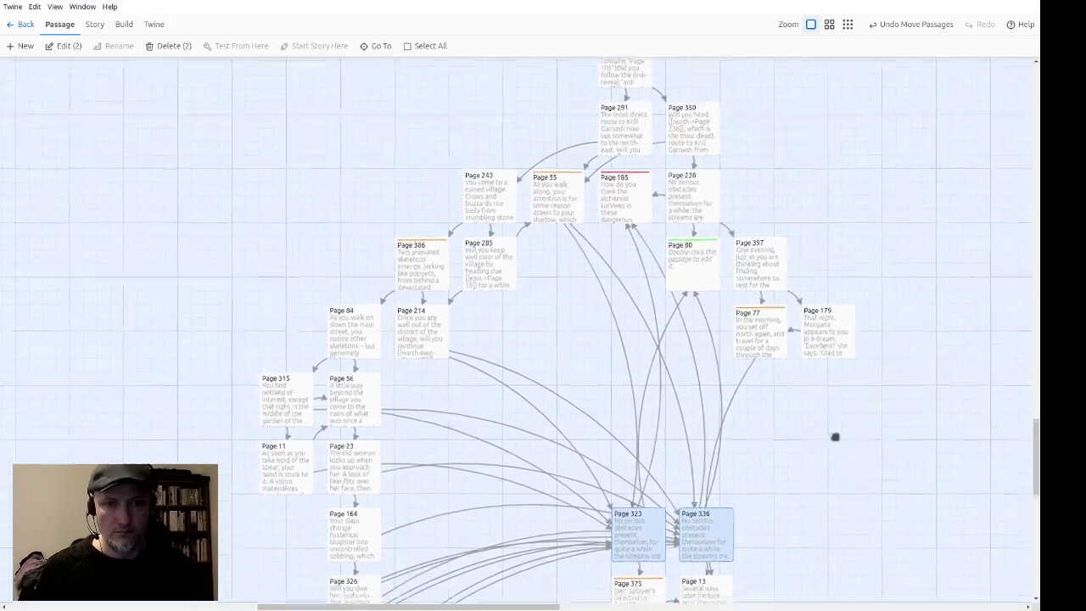
pyautogui.scroll(-5, 837, 441)
pyautogui.moveTo(529, 145); pyautogui.dragTo(504, 191)
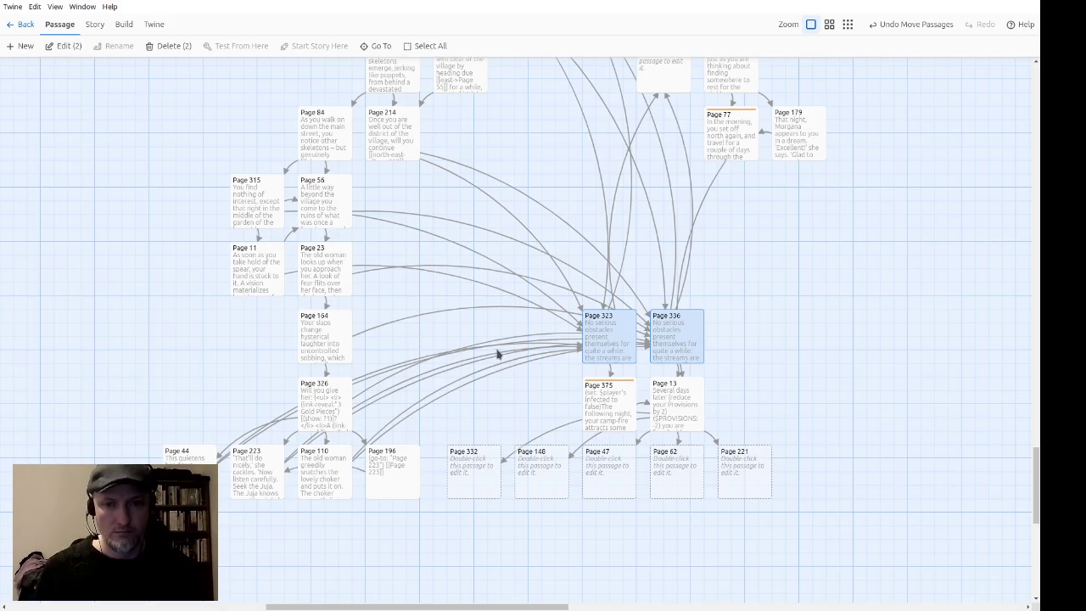
pyautogui.moveTo(329, 354)
pyautogui.mouseDown()
pyautogui.moveTo(391, 337)
pyautogui.moveTo(420, 275)
pyautogui.moveTo(395, 286)
pyautogui.mouseUp()
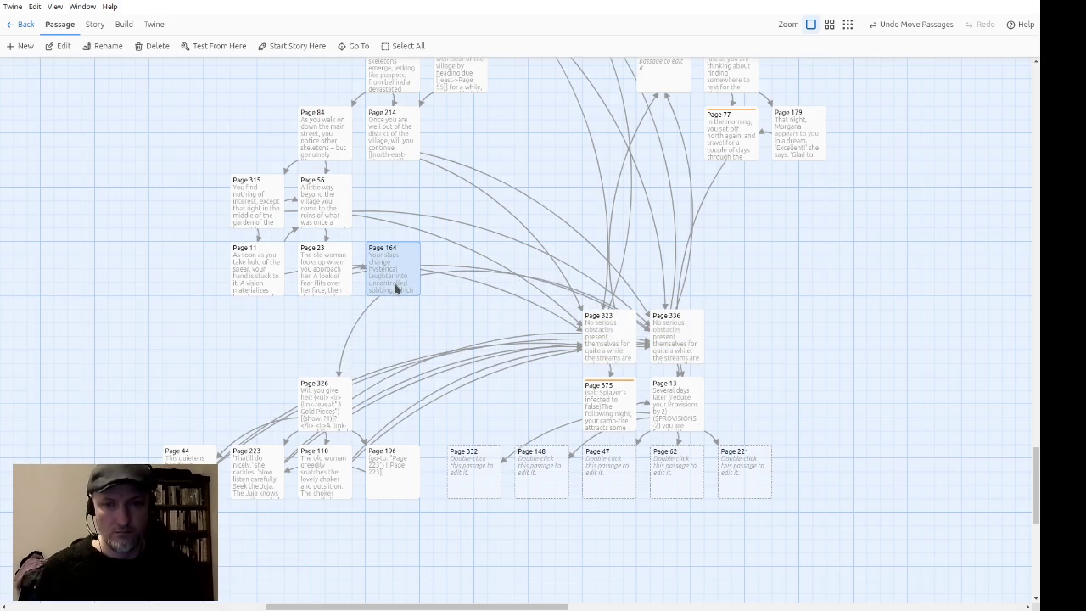
pyautogui.moveTo(321, 399)
pyautogui.mouseDown()
pyautogui.moveTo(374, 386)
pyautogui.moveTo(468, 293)
pyautogui.moveTo(458, 270)
pyautogui.mouseUp()
pyautogui.moveTo(401, 546)
pyautogui.mouseDown()
pyautogui.moveTo(315, 529)
pyautogui.moveTo(203, 444)
pyautogui.moveTo(201, 414)
pyautogui.moveTo(250, 338)
pyautogui.mouseUp()
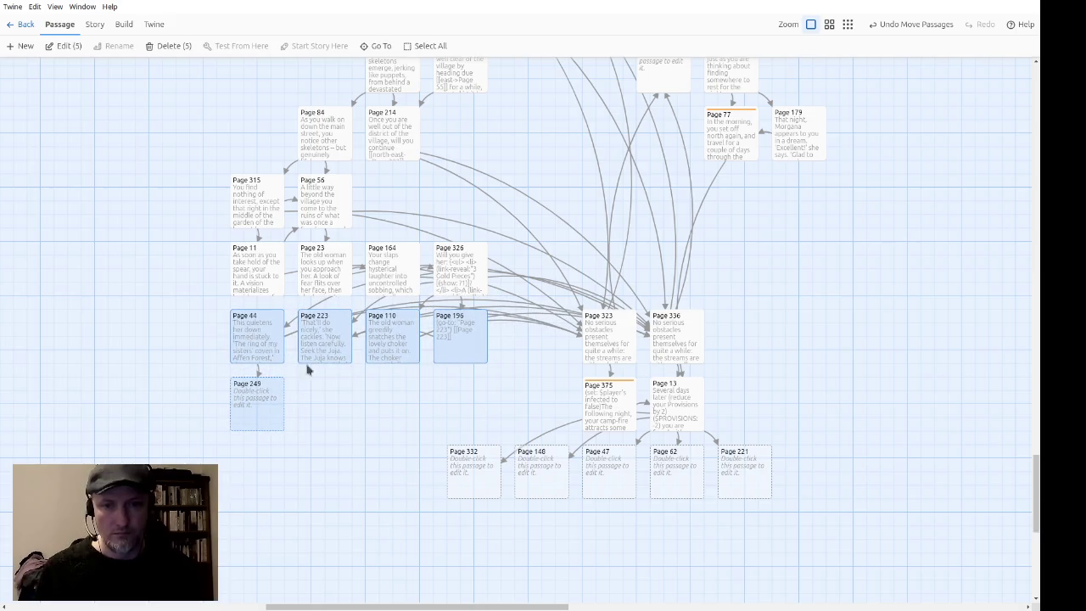
pyautogui.moveTo(815, 279)
pyautogui.mouseDown()
pyautogui.moveTo(724, 453)
pyautogui.moveTo(718, 274)
pyautogui.mouseUp()
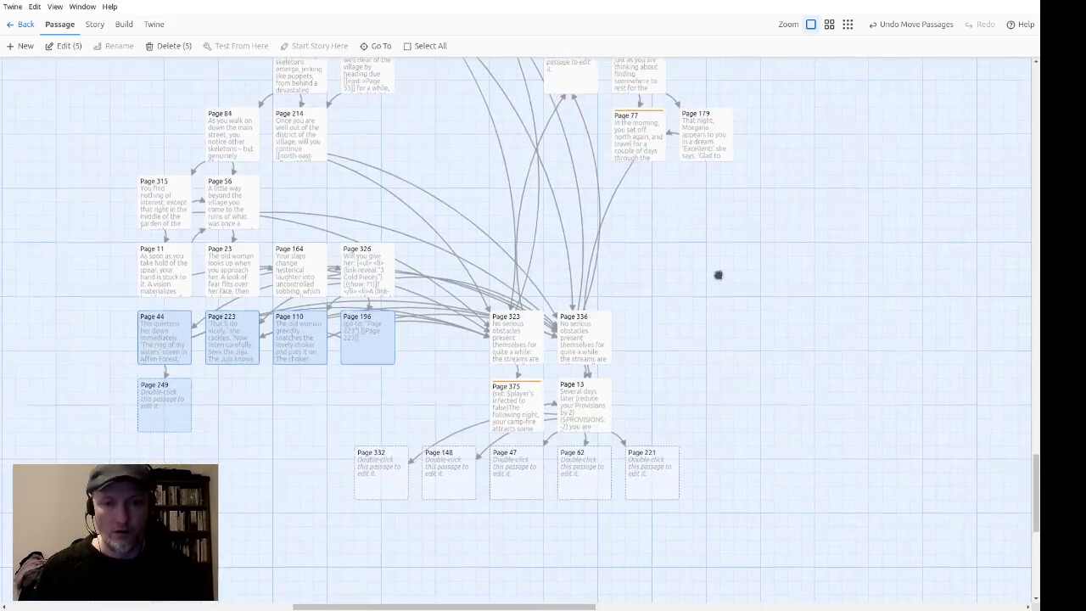
pyautogui.moveTo(755, 475)
pyautogui.mouseDown()
pyautogui.moveTo(431, 483)
pyautogui.moveTo(407, 447)
pyautogui.moveTo(406, 324)
pyautogui.mouseUp()
pyautogui.moveTo(532, 339)
pyautogui.mouseDown()
pyautogui.moveTo(574, 325)
pyautogui.moveTo(640, 203)
pyautogui.mouseUp()
pyautogui.scroll(-3, 543, 390)
pyautogui.scroll(3, 531, 257)
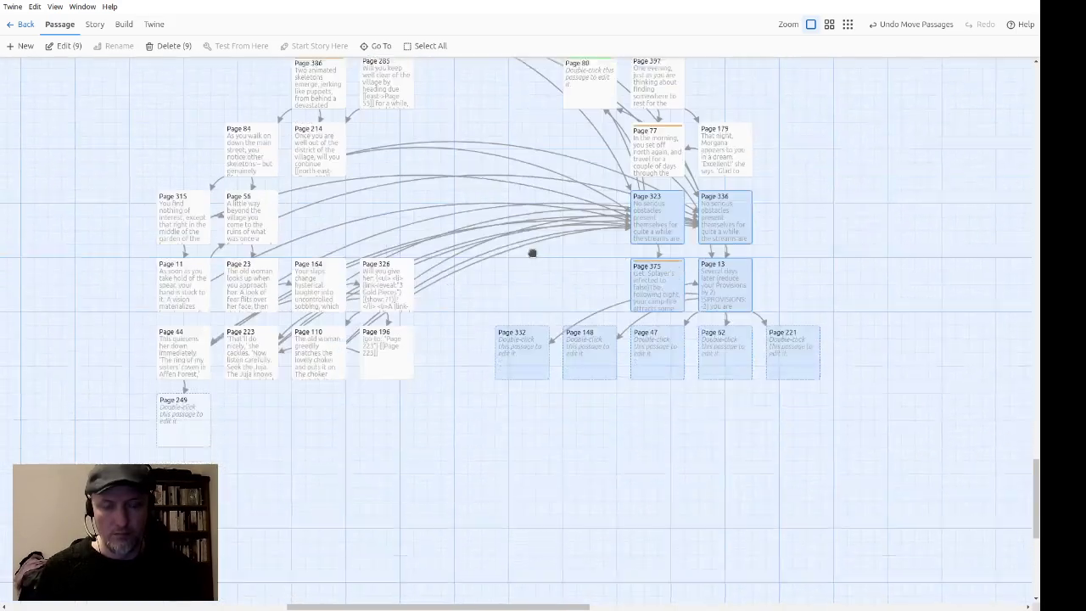
pyautogui.scroll(-3, 471, 369)
pyautogui.scroll(3, 488, 463)
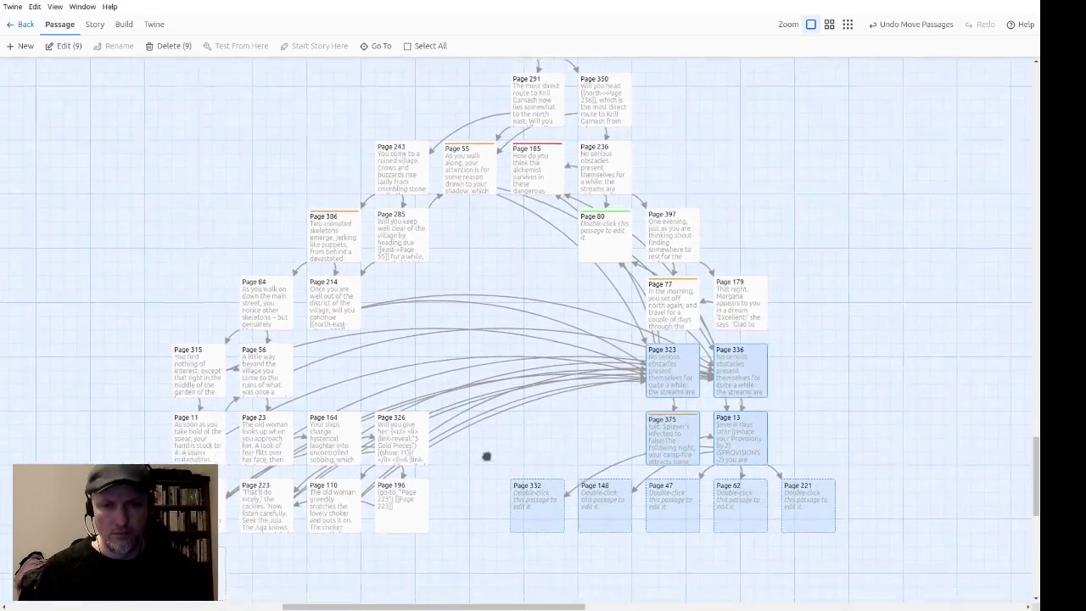
pyautogui.click(475, 422)
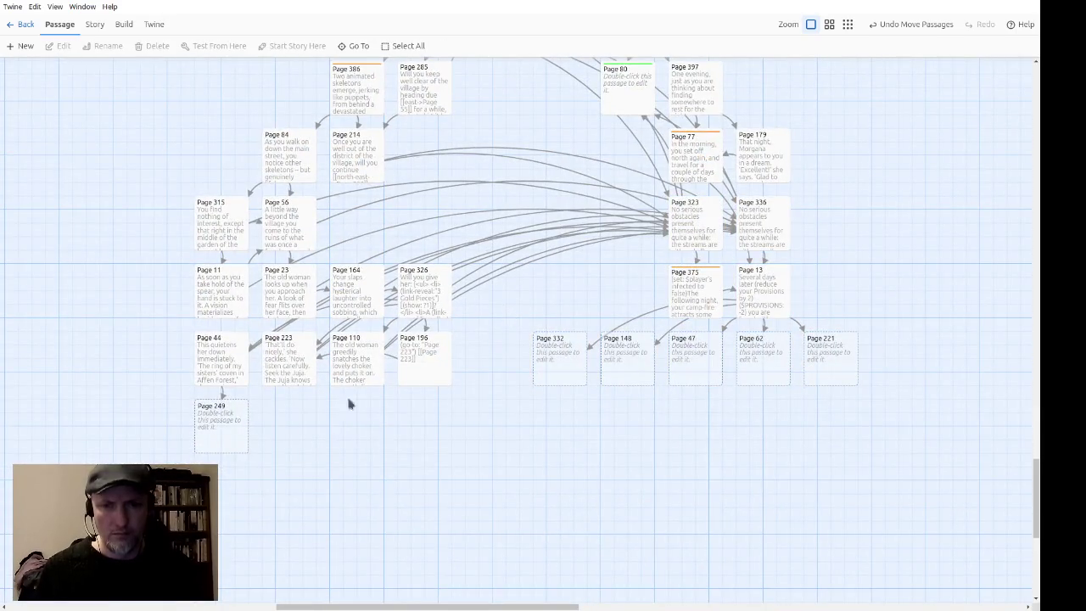
pyautogui.click(430, 369)
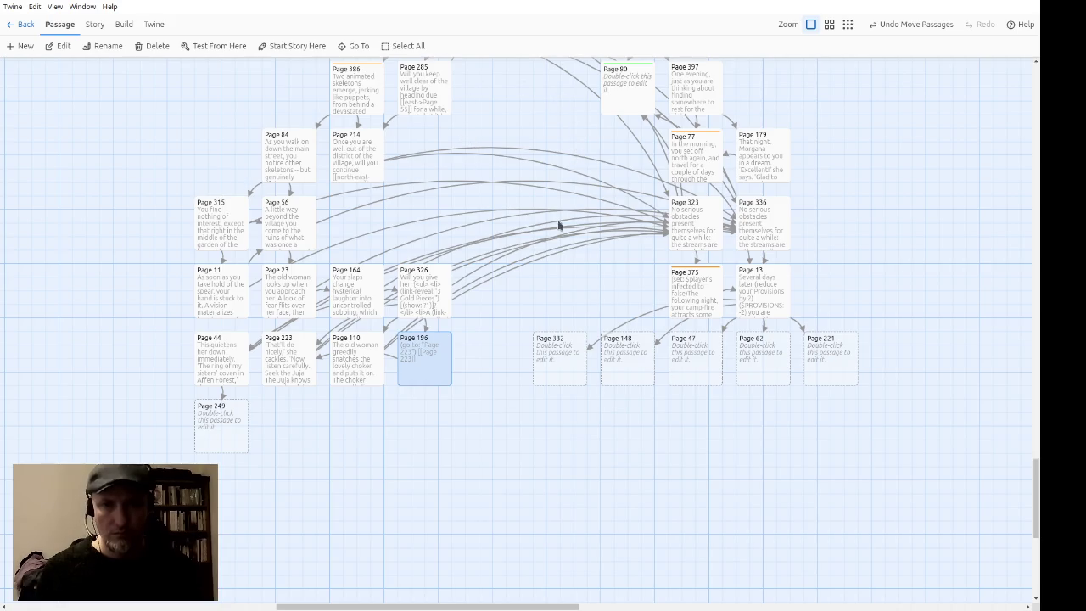
# Step: Copy Page 110's choice line and begin Page 249 with 'Your question triggers another attack of hysteria.'
pyautogui.doubleClick(236, 438)
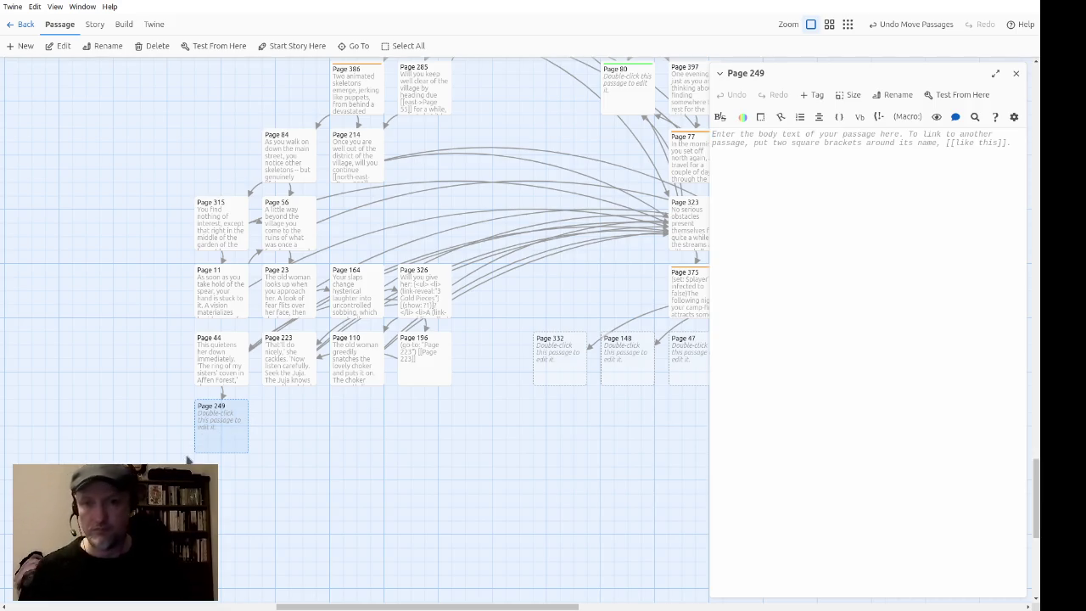
pyautogui.doubleClick(229, 360)
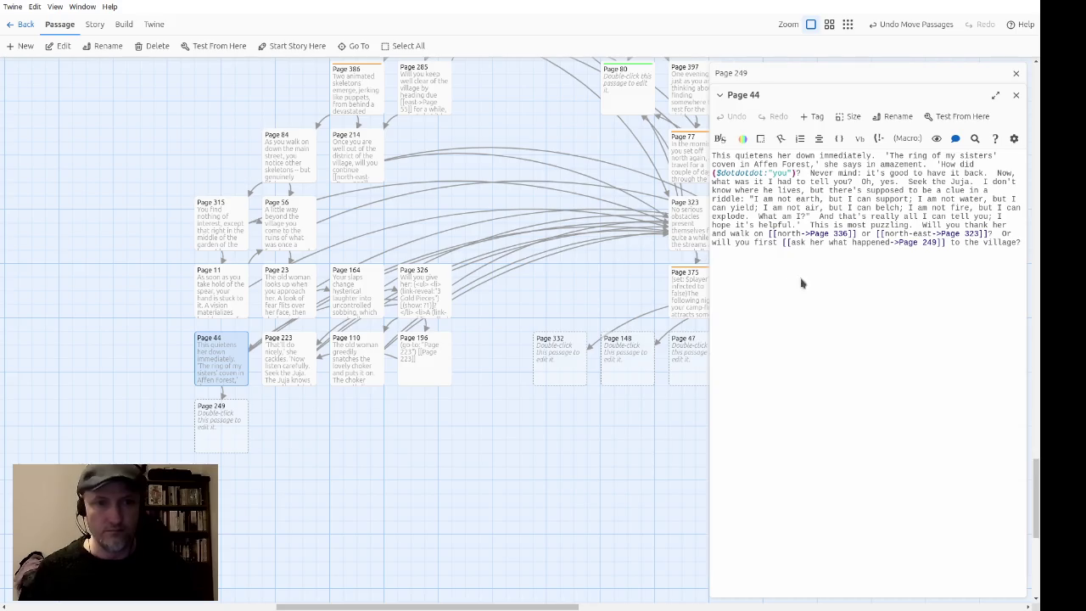
pyautogui.click(363, 369)
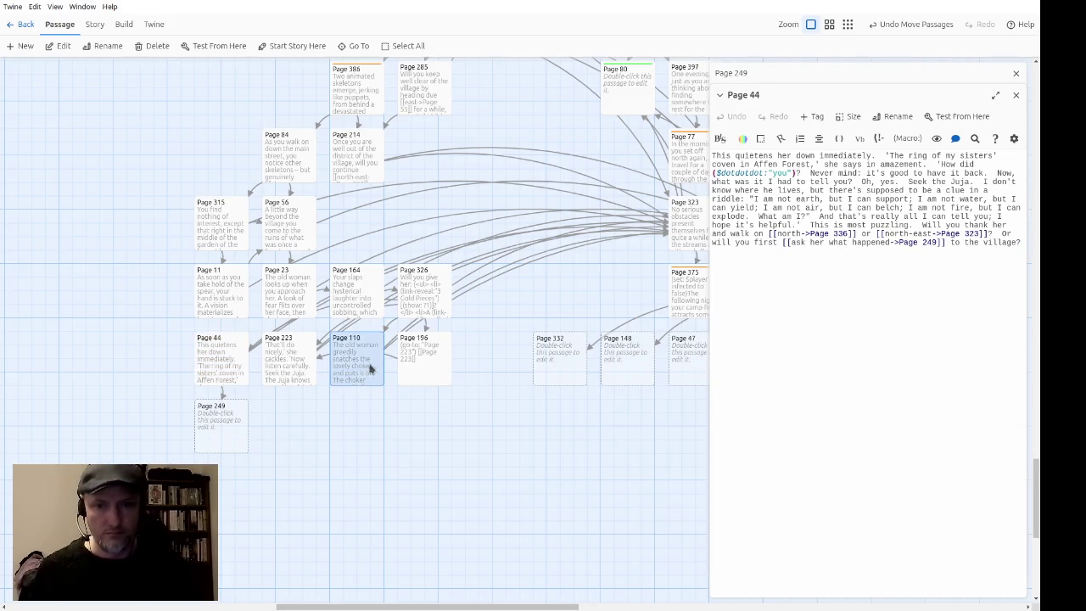
pyautogui.doubleClick(360, 371)
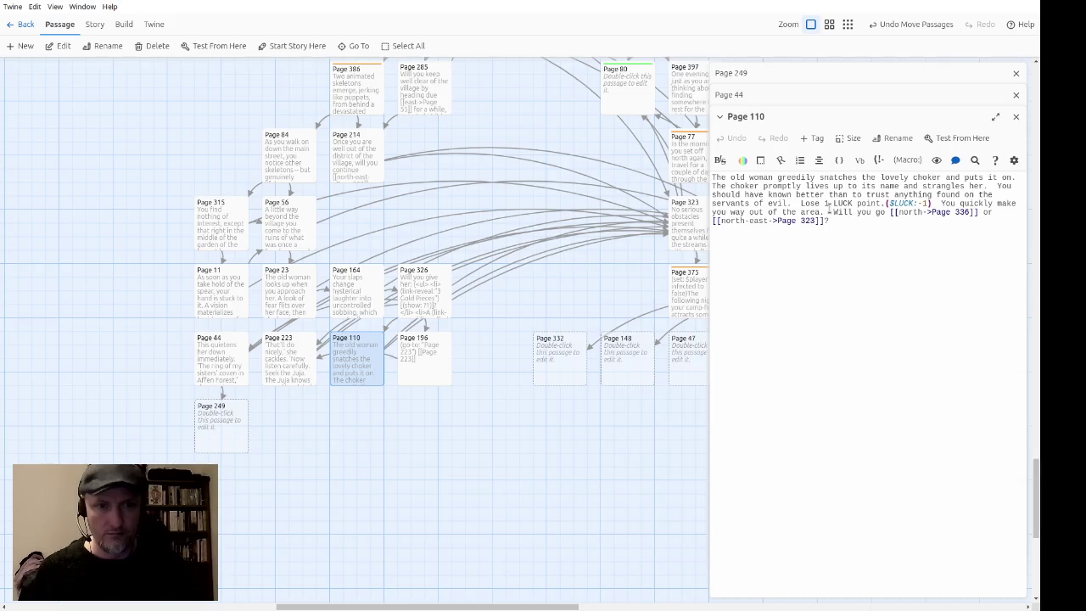
pyautogui.moveTo(830, 210); pyautogui.dragTo(854, 258)
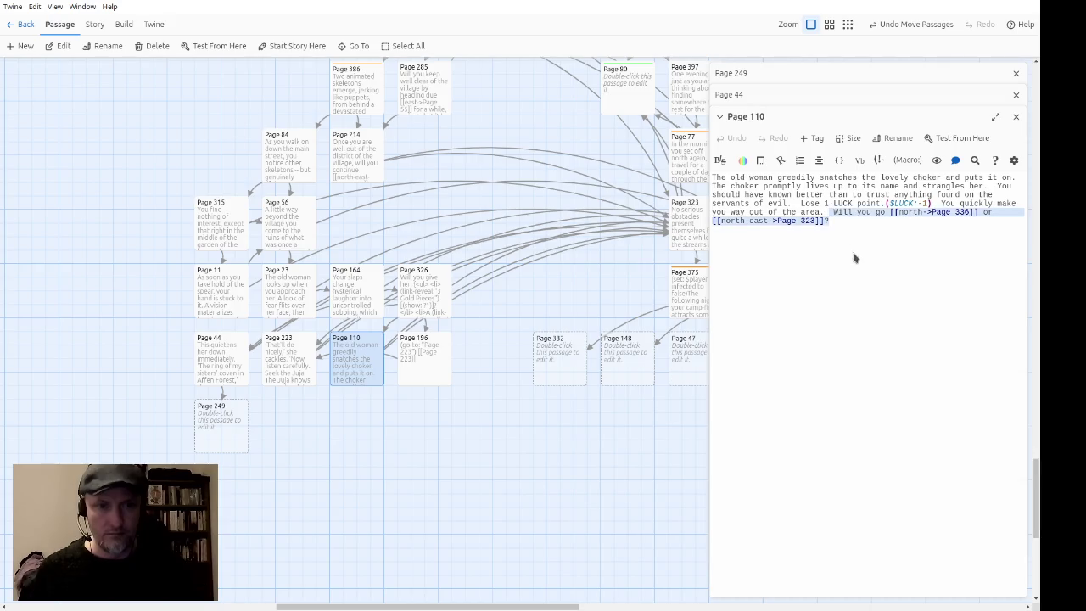
pyautogui.click(1015, 116)
pyautogui.click(1015, 95)
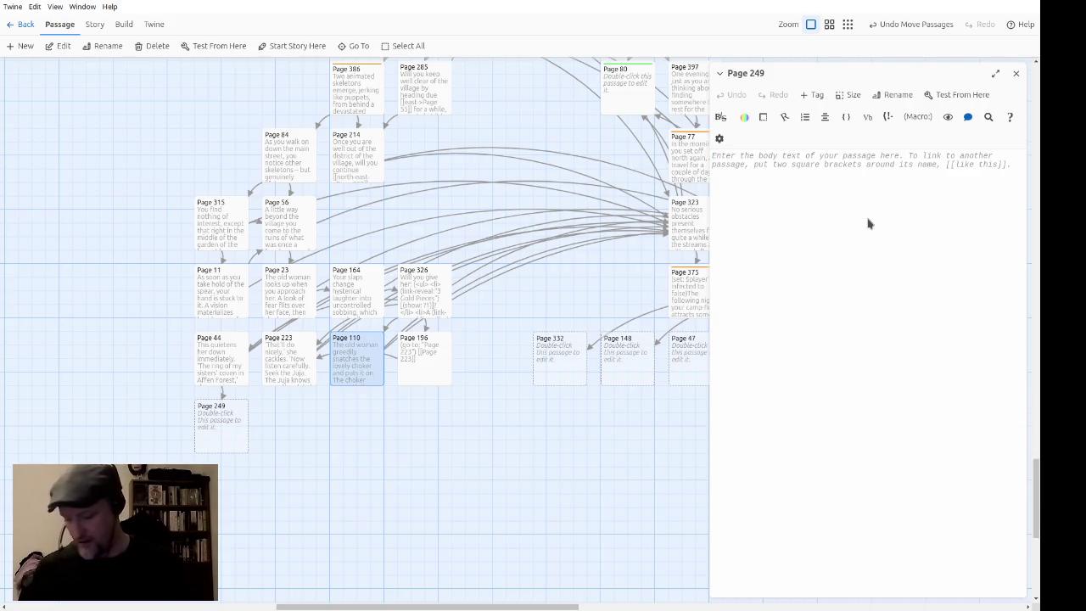
pyautogui.write('Your question triggers ')
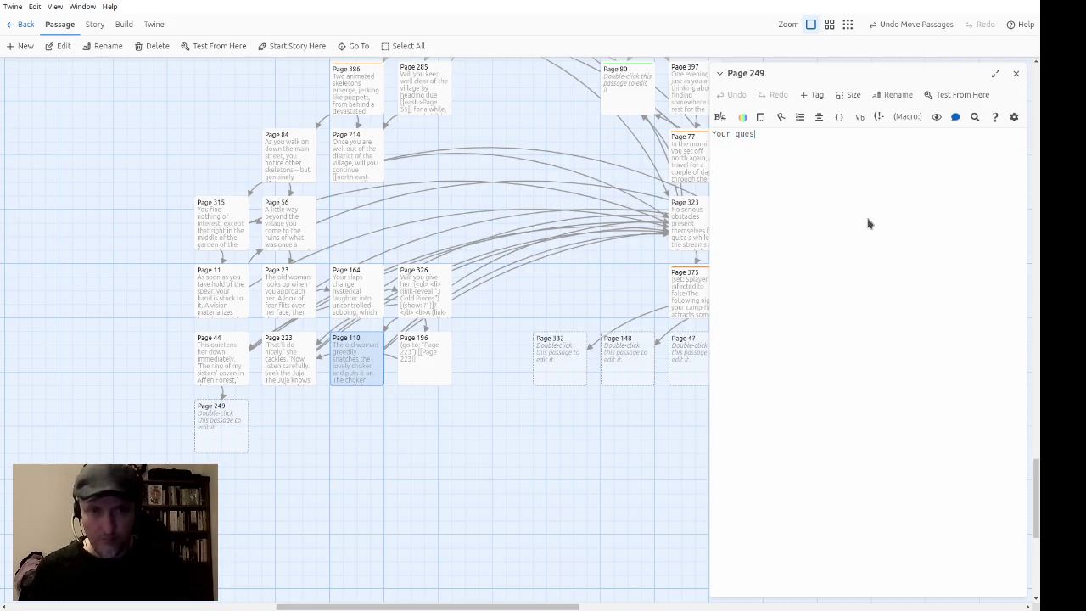
pyautogui.write('another attack of hysteria.  ')
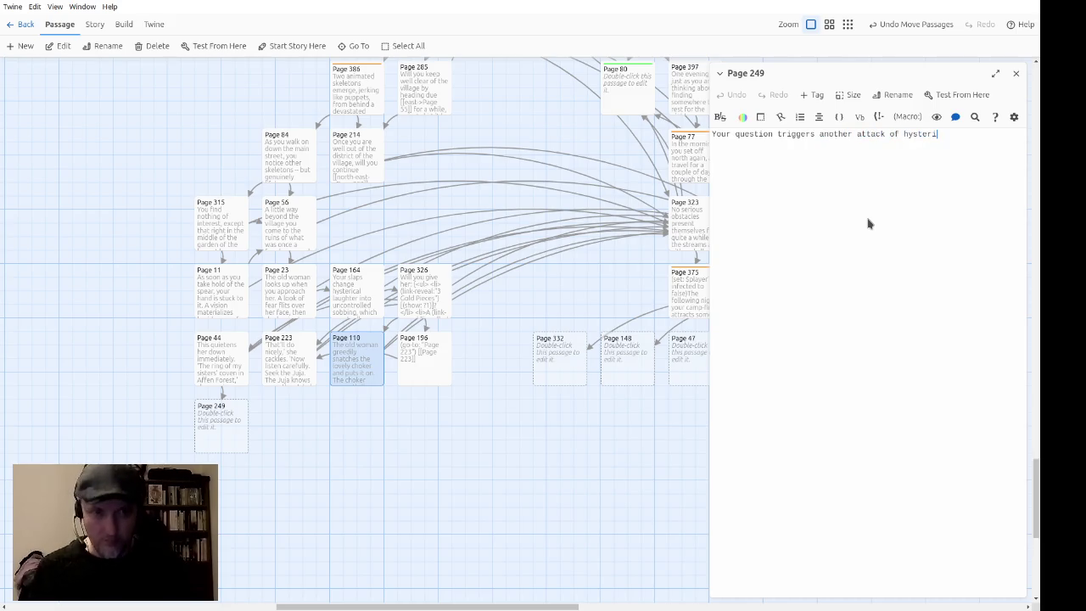
pyautogui.write('All you can gather is ')
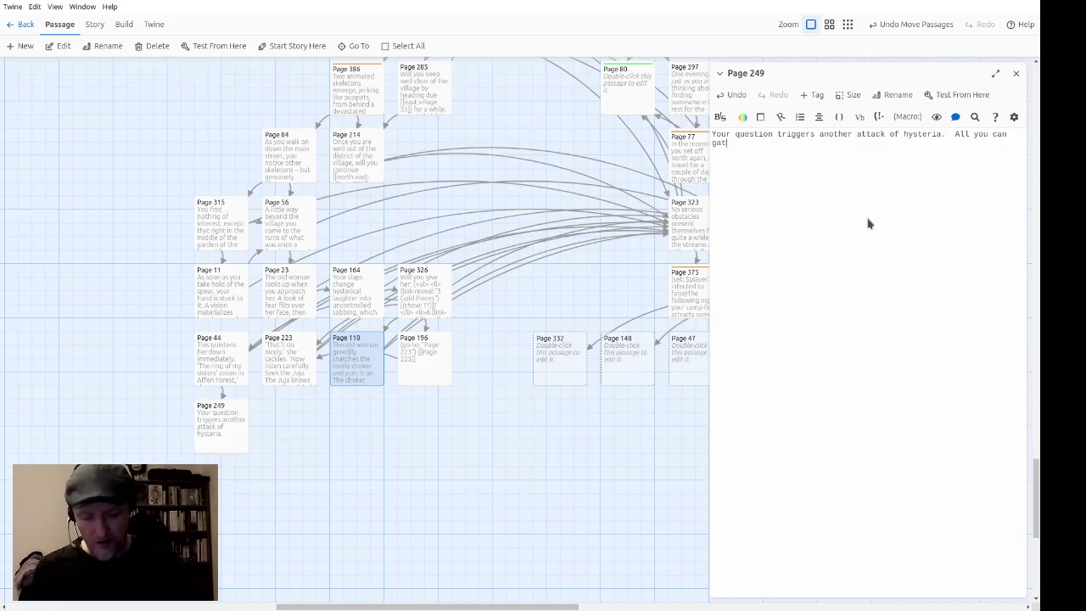
pyautogui.write("that 'She ")
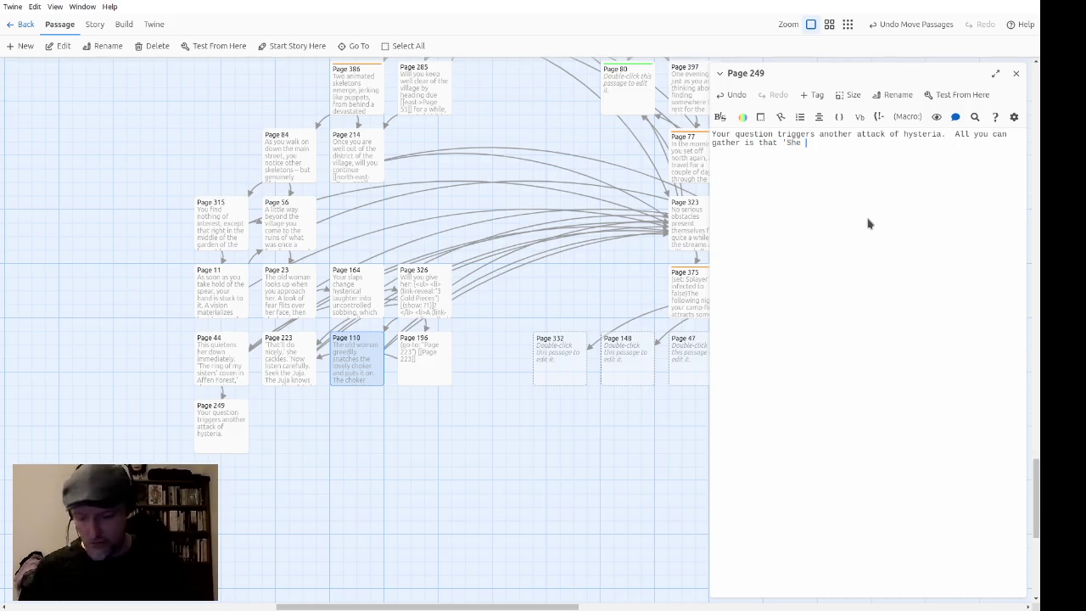
pyautogui.write('($dotdotdot:"came")')
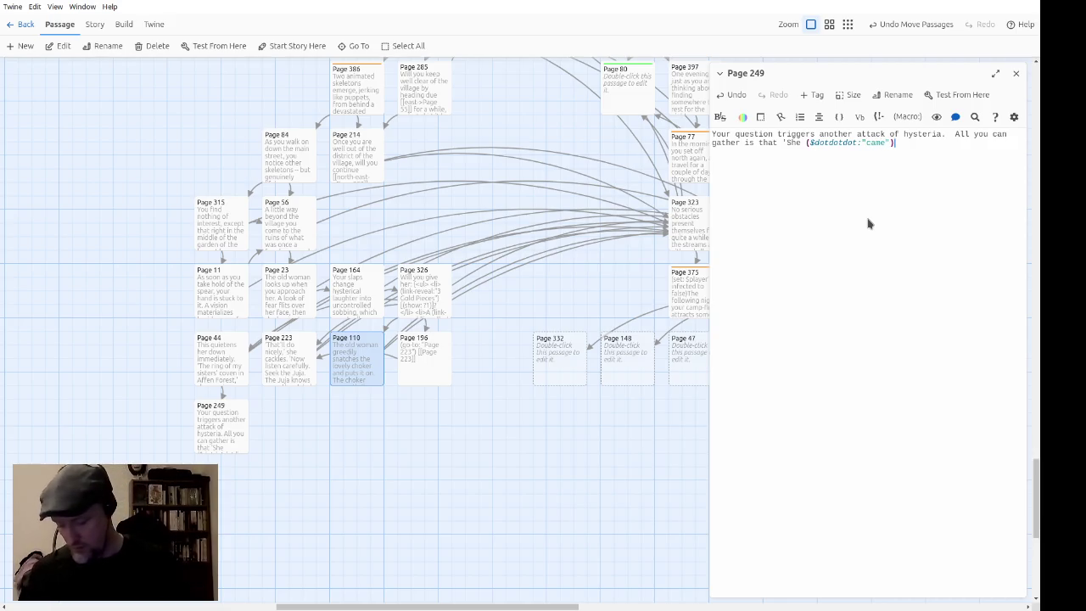
pyautogui.write(' the (')
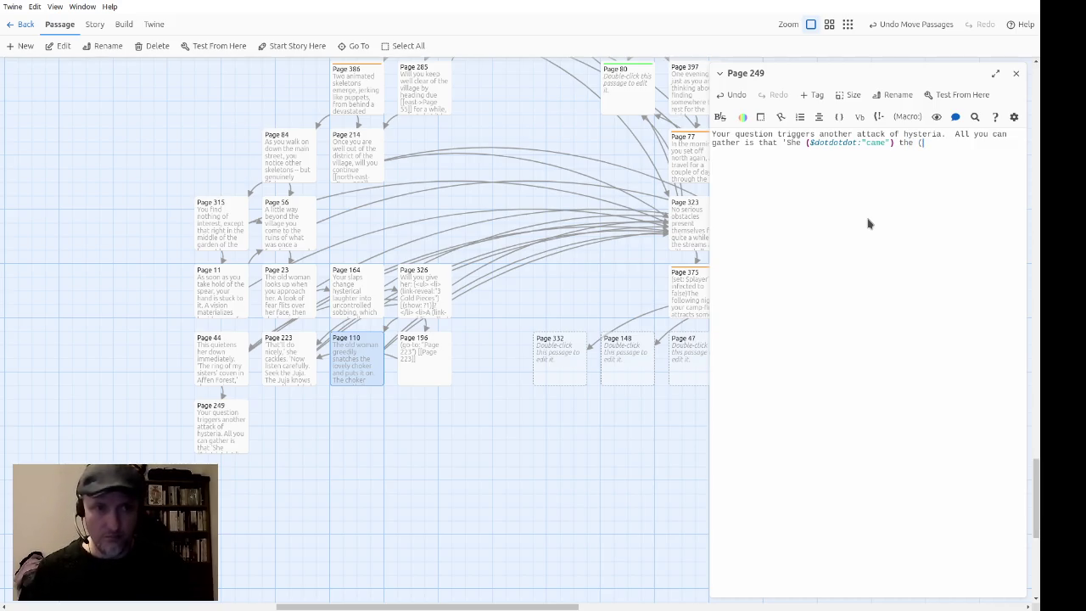
pyautogui.write('$dotdotdot:"she-dev')
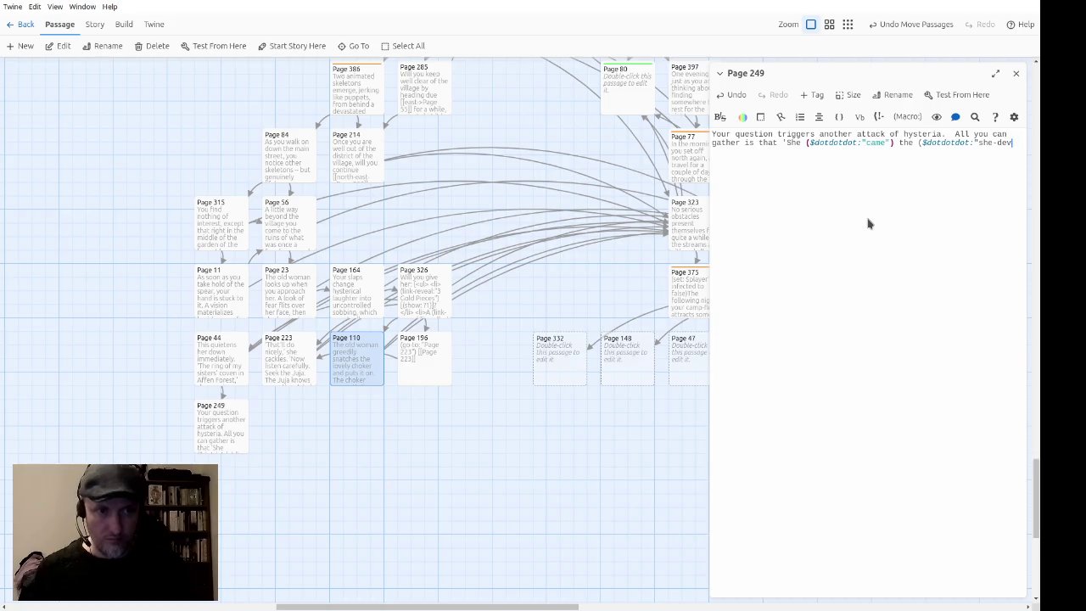
pyautogui.write('"')
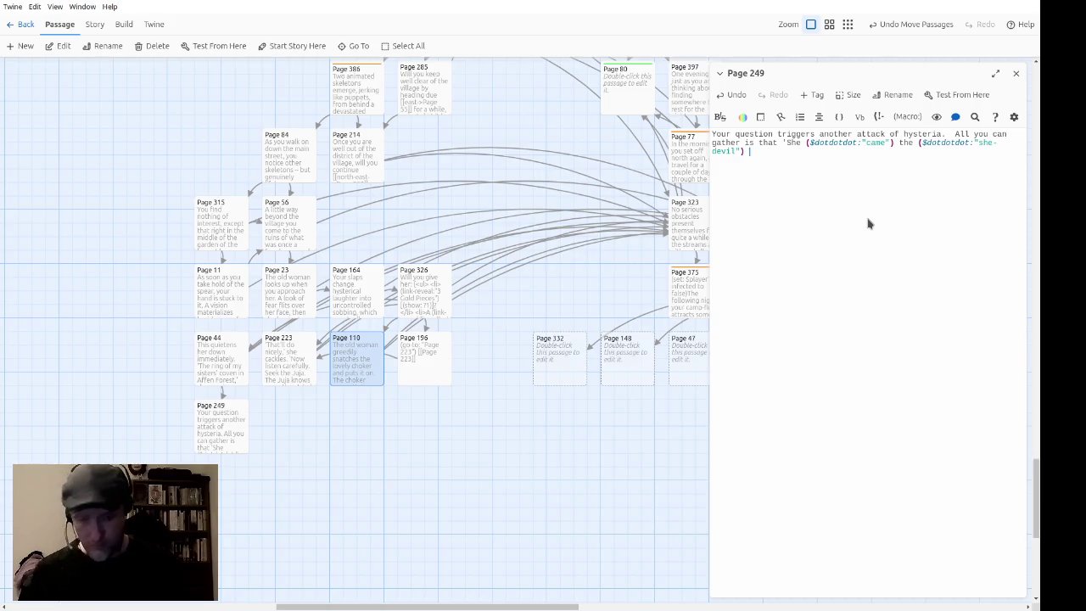
# Step: Finish Page 249's husband-and-farmer narration and paste the choice, reworded to 'head' north or north-east
pyautogui.write('took my ')
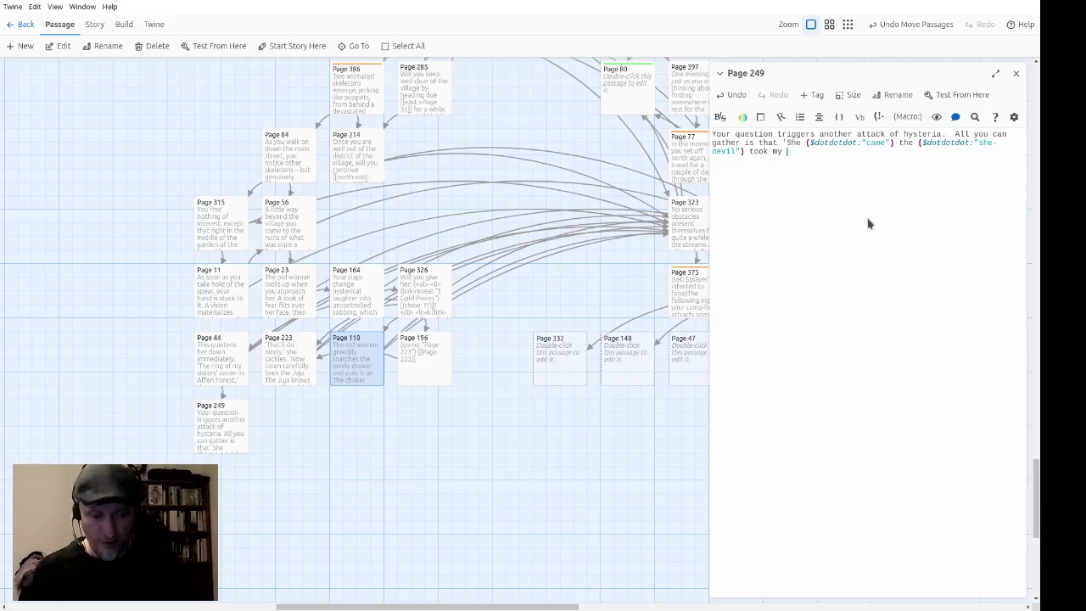
pyautogui.write('($dotdotdot')
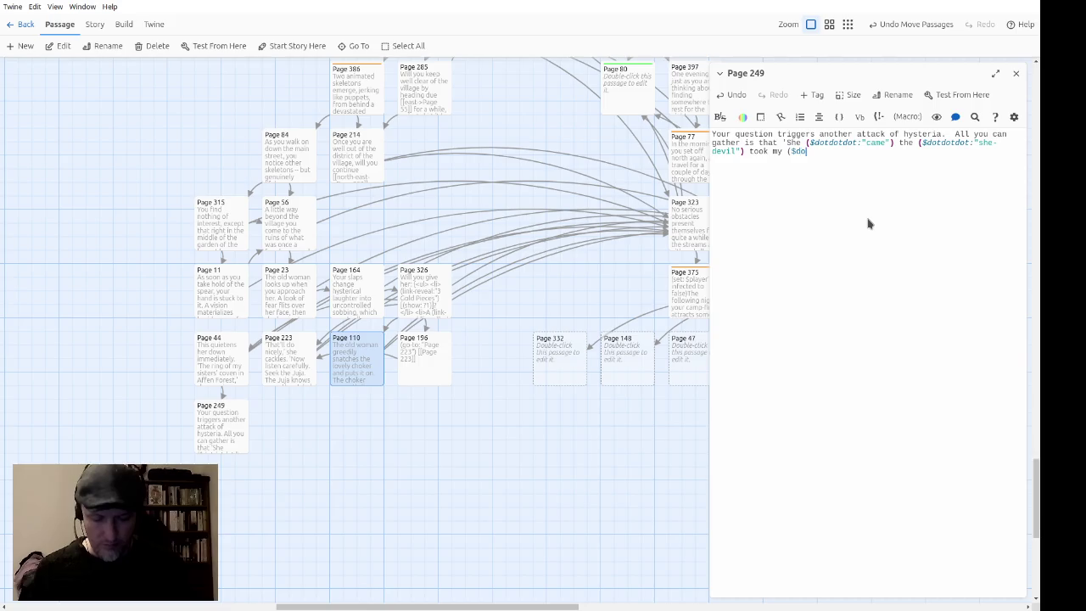
pyautogui.write(':"husband") ')
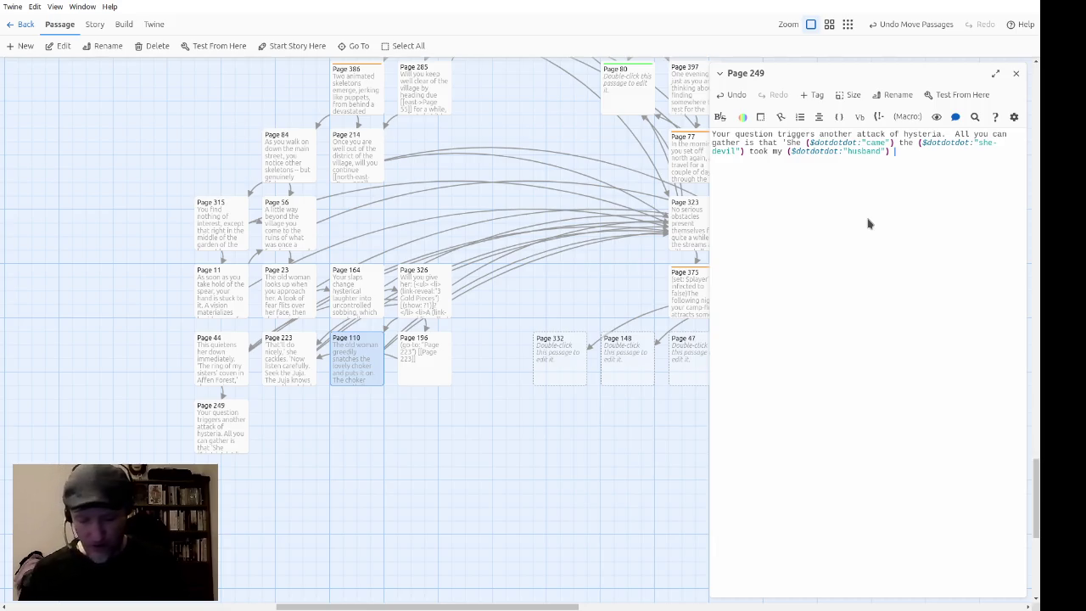
pyautogui.write("he was the farmer.'  ")
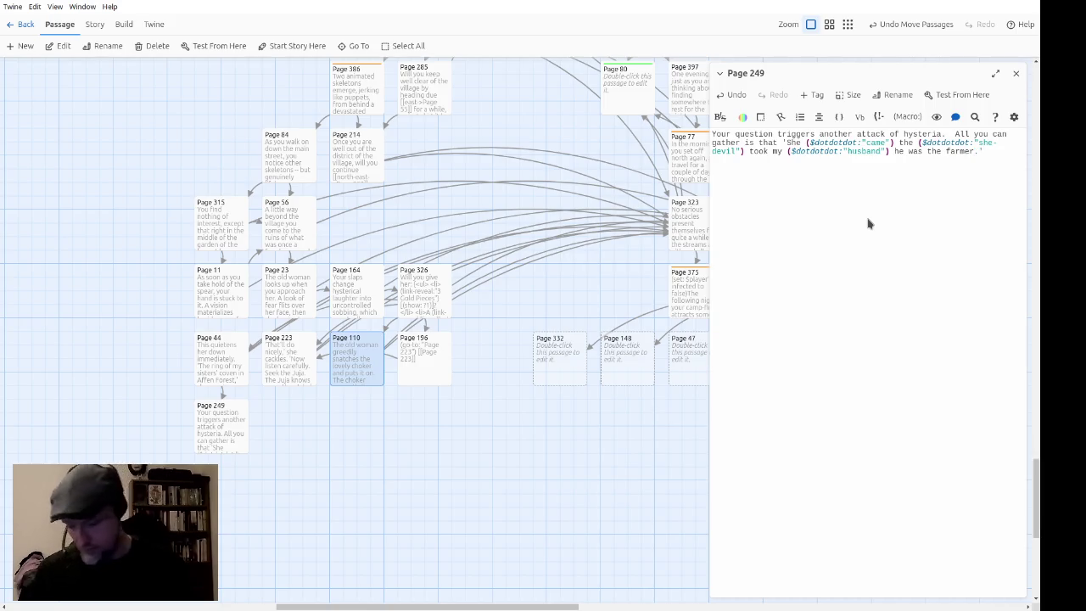
pyautogui.write('Then you leave her')
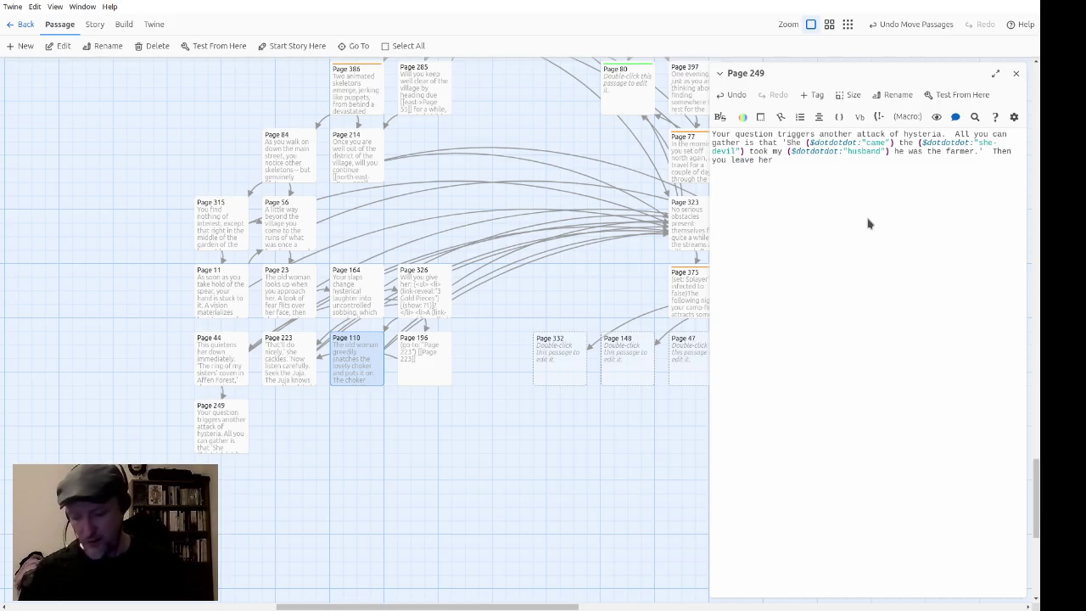
pyautogui.write(', hoping she will fin')
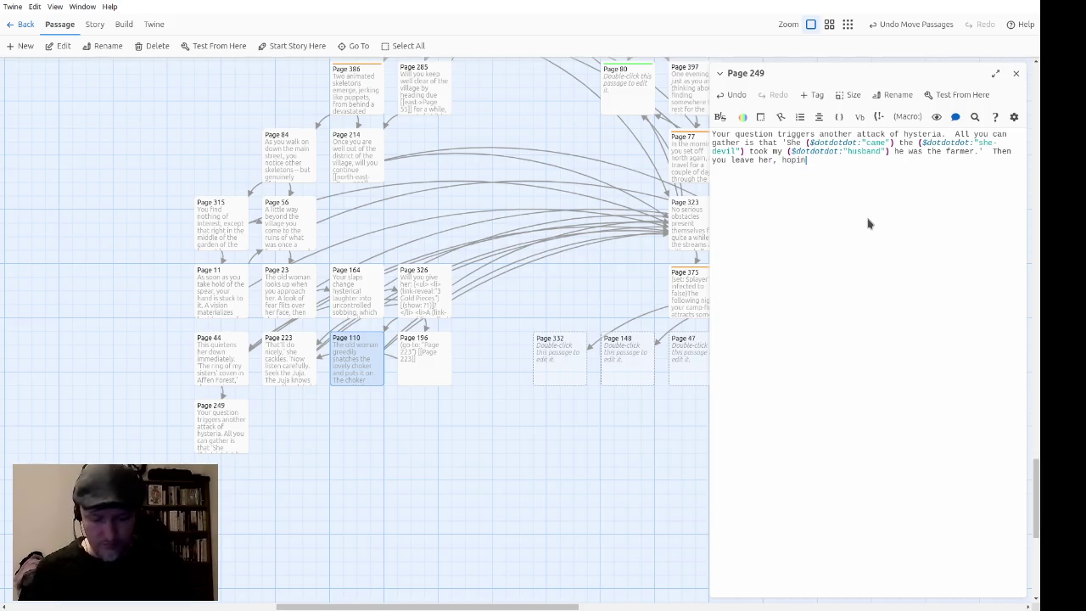
pyautogui.write('d pe')
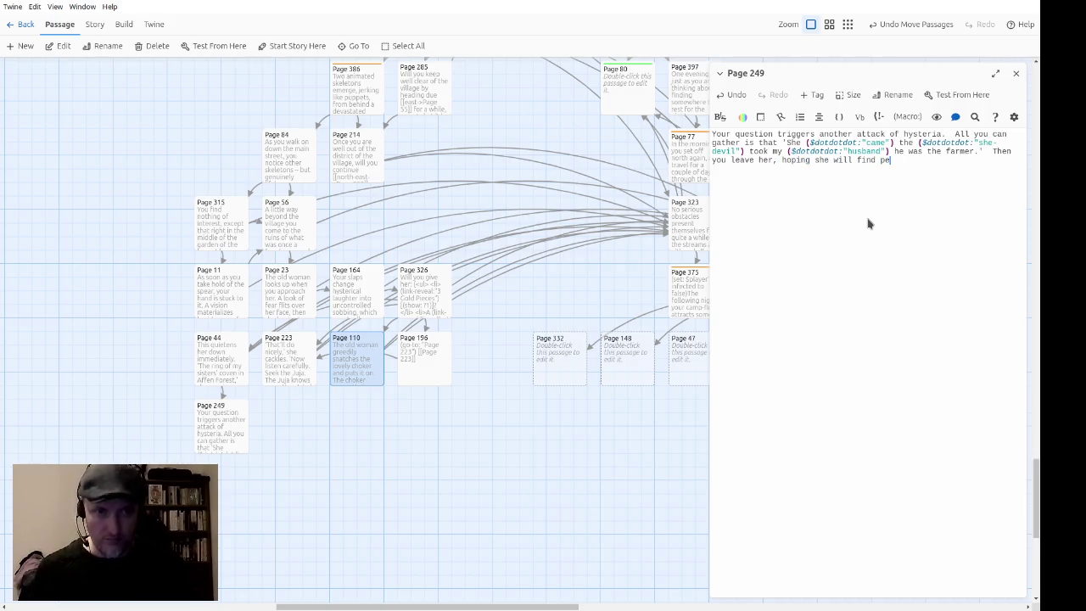
pyautogui.write('ace.')
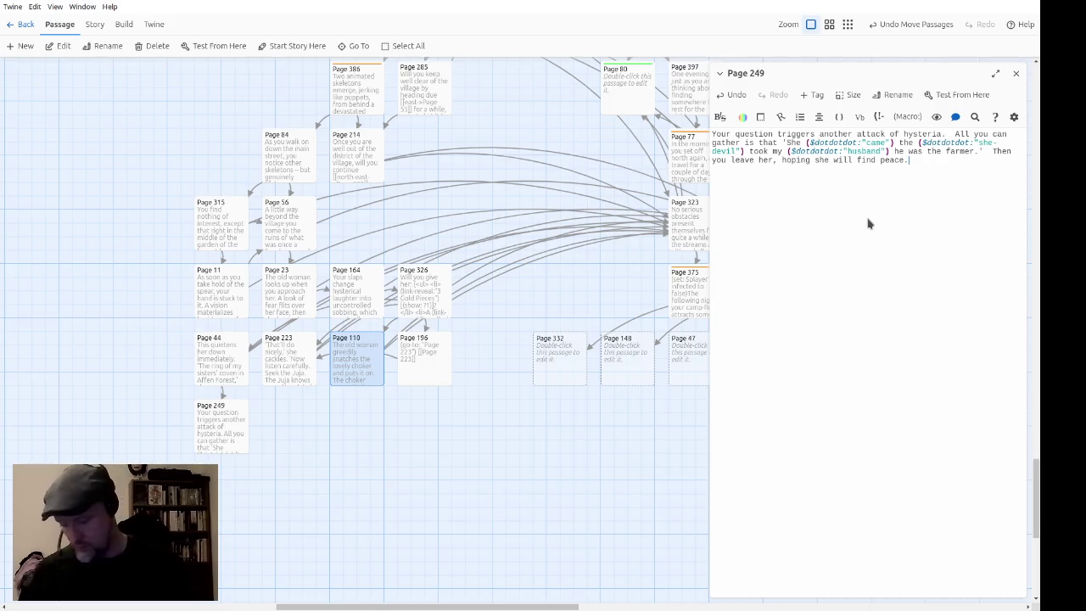
pyautogui.write('Will you go [[north->Page 336]] or [[north-east->Page 323]]?')
pyautogui.write('?')
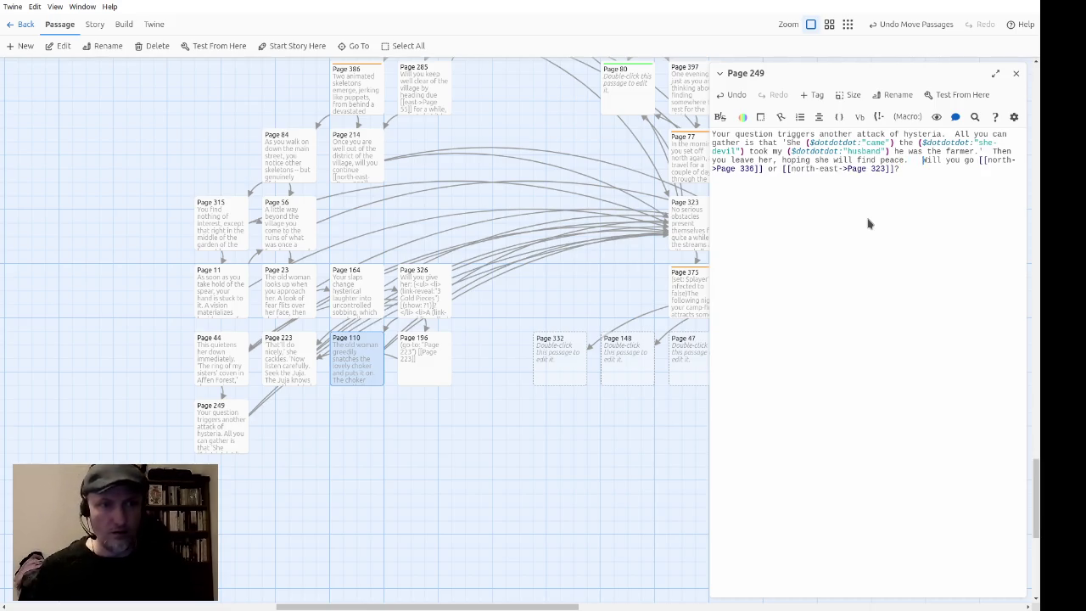
pyautogui.press('Delete')
pyautogui.press('Delete')
pyautogui.write('head')
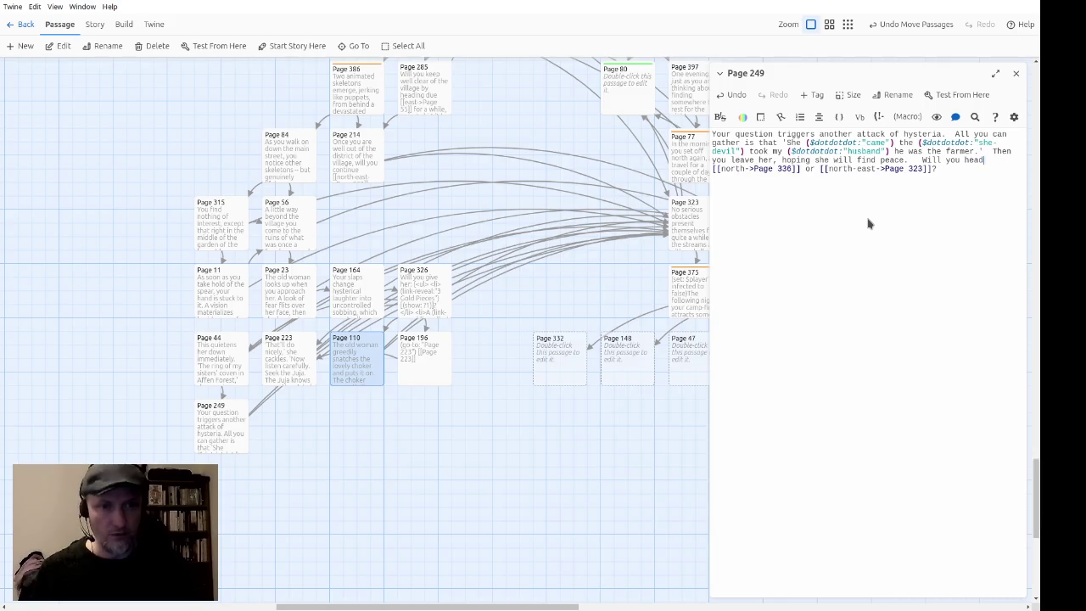
pyautogui.hotkey('ctrl', 'Right')
pyautogui.hotkey('ctrl', 'Right')
pyautogui.hotkey('ctrl', 'Right')
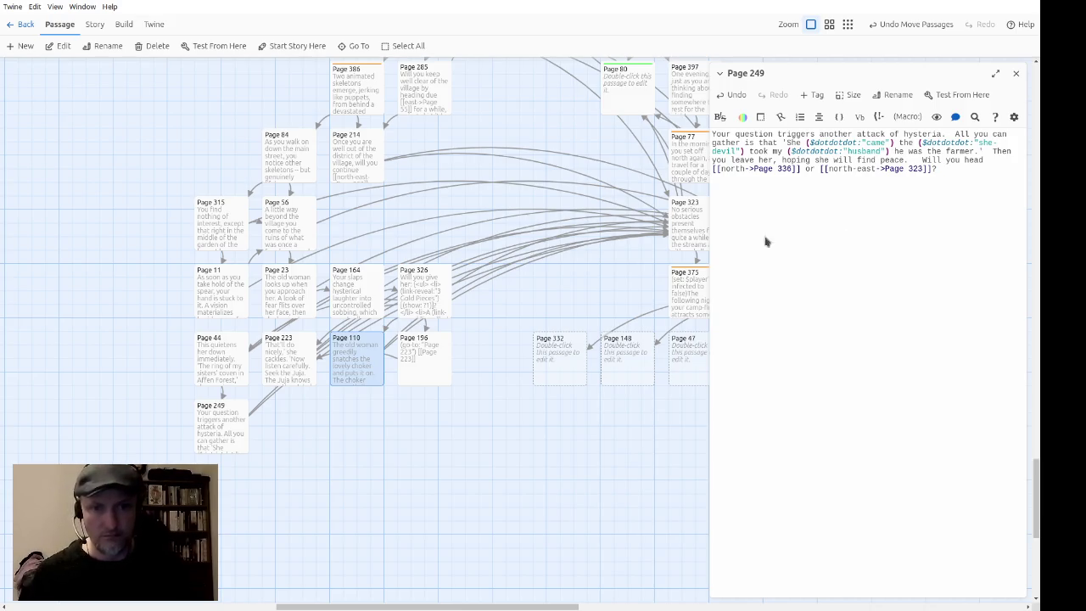
pyautogui.click(1015, 73)
# Step: Nudge Page 55 slightly and move Page 80 into the open gap mid-map
pyautogui.scroll(5, 497, 206)
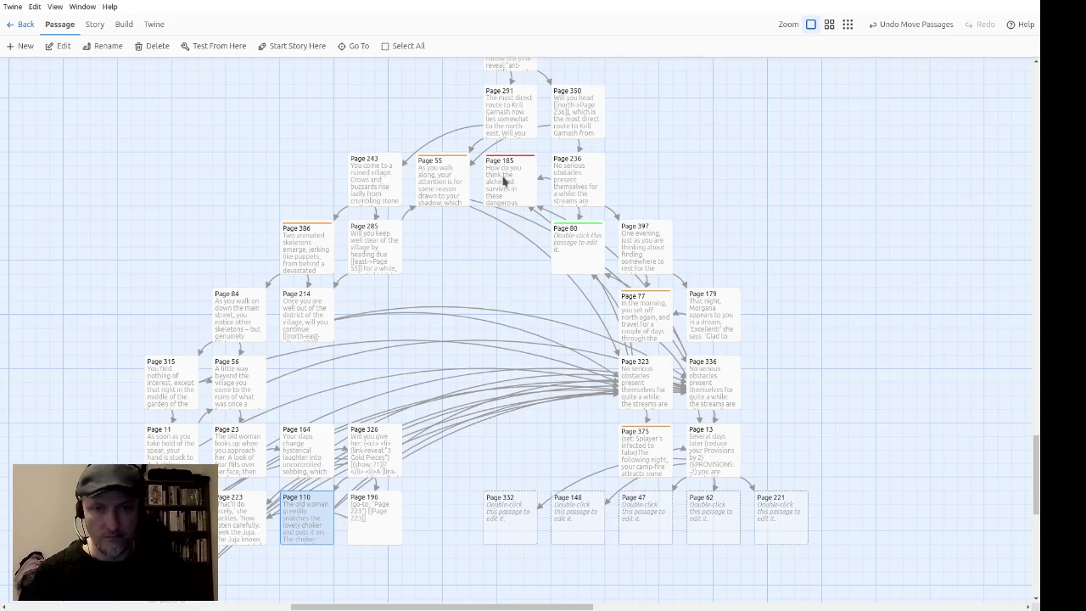
pyautogui.moveTo(459, 191)
pyautogui.mouseDown()
pyautogui.moveTo(454, 180)
pyautogui.moveTo(463, 190)
pyautogui.mouseUp()
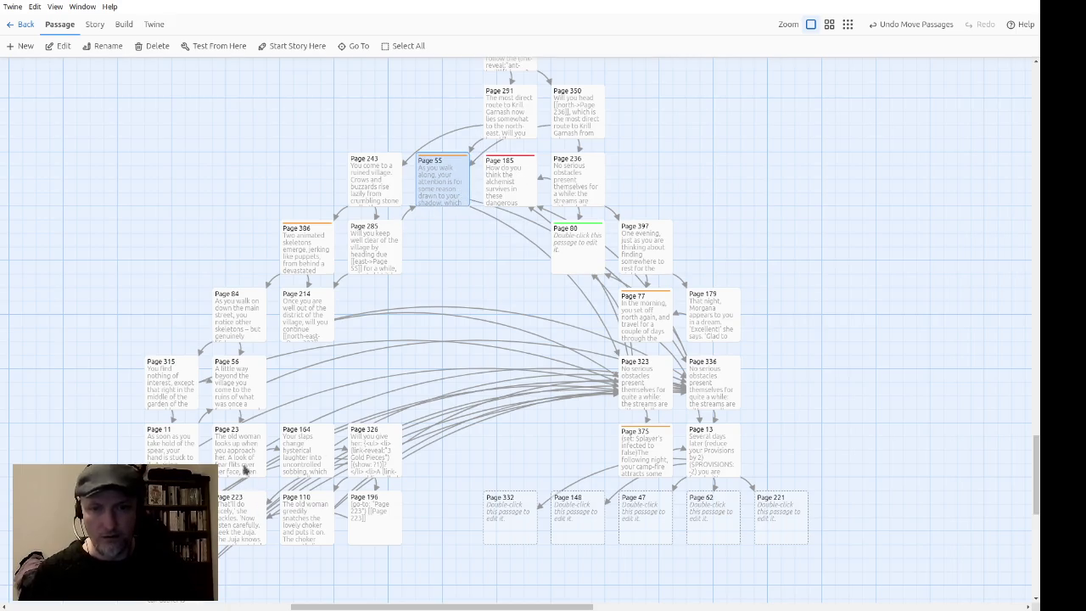
pyautogui.moveTo(582, 254)
pyautogui.mouseDown()
pyautogui.moveTo(490, 266)
pyautogui.moveTo(483, 281)
pyautogui.moveTo(495, 295)
pyautogui.moveTo(464, 299)
pyautogui.mouseUp()
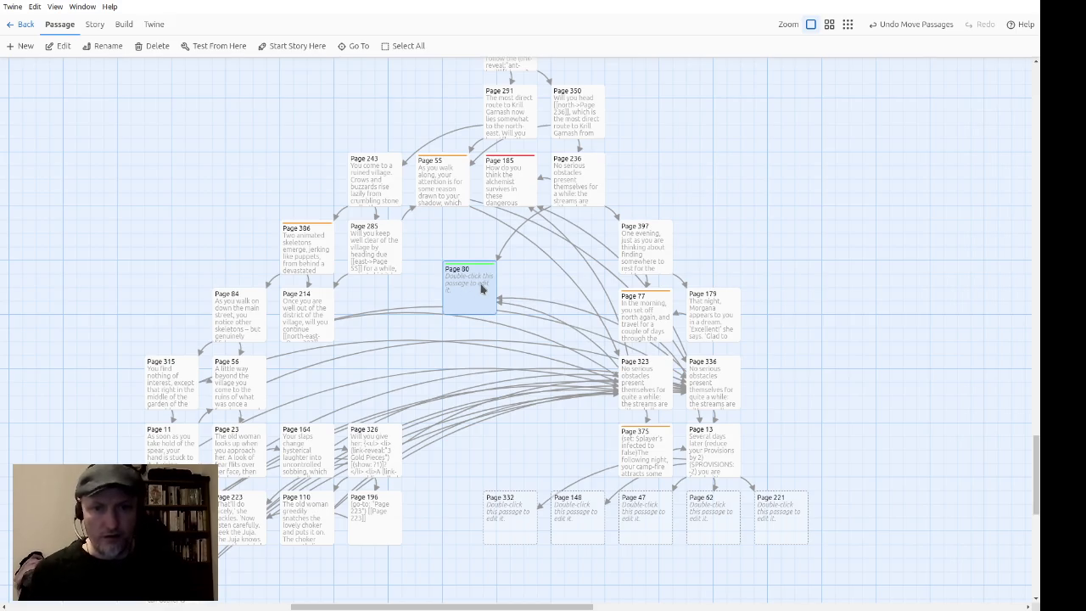
# Step: Set Page 80's passage size to Large, then reopen it for editing
pyautogui.doubleClick(466, 298)
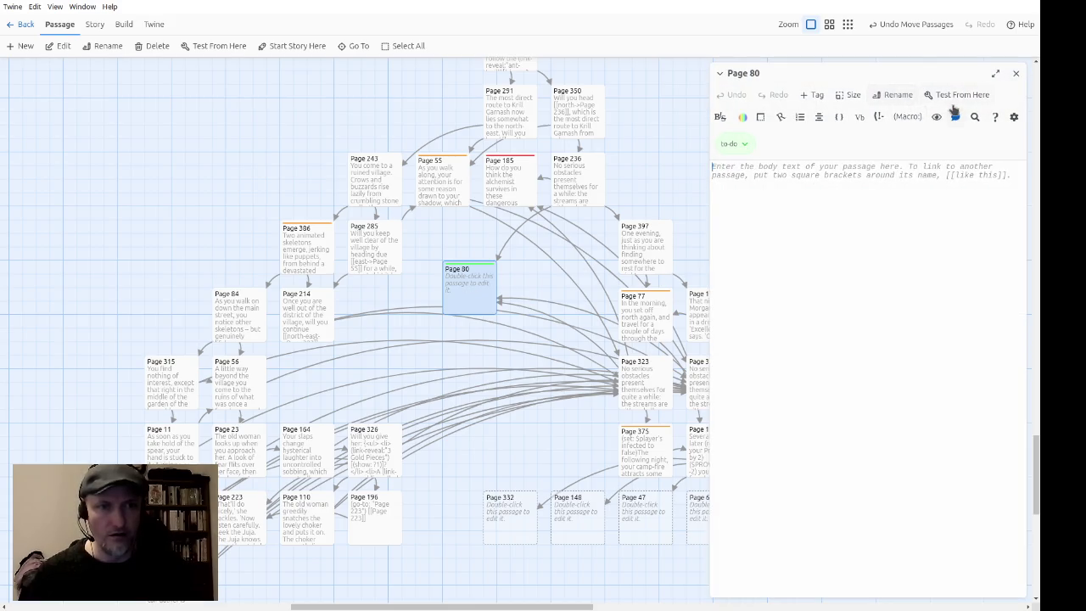
pyautogui.click(849, 95)
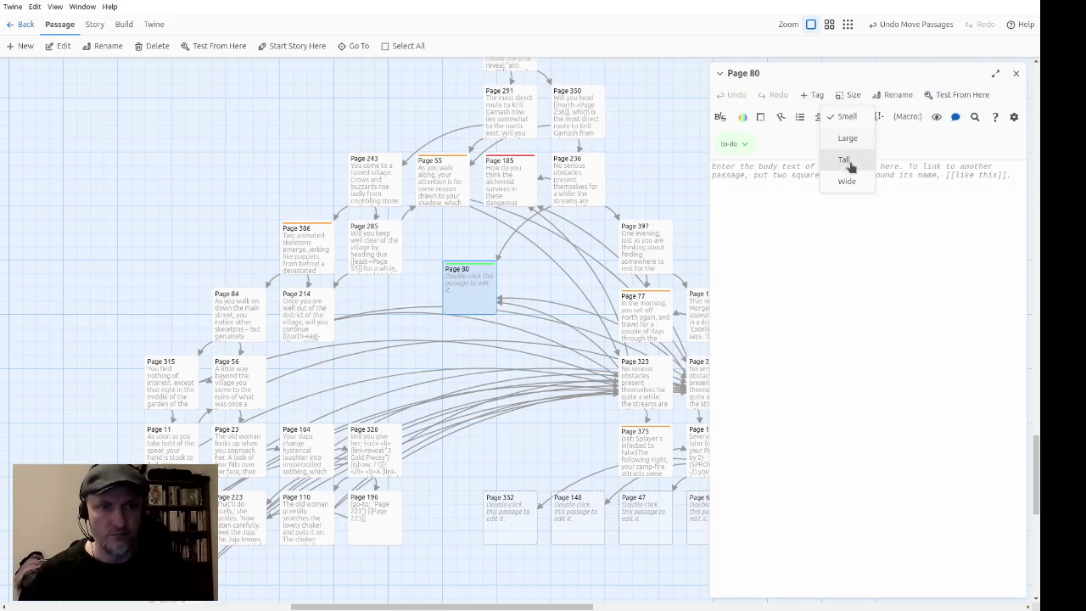
pyautogui.click(852, 139)
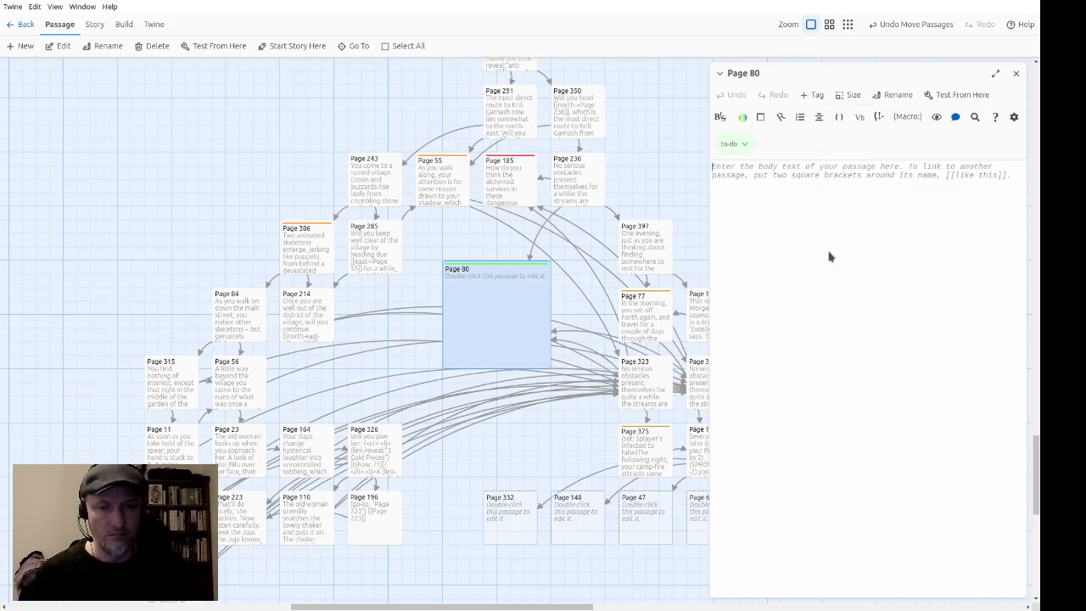
pyautogui.click(1015, 73)
pyautogui.scroll(-3, 933, 274)
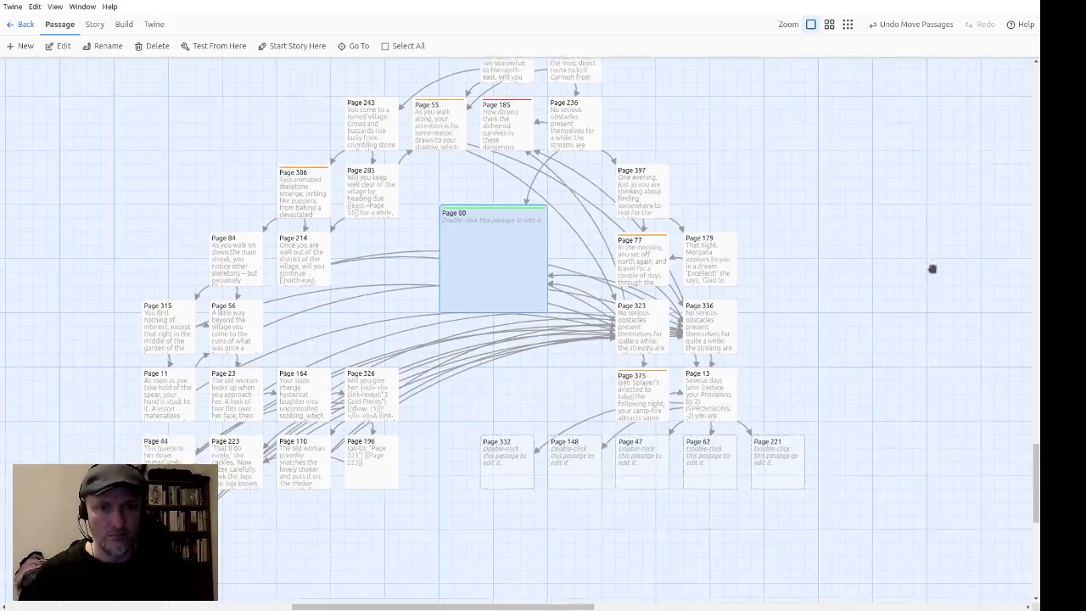
pyautogui.hscroll(2, 851, 243)
pyautogui.scroll(1, 852, 243)
pyautogui.doubleClick(416, 296)
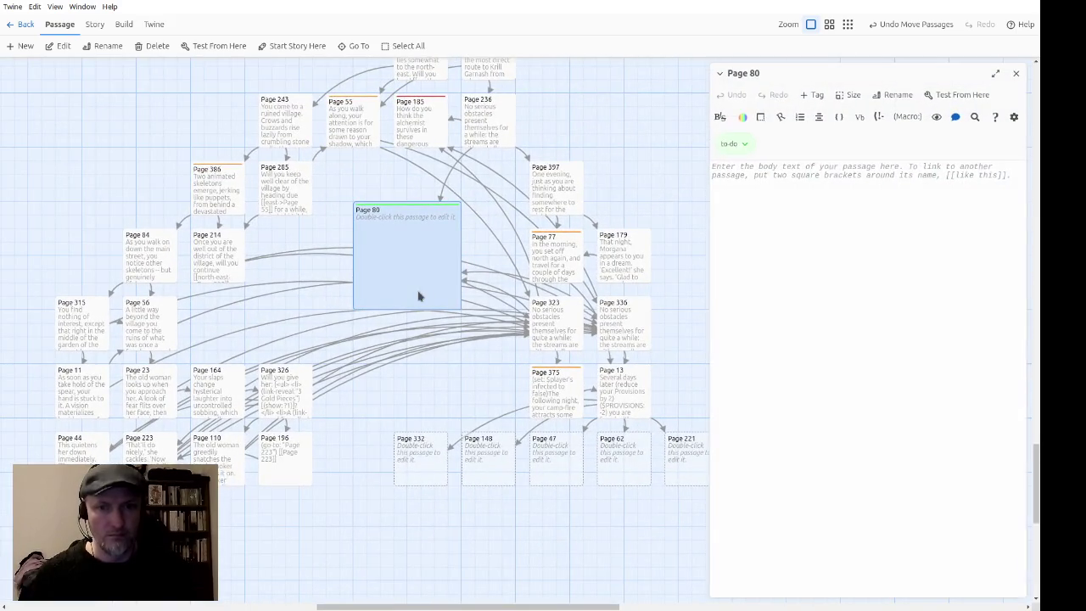
# Step: Write 'TODO: SHOP' in Page 80 and start a (print: (history:)'s ) line beneath it
pyautogui.write('TODO: SHP(')
pyautogui.press('BackSpace')
pyautogui.press('BackSpace')
pyautogui.write('OP')
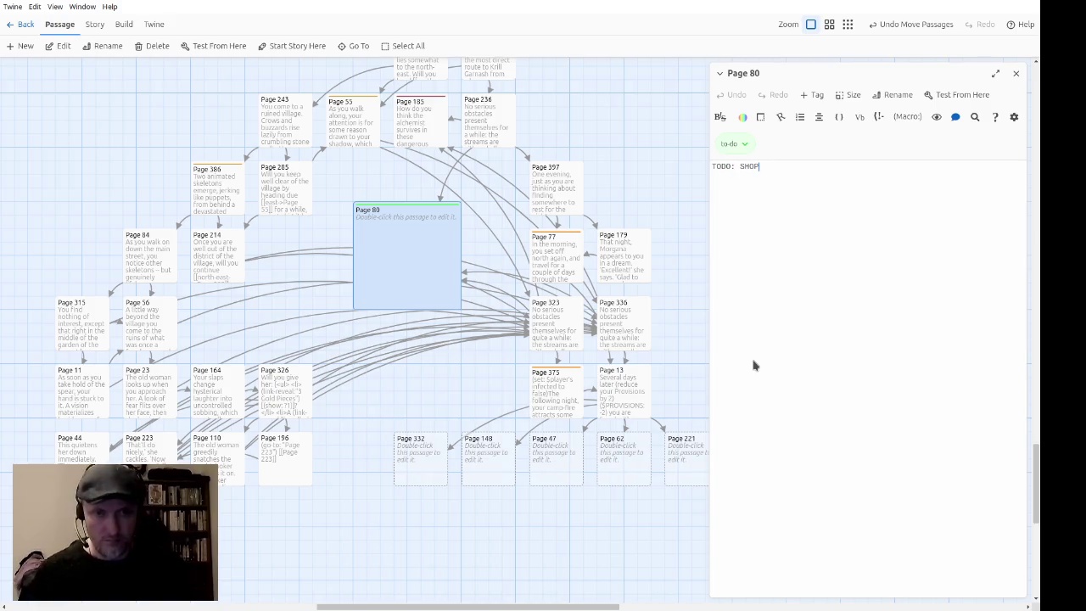
pyautogui.press('Return')
pyautogui.write('Once')
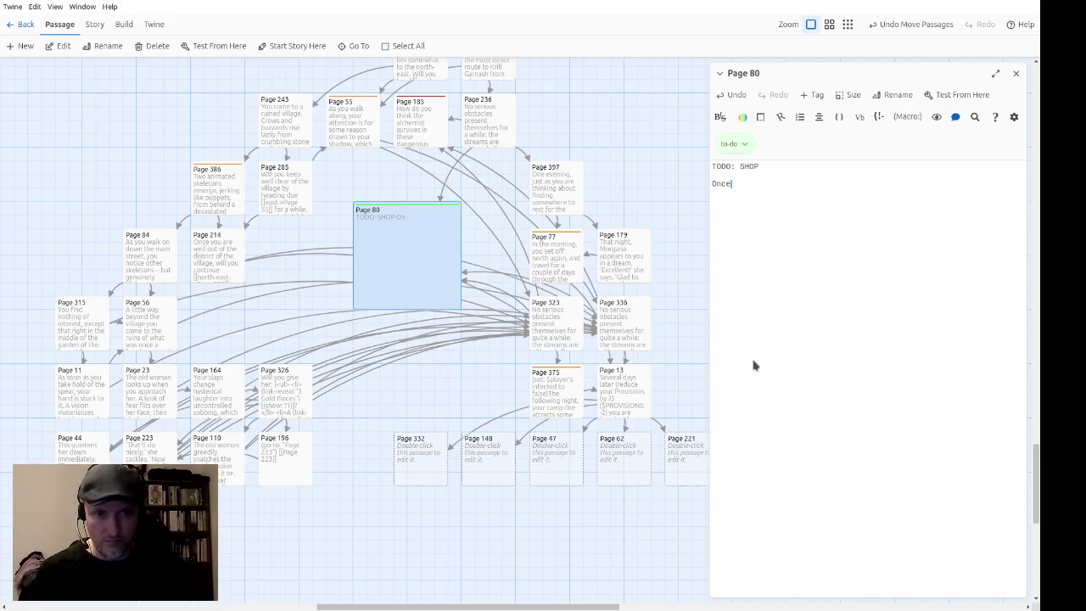
pyautogui.press('BackSpace')
pyautogui.press('BackSpace')
pyautogui.press('BackSpace')
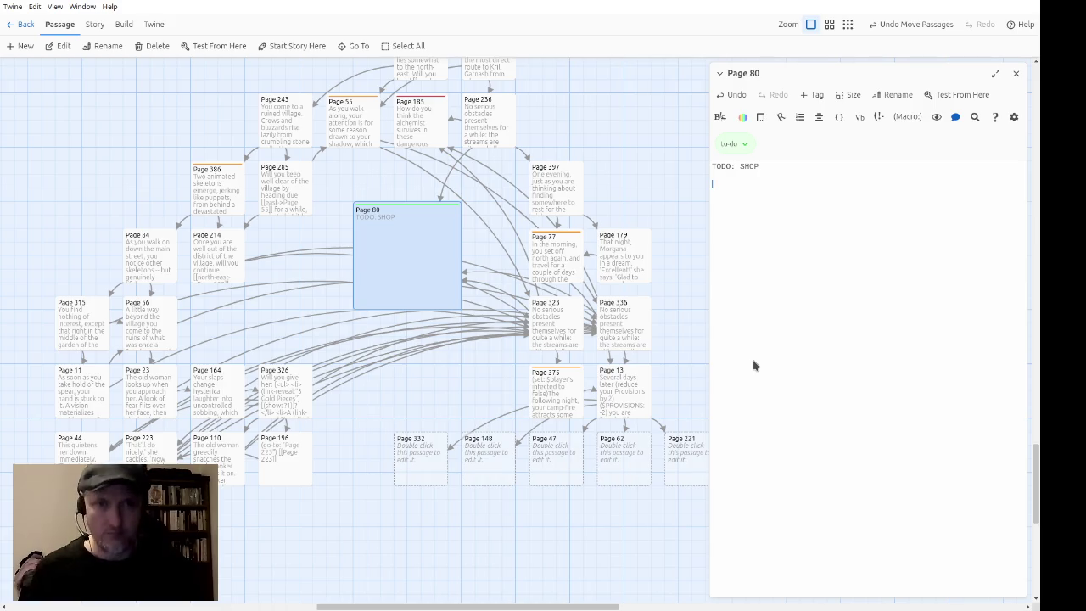
pyautogui.write('(print: (')
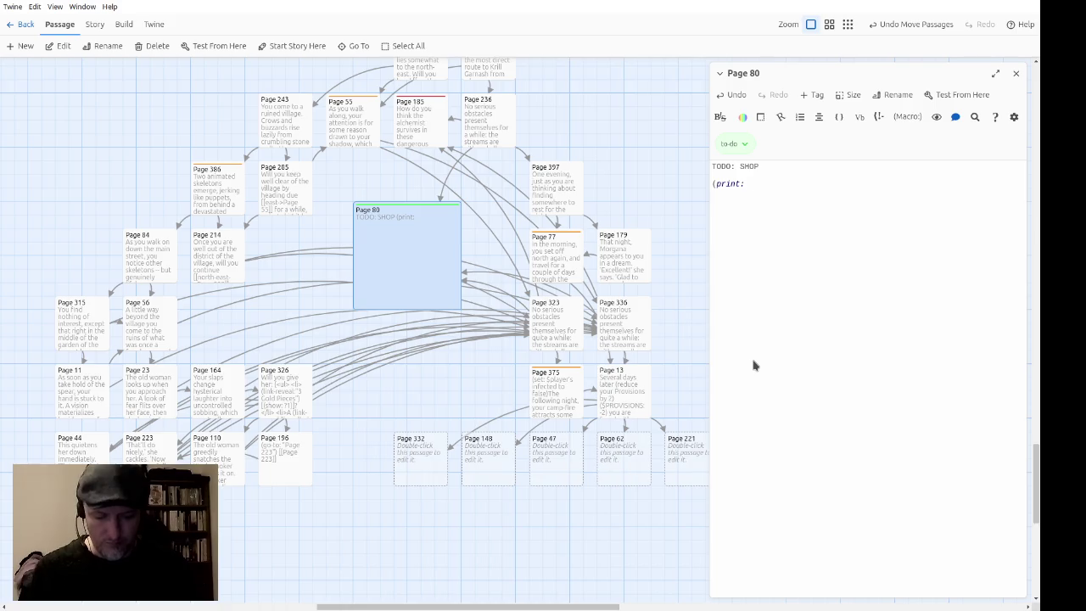
pyautogui.write('histo')
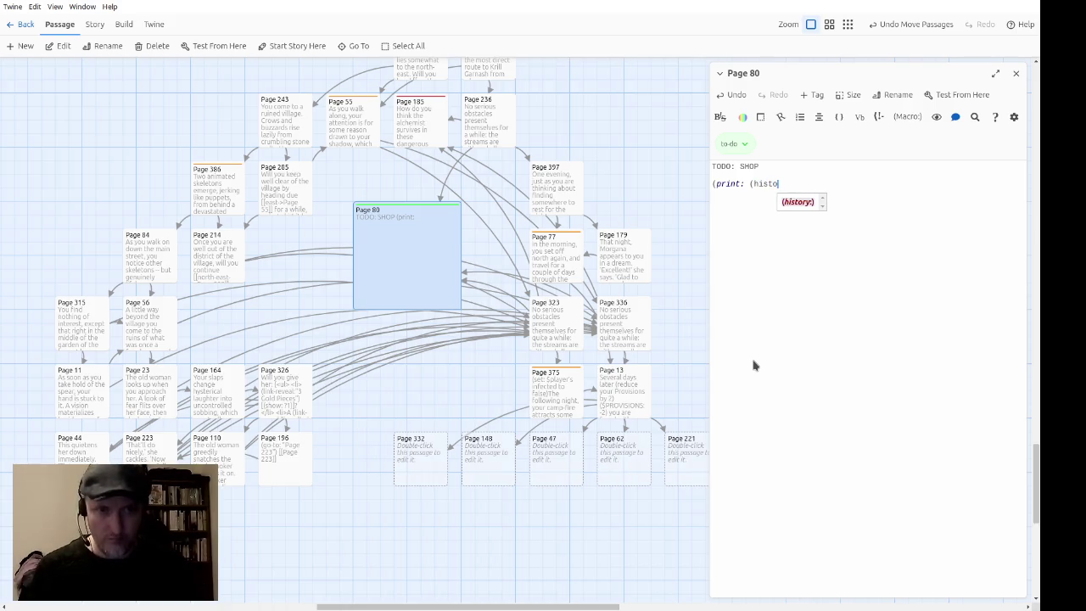
pyautogui.write("ry:)'s")
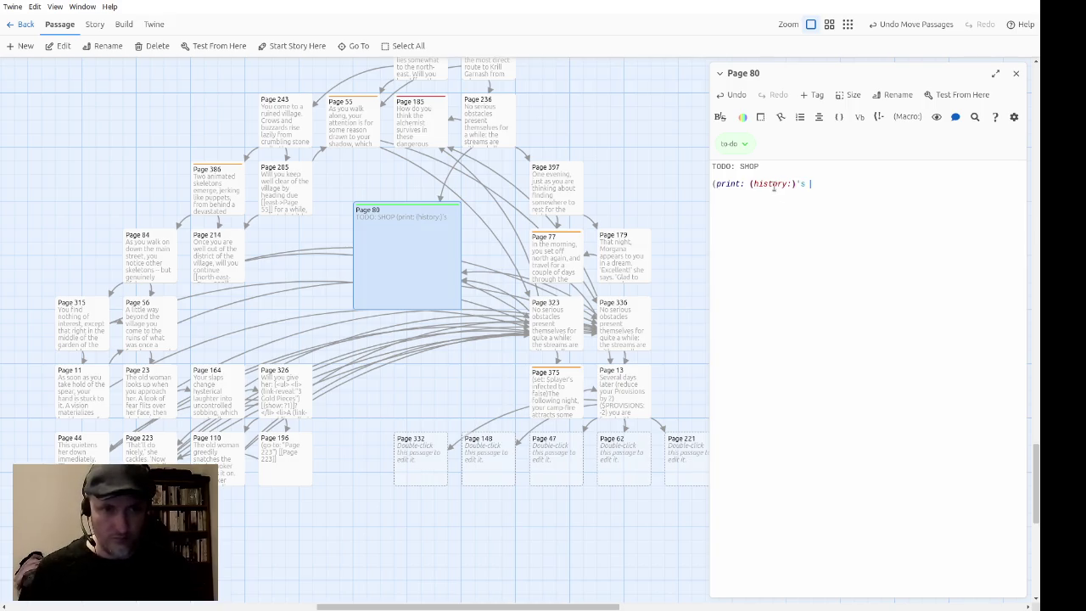
pyautogui.write(')')
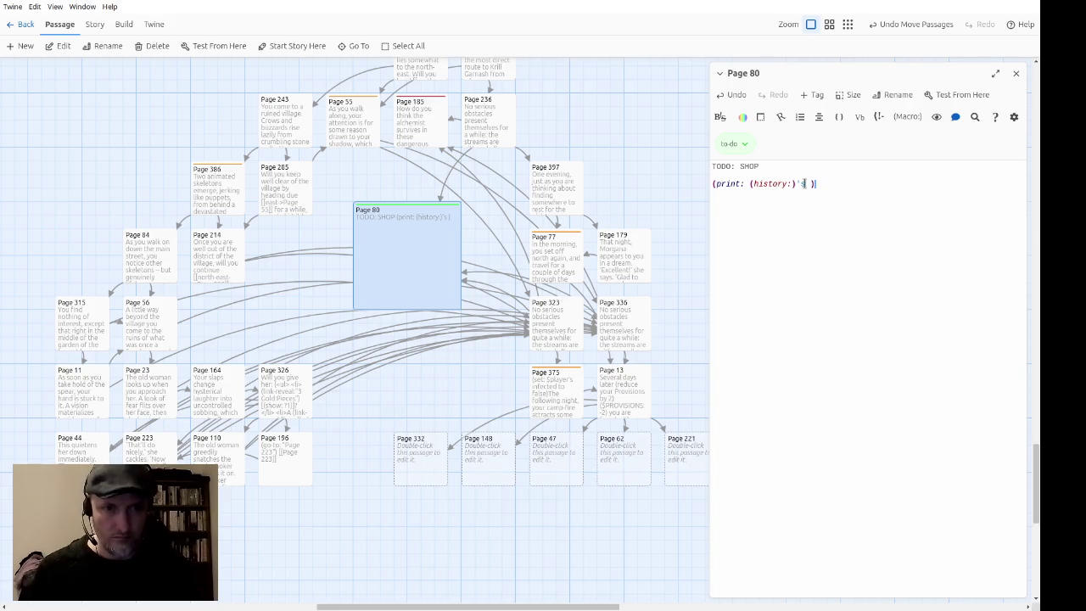
pyautogui.click(768, 183)
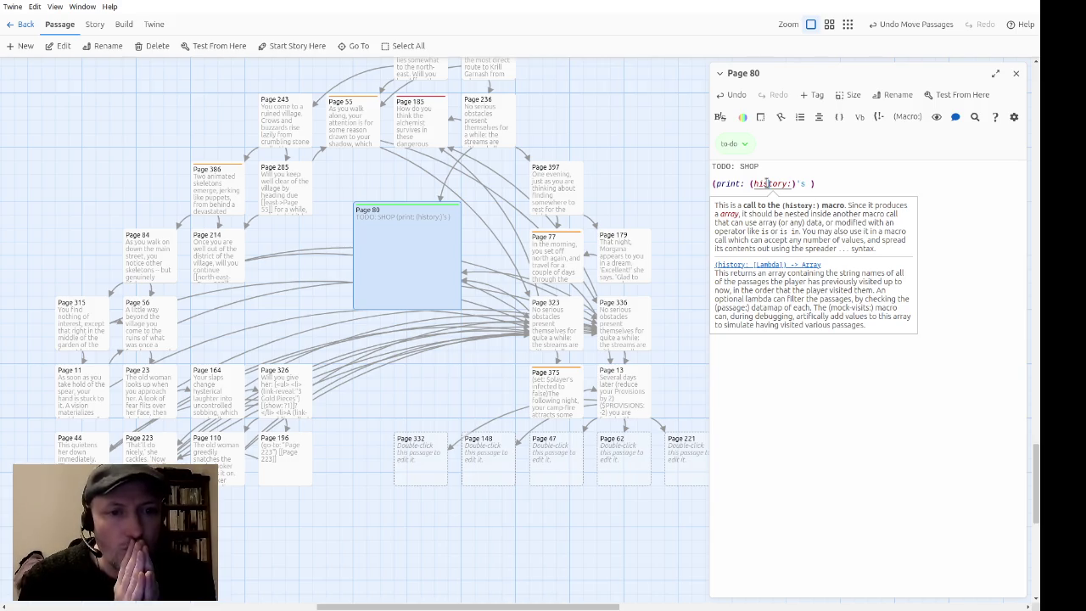
# Step: Write Page 80's text 'Buy what you want and can afford, and then' with a link-reveal labelled 'continue on your way'
pyautogui.write('[ast')
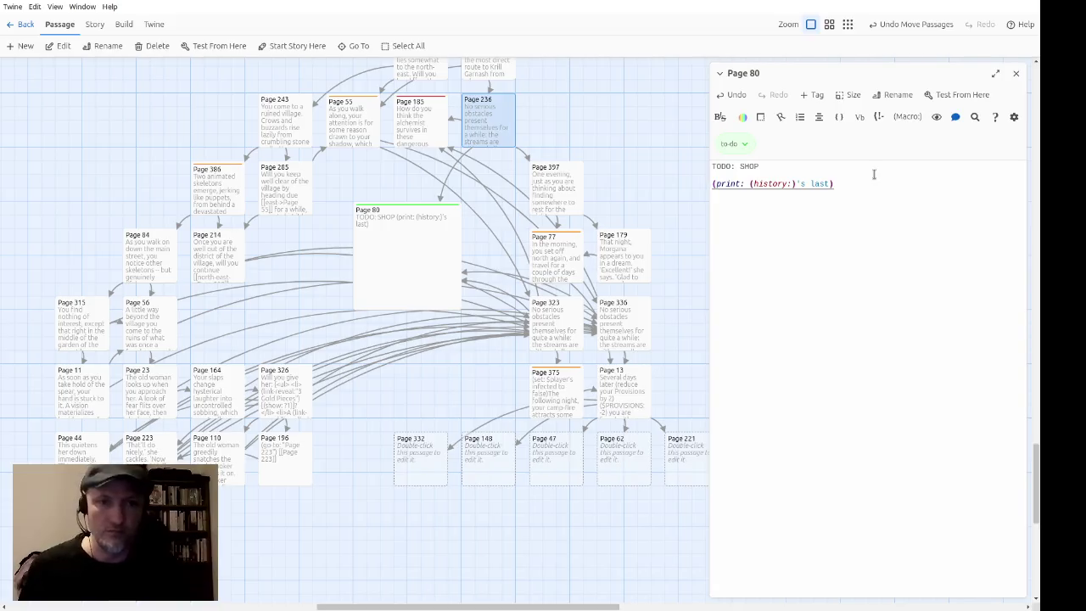
pyautogui.write('(link-reveal:"')
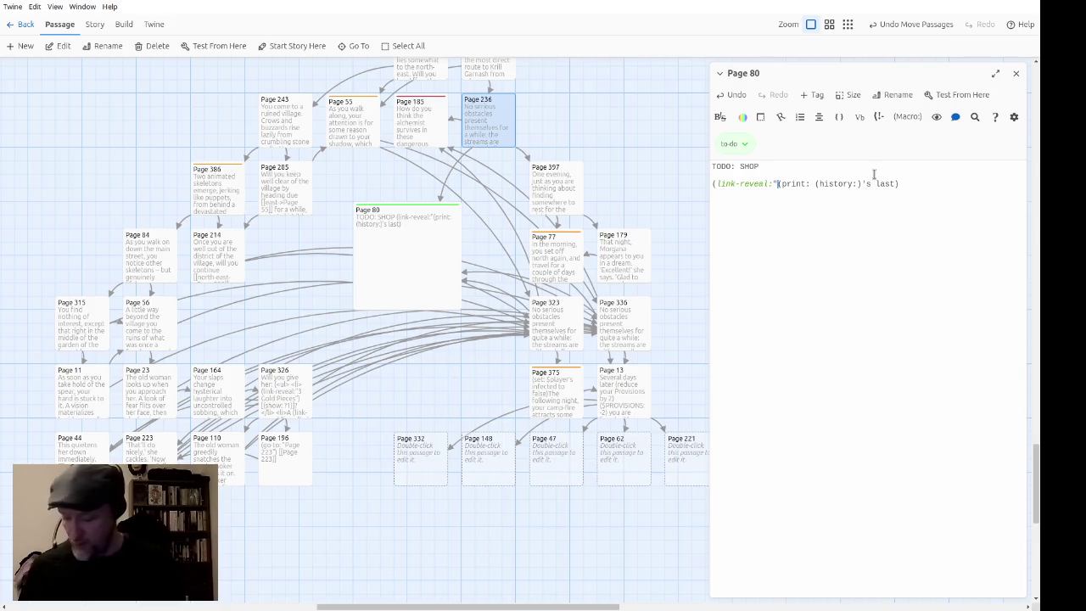
pyautogui.write('Buy what you want and can afford, and then')
pyautogui.press('Right')
pyautogui.press('Right')
pyautogui.press('Right')
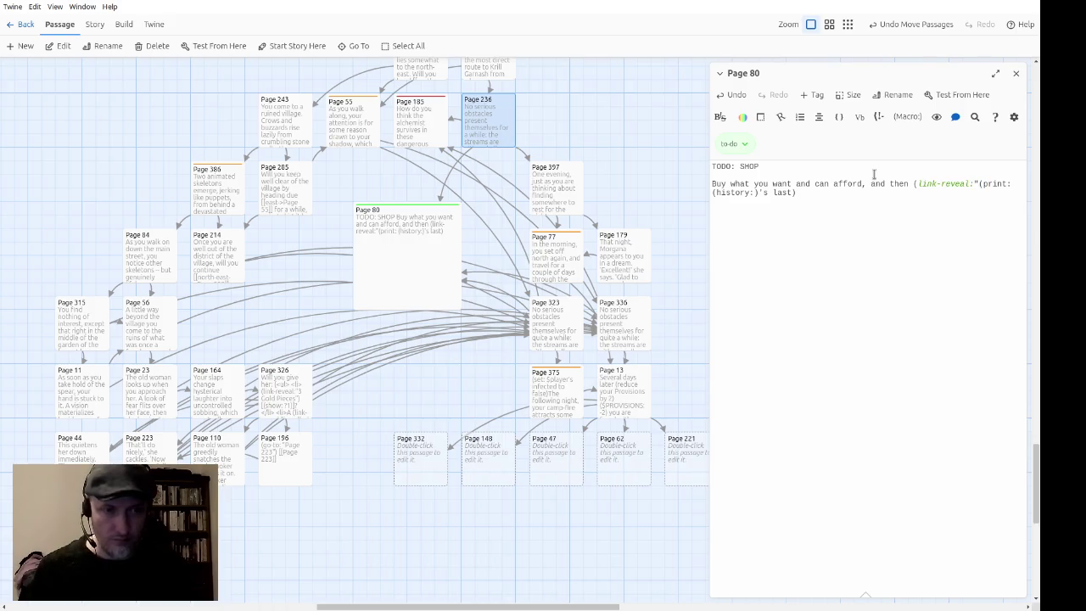
pyautogui.write('continue ')
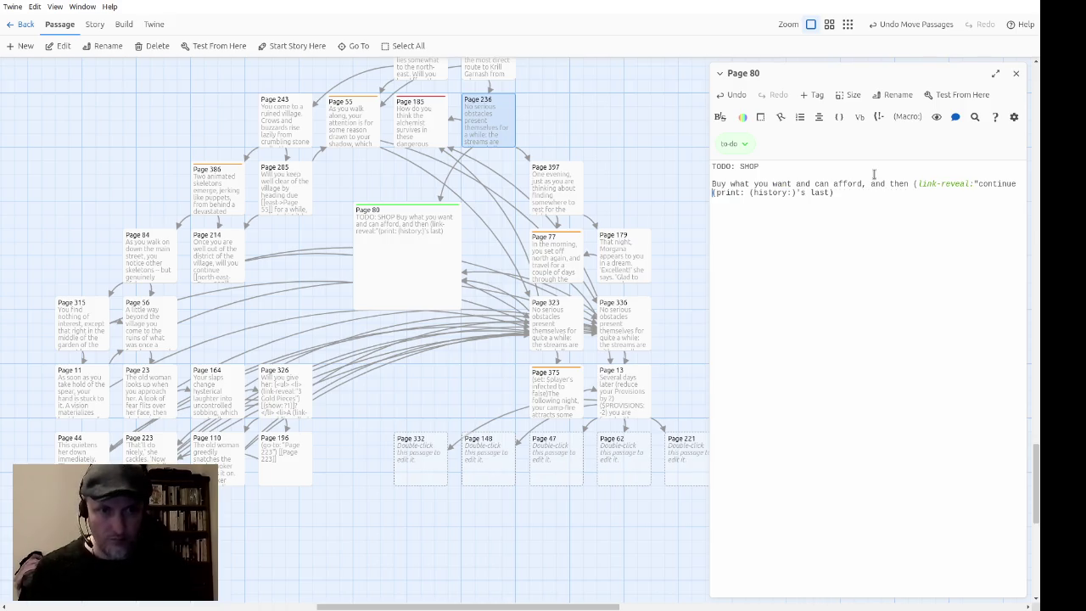
pyautogui.write('on youe')
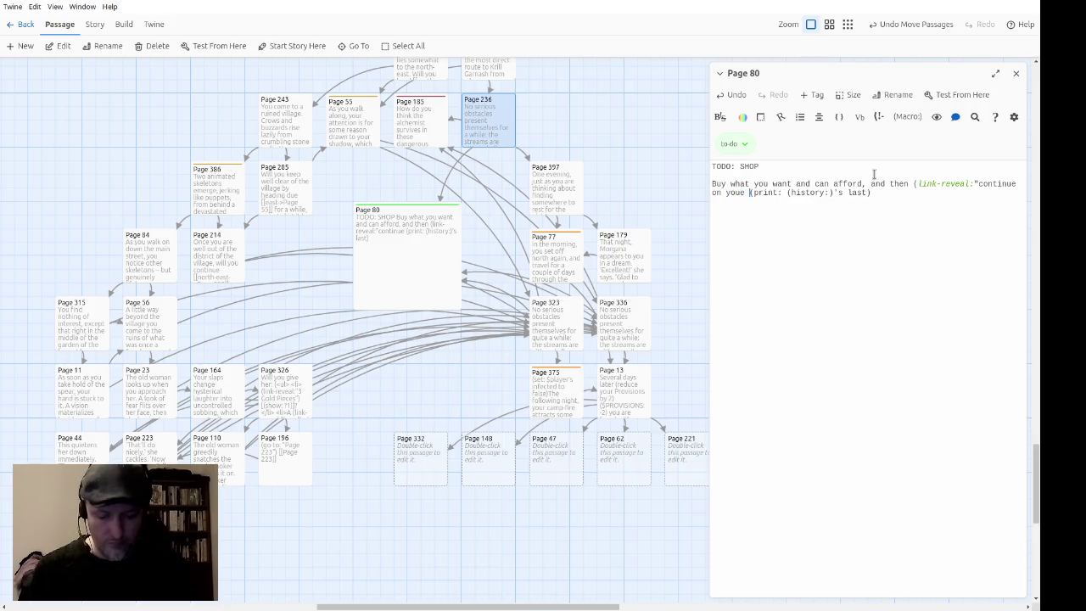
pyautogui.press('BackSpace')
pyautogui.press('BackSpace')
pyautogui.write('r wa')
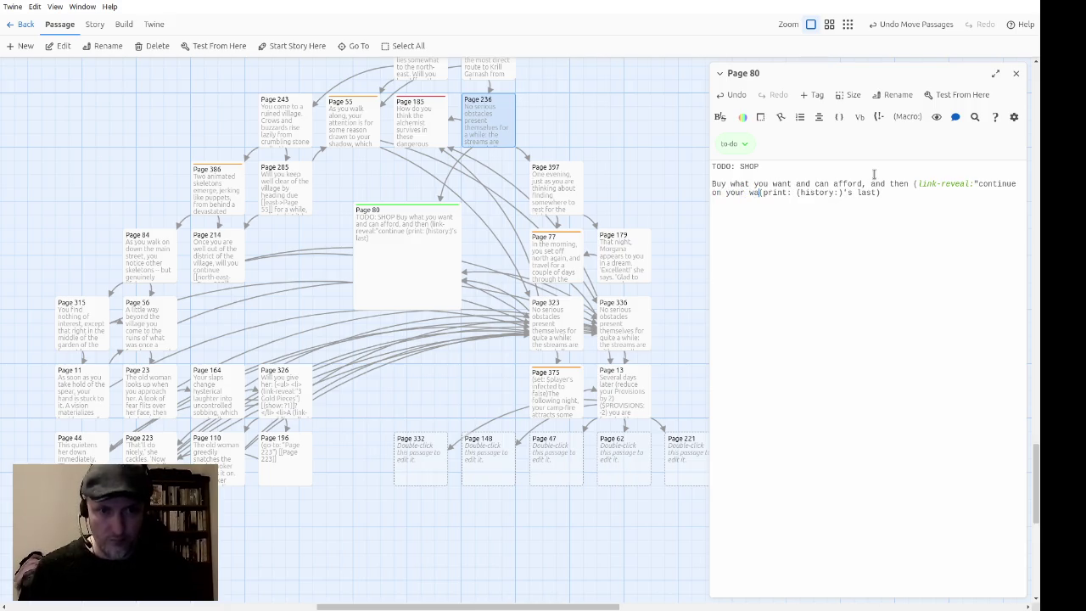
pyautogui.write('y)')
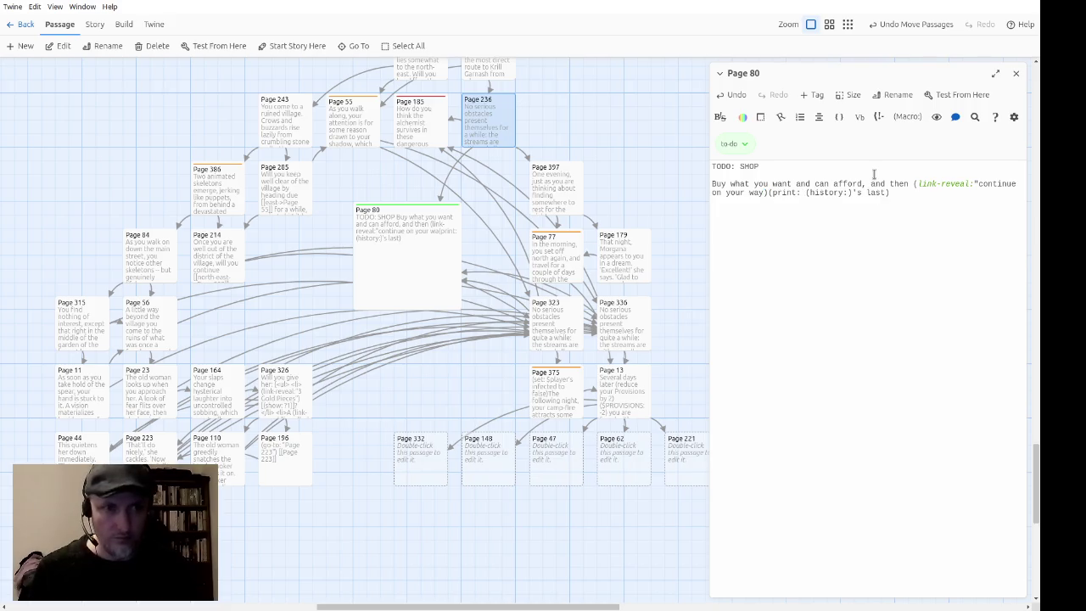
# Step: Close the link label and add a hook that uses (go-to:) with (history:)'s last
pyautogui.press('Left')
pyautogui.write('"')
pyautogui.press('Right')
pyautogui.write('[(')
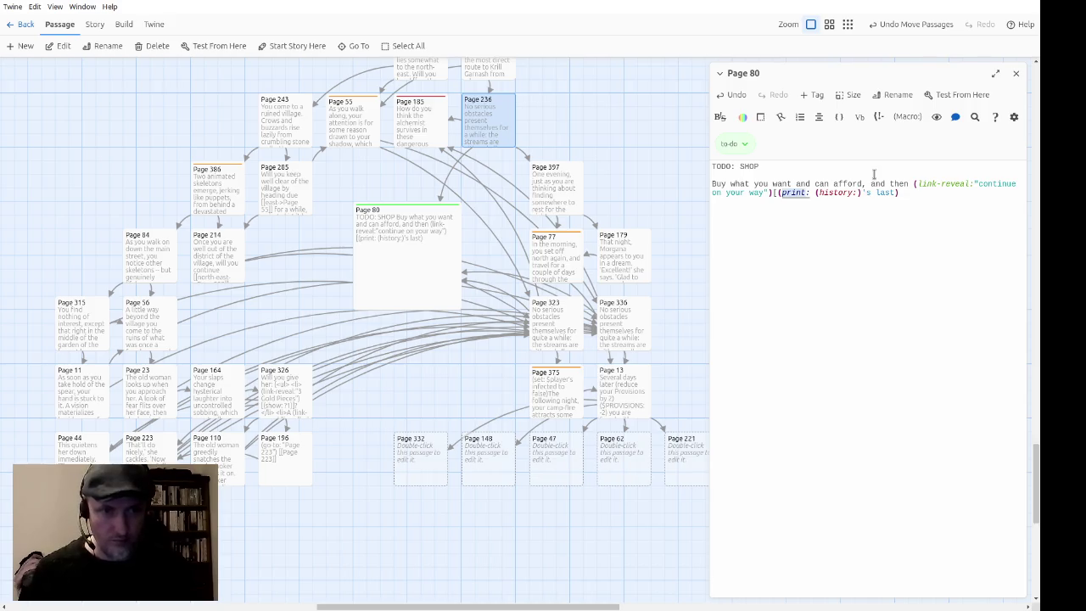
pyautogui.write('go-to:')
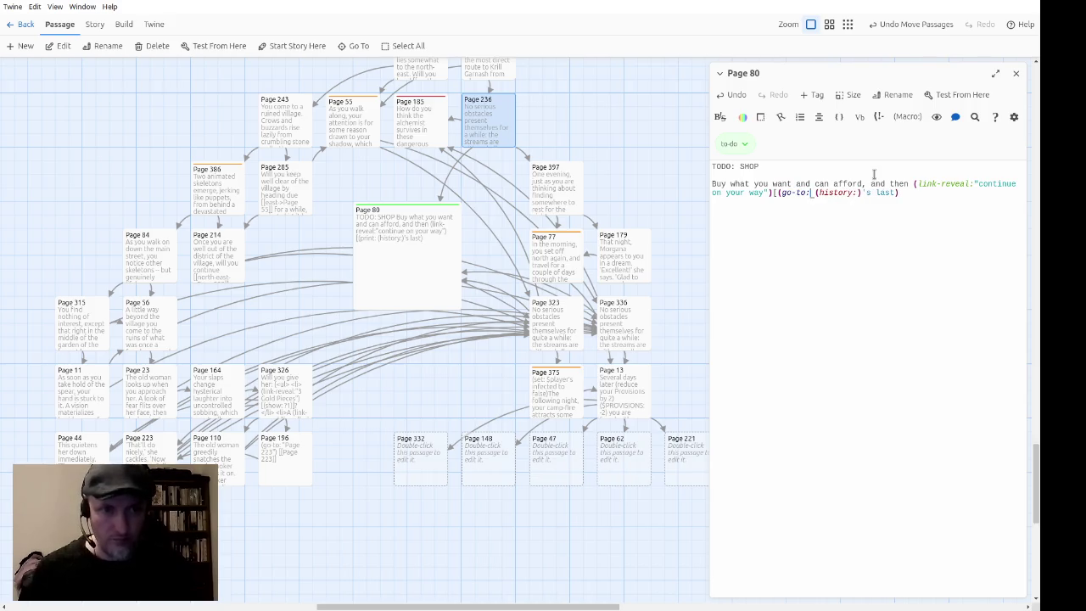
pyautogui.press('End')
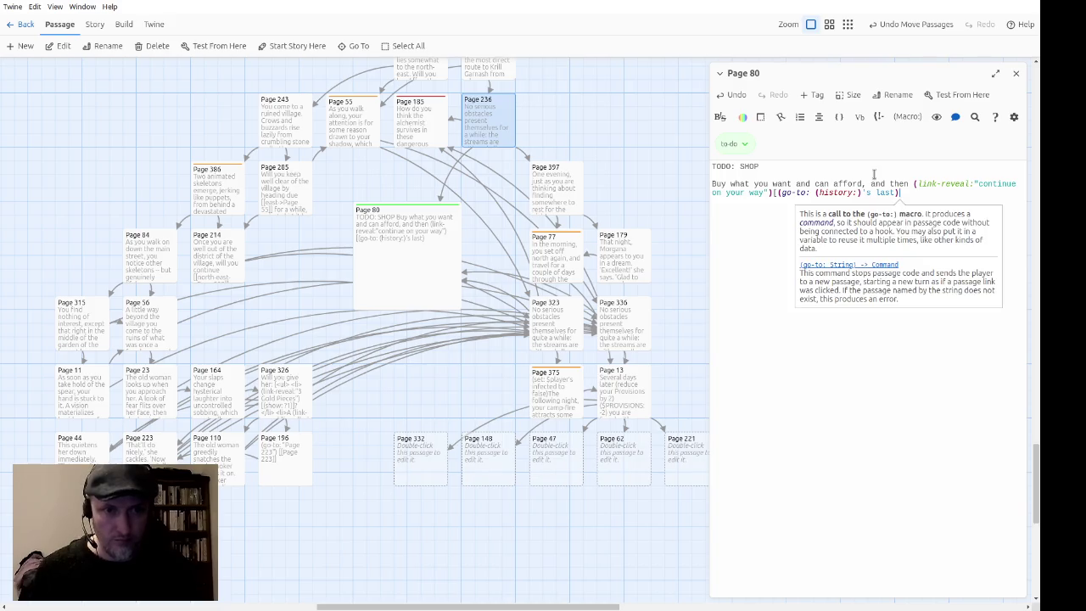
pyautogui.write(']')
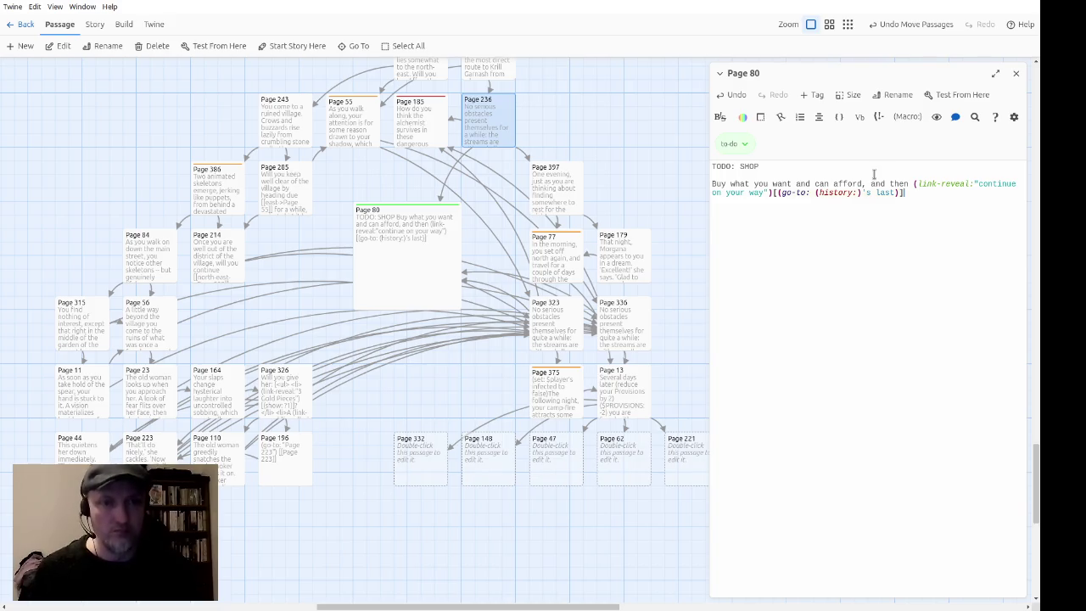
# Step: Play-test from Page 80, then close its editor to return to the story map
pyautogui.click(218, 45)
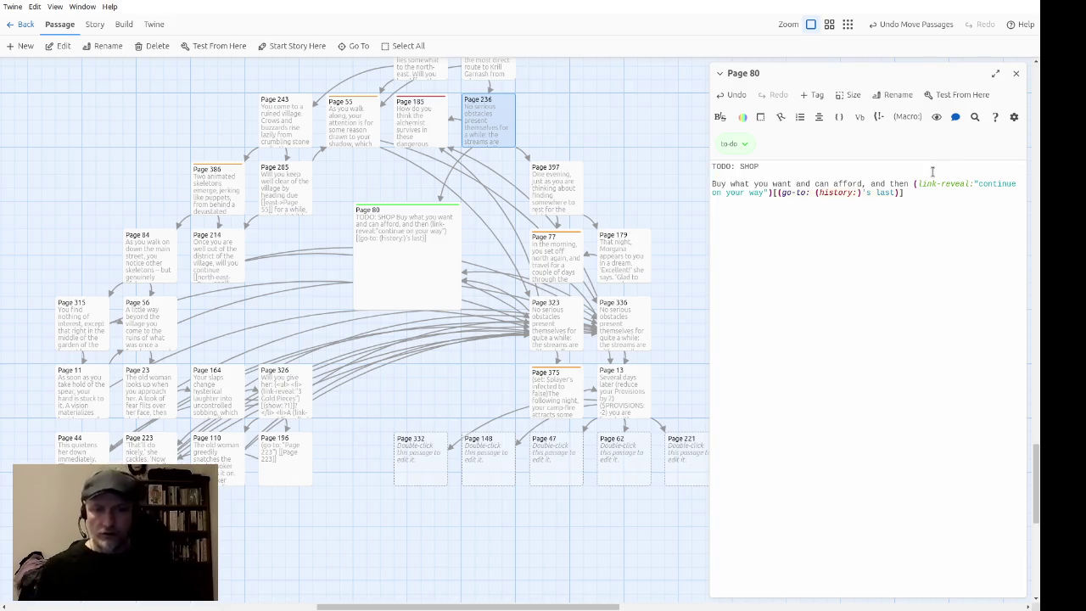
pyautogui.click(1014, 74)
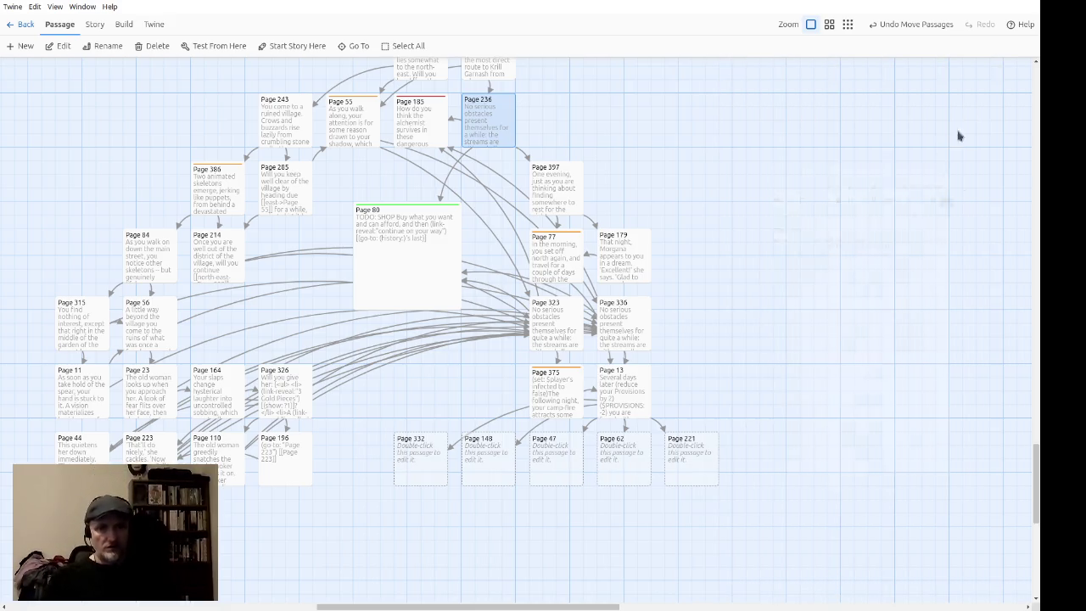
pyautogui.scroll(-2, 738, 475)
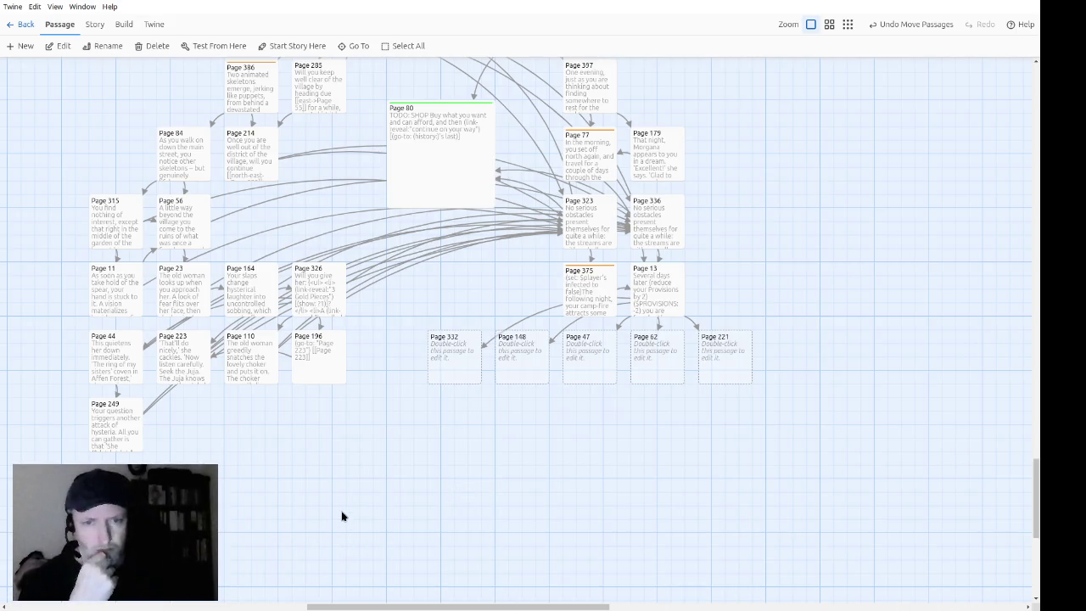
# Step: Start a play-test of the story to watch the Shadow Monster fight resolve automatically
pyautogui.hotkey('alt', 'Tab')
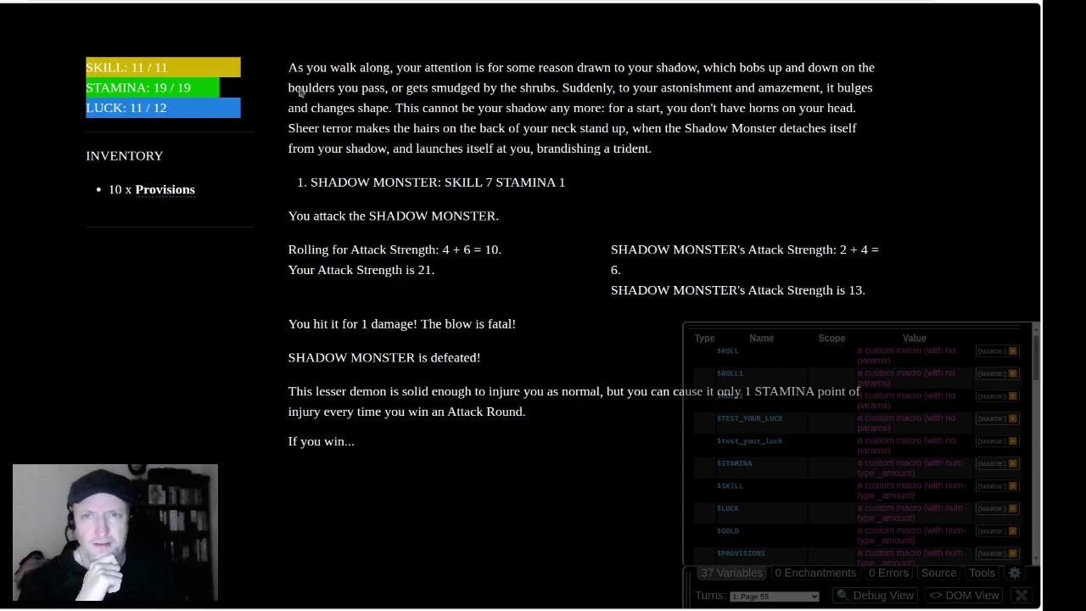
# Step: Restart the play-test at the armoury with SKILL 8, STAMINA 17, LUCK 9 and 10 Provisions
pyautogui.click(188, 31)
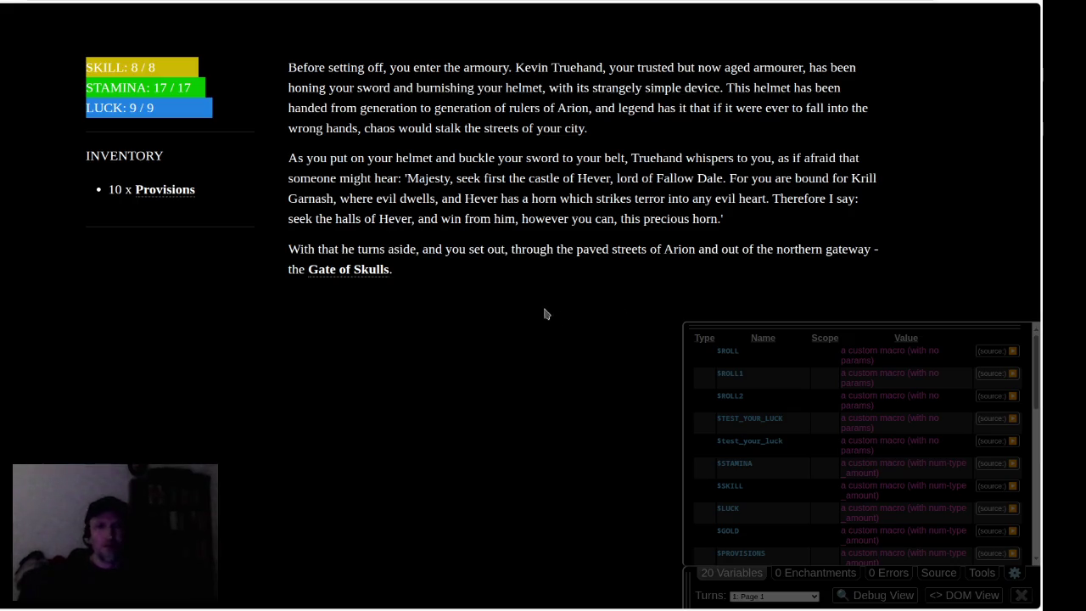
# Step: Play via Gate of Skulls, western edge and slightly west to the Spriggans, then reload for new stats
pyautogui.click(353, 270)
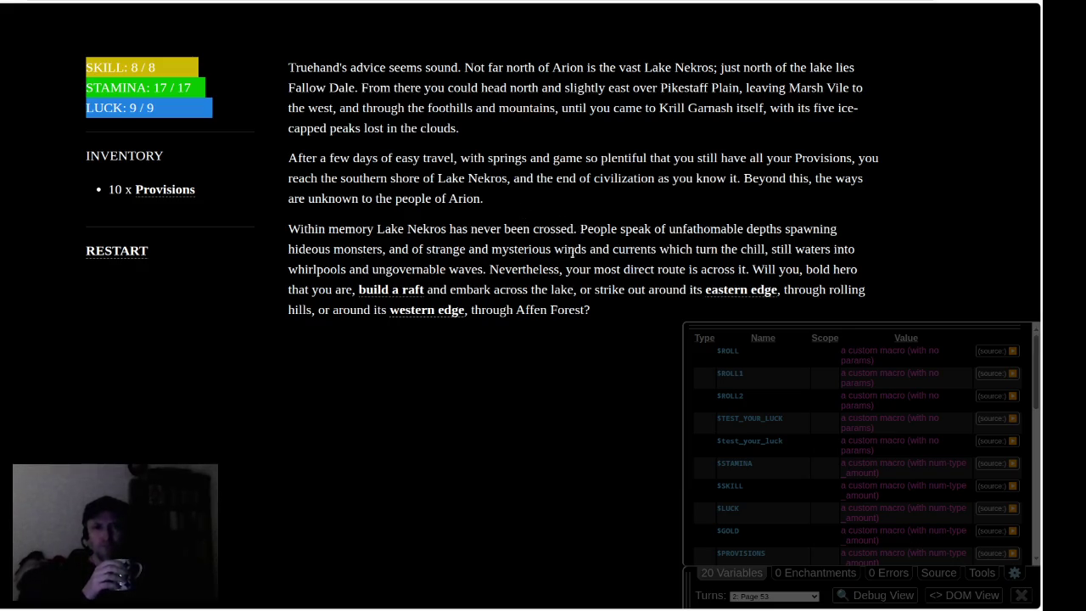
pyautogui.click(727, 574)
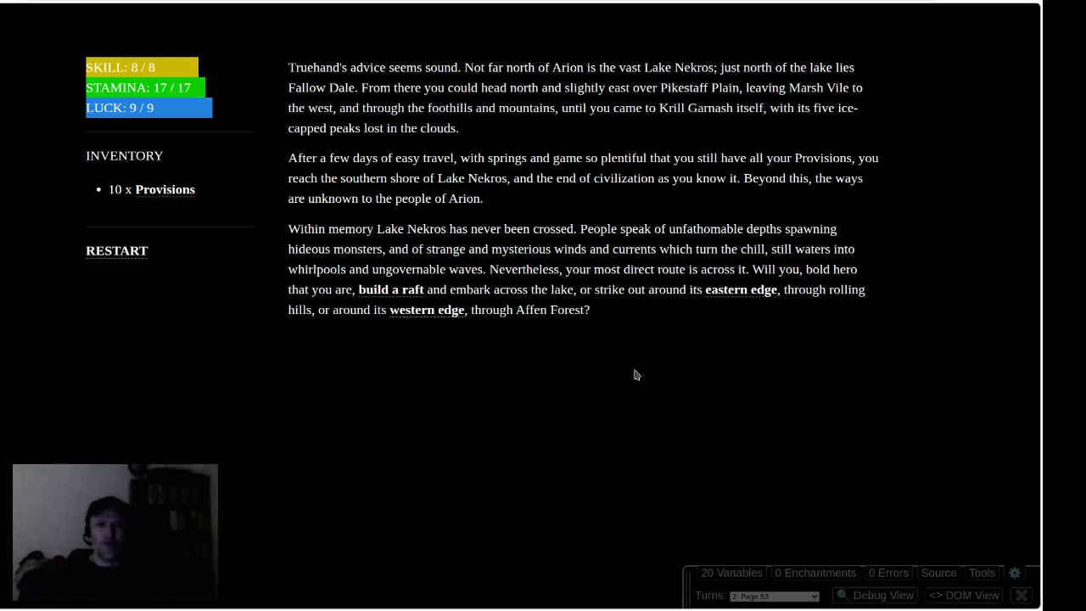
pyautogui.click(427, 311)
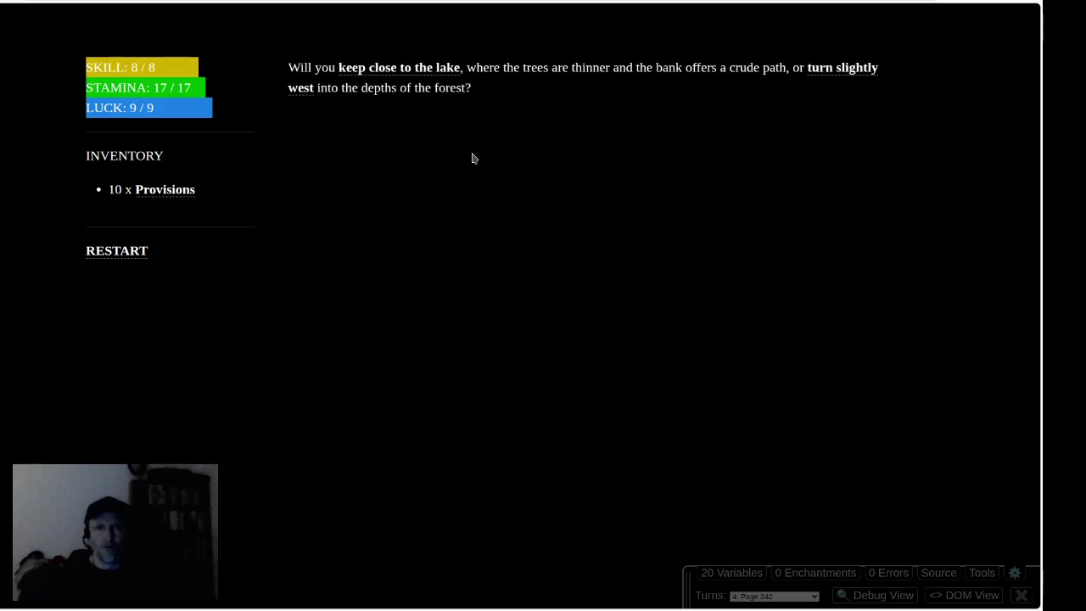
pyautogui.click(839, 70)
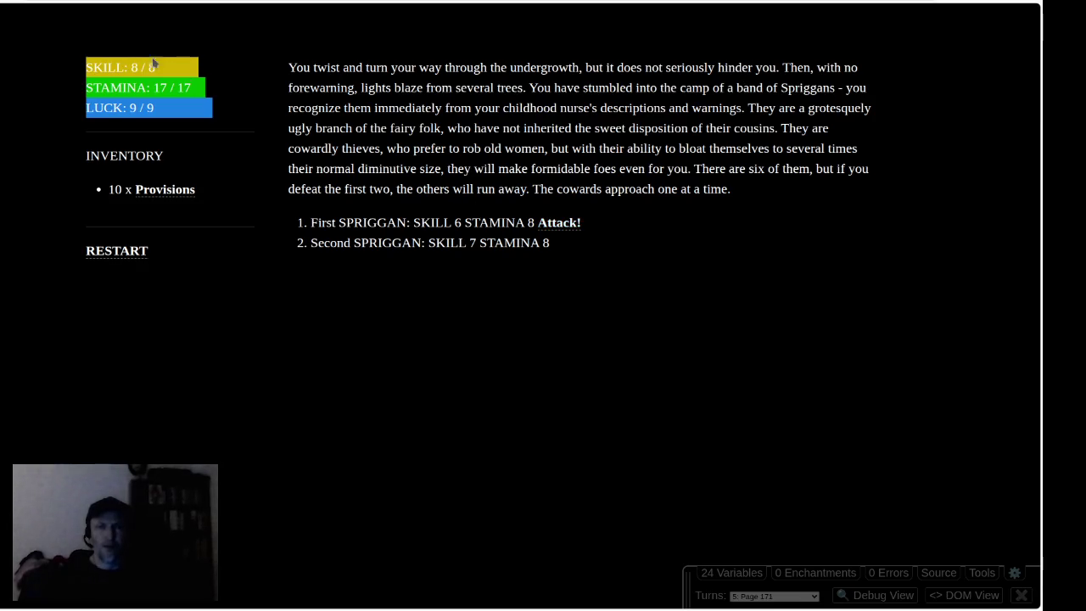
pyautogui.press('F5')
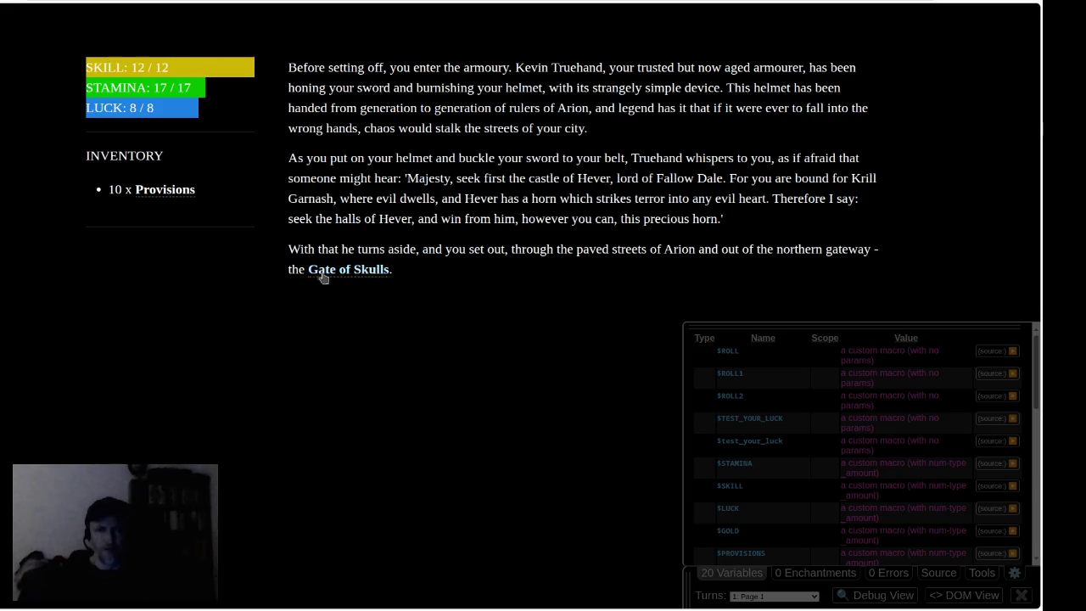
# Step: Camp by the lake, fail the luck test into the Kraken ending, then restart the game
pyautogui.click(381, 269)
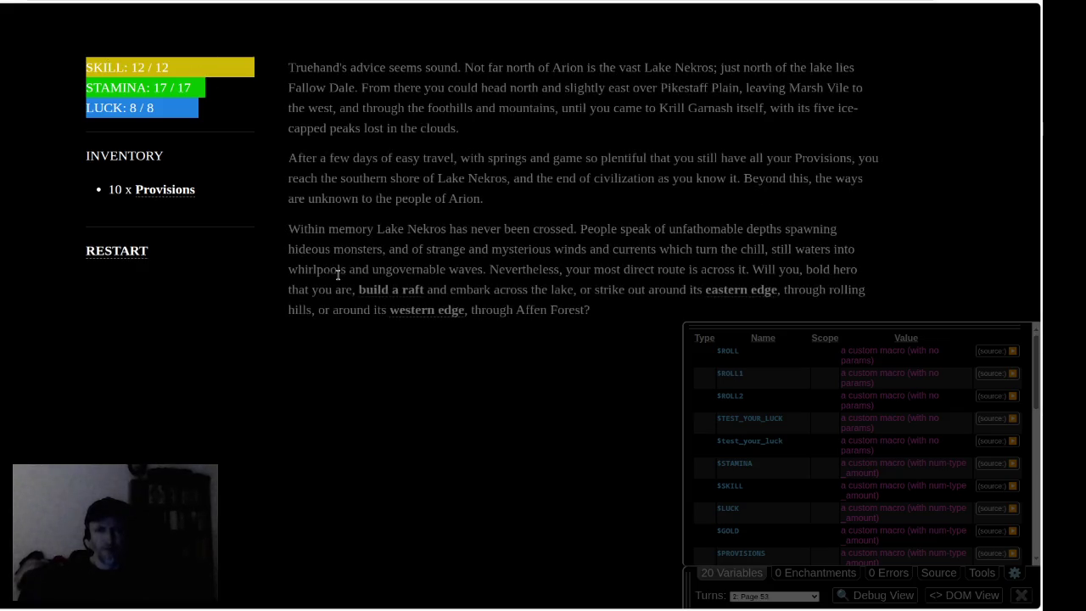
pyautogui.click(434, 314)
pyautogui.click(312, 149)
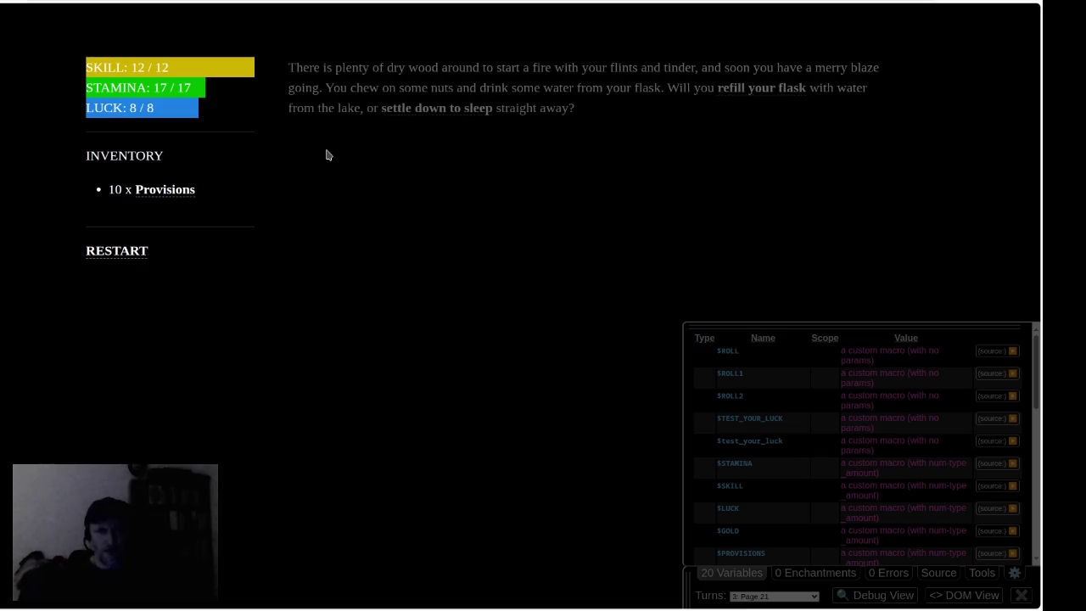
pyautogui.click(465, 113)
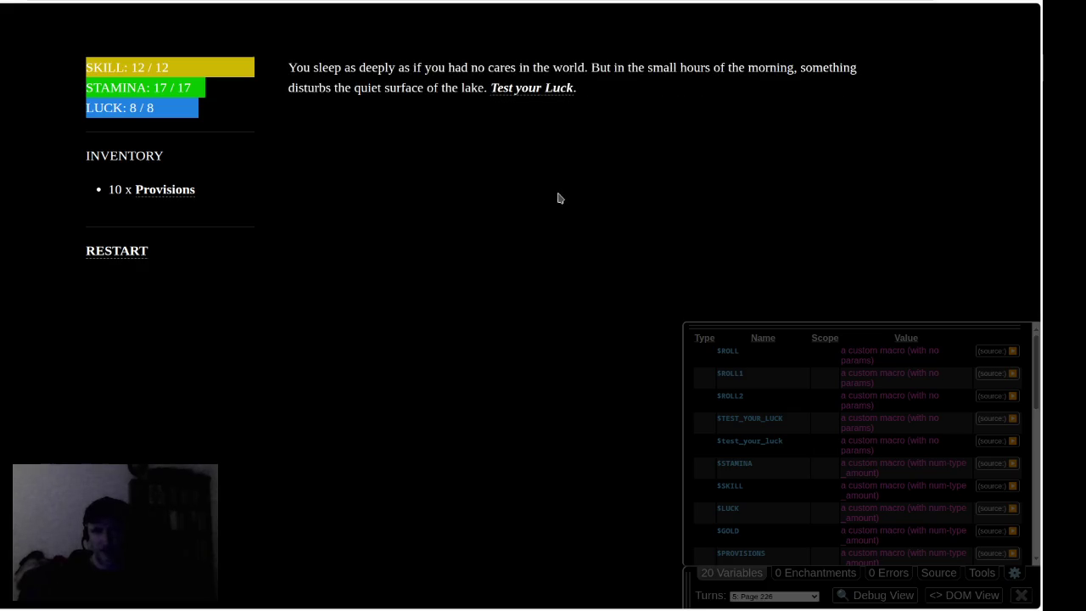
pyautogui.click(544, 94)
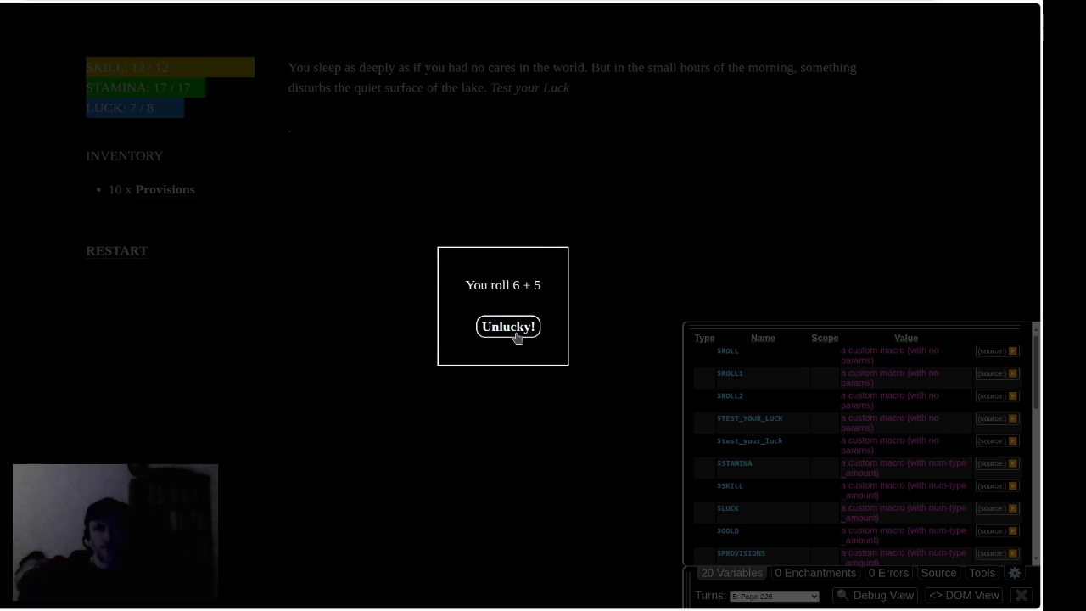
pyautogui.click(513, 334)
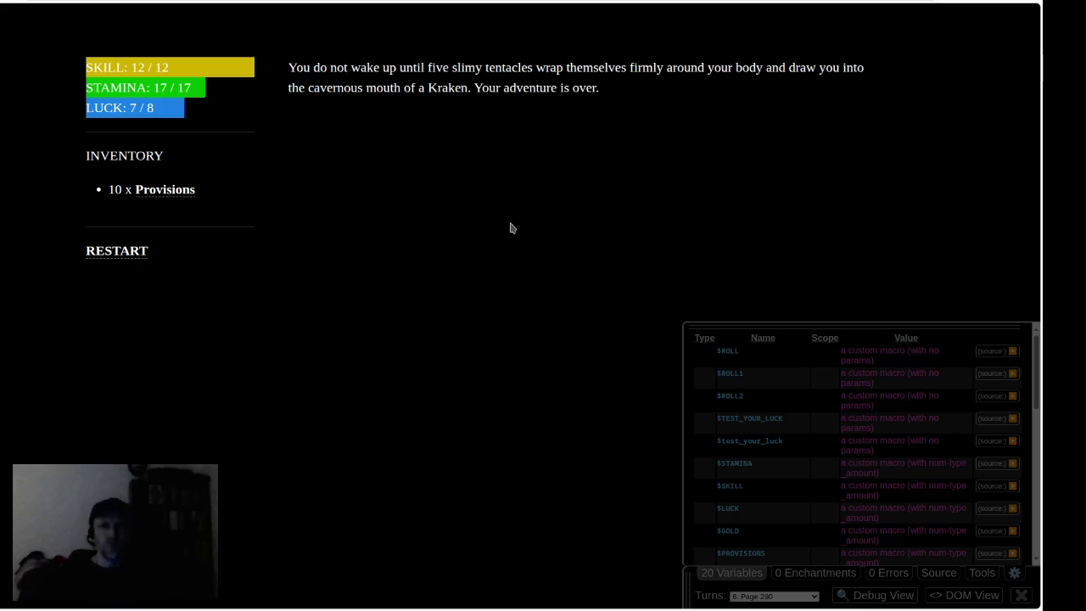
pyautogui.click(121, 251)
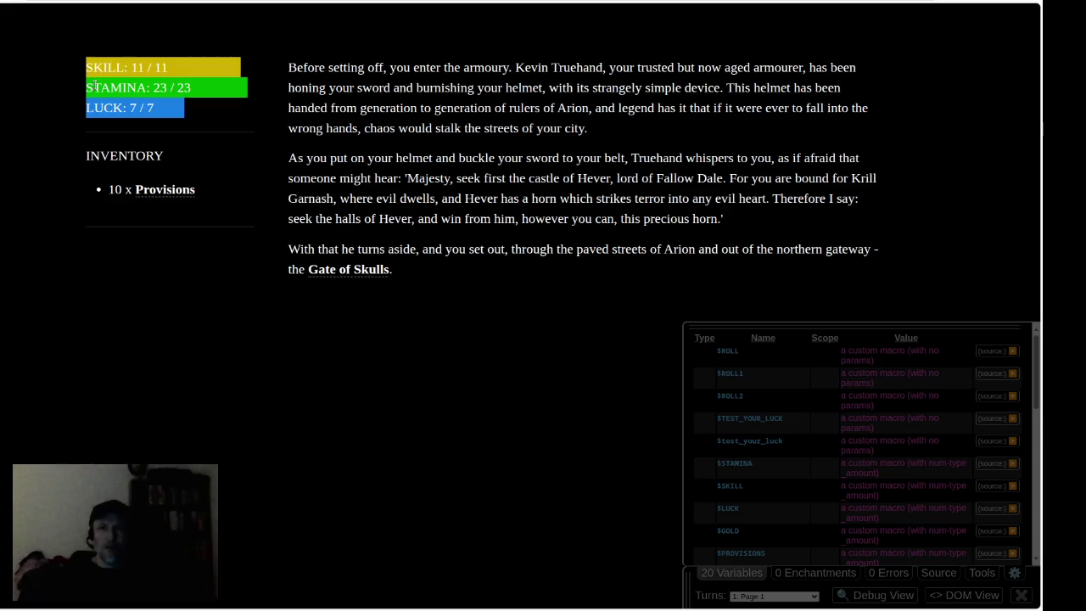
# Step: Travel through Gate of Skulls, the western edge and the forest, turning slightly west to the Spriggans
pyautogui.click(329, 268)
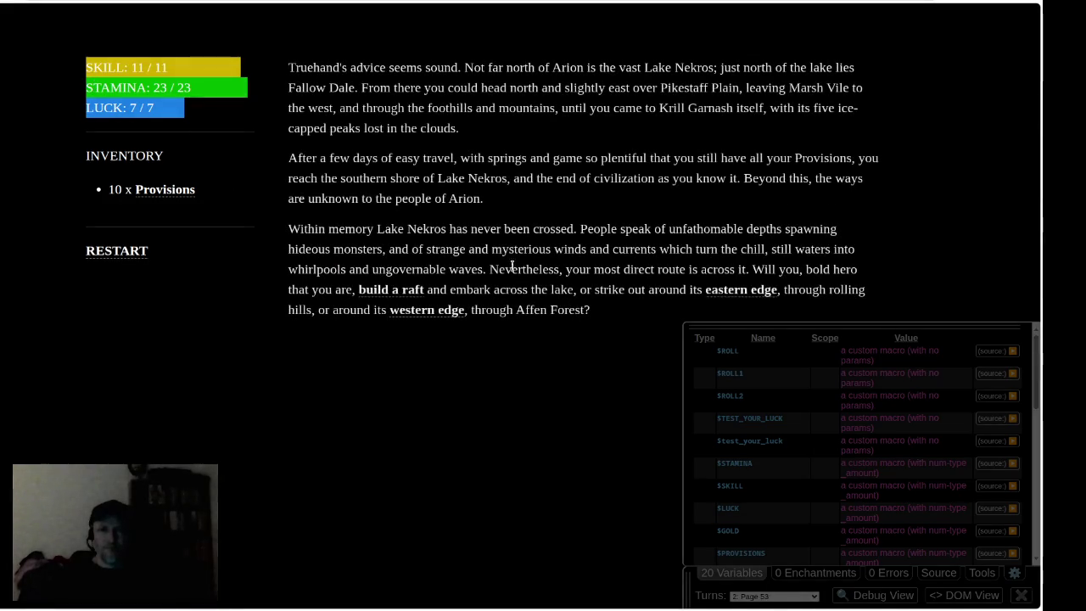
pyautogui.click(424, 310)
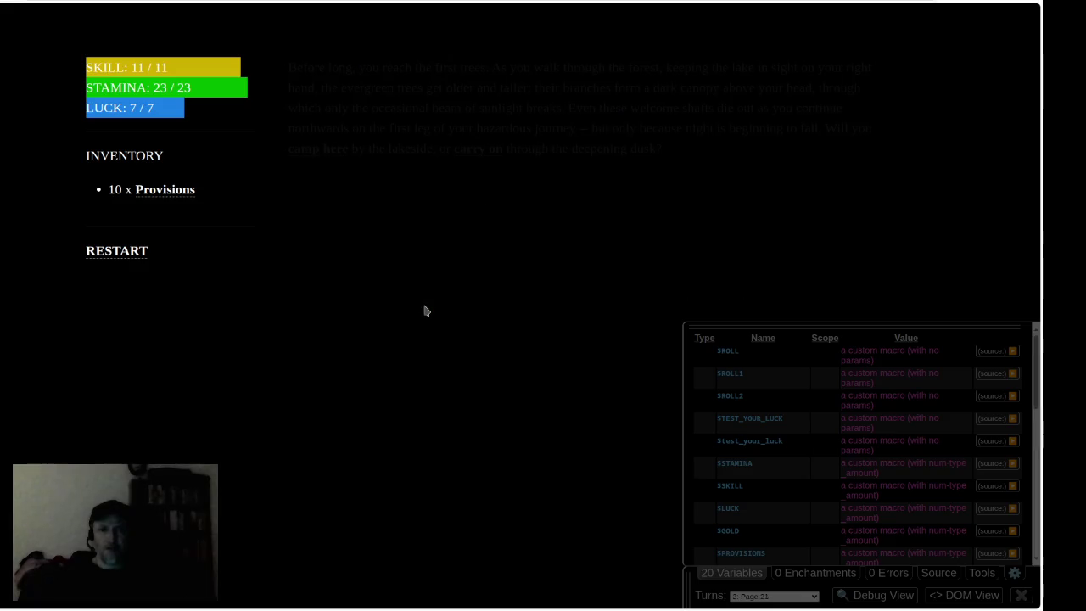
pyautogui.click(490, 151)
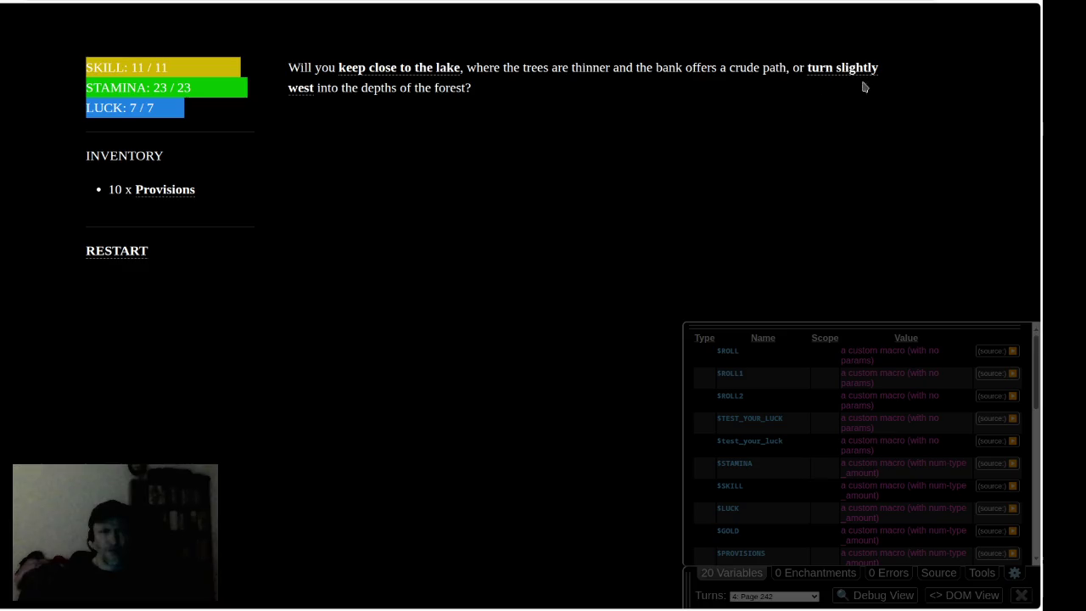
pyautogui.click(847, 71)
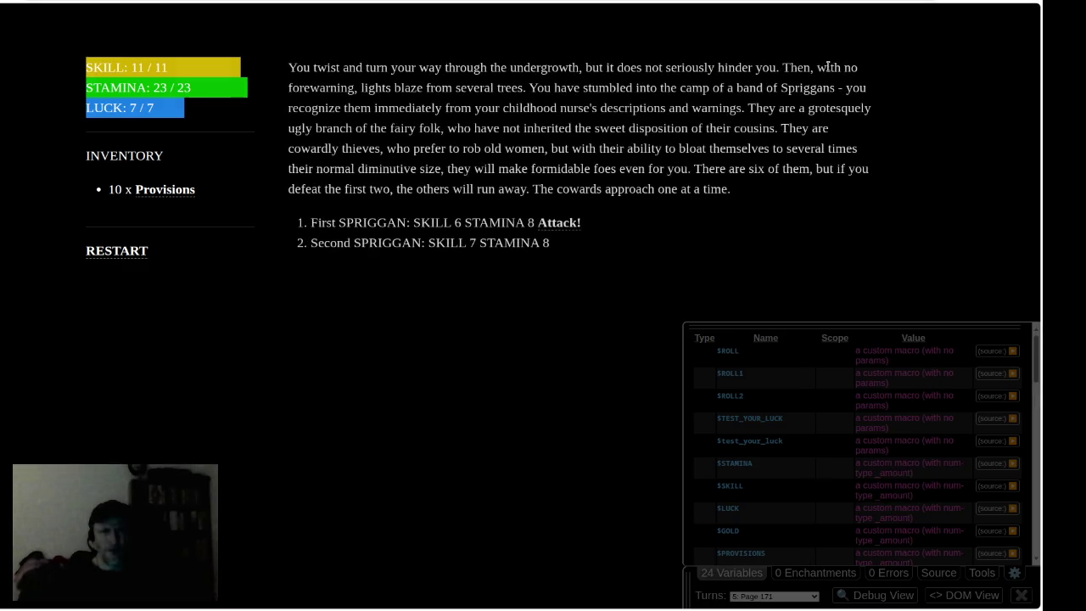
# Step: Fight the First SPRIGGAN round by round until it is defeated
pyautogui.click(557, 225)
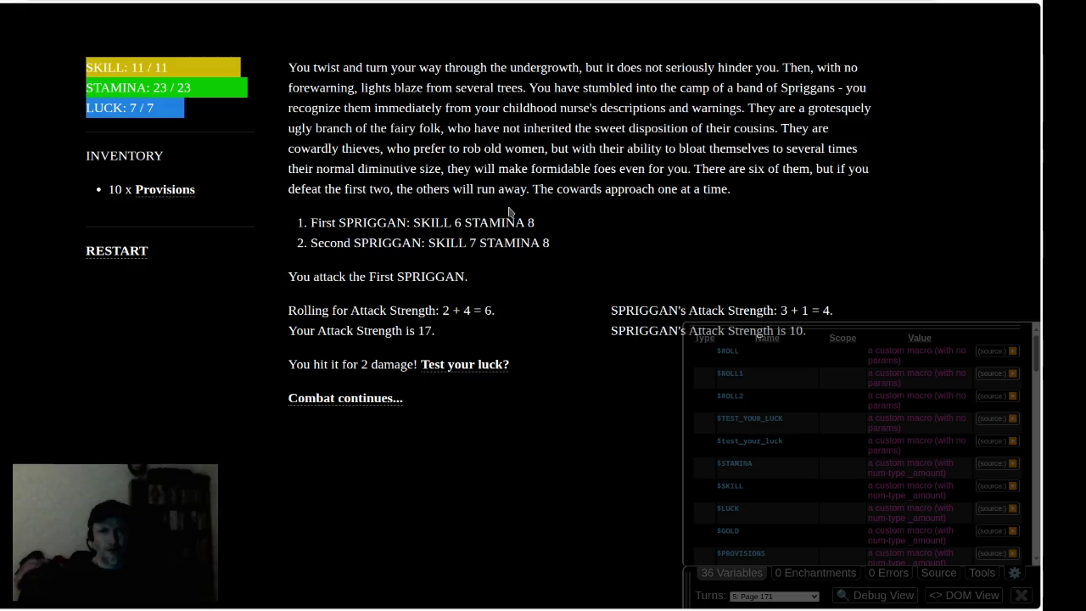
pyautogui.click(726, 571)
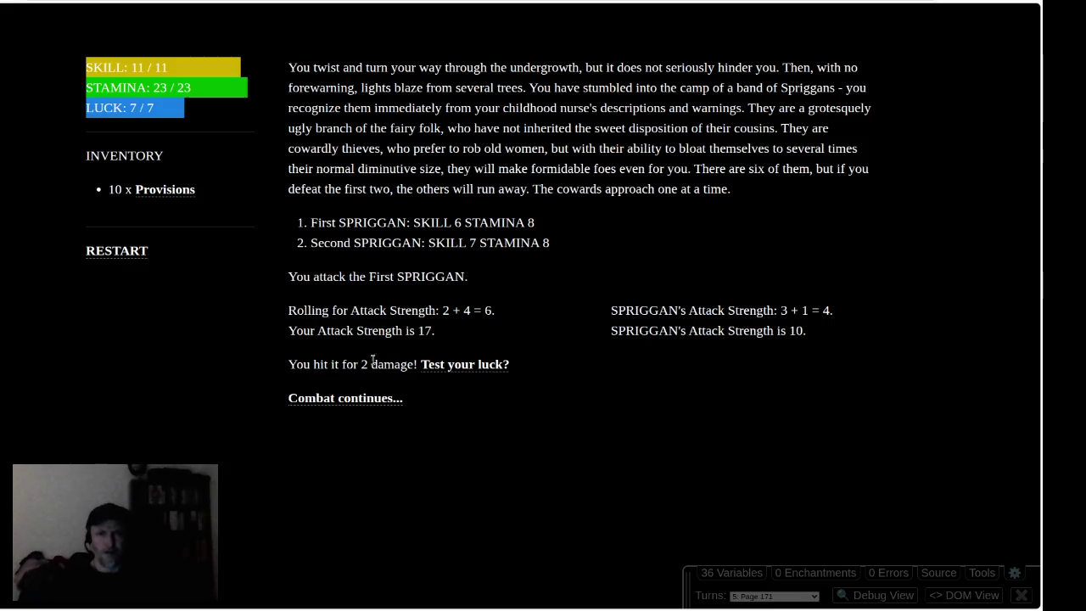
pyautogui.click(356, 399)
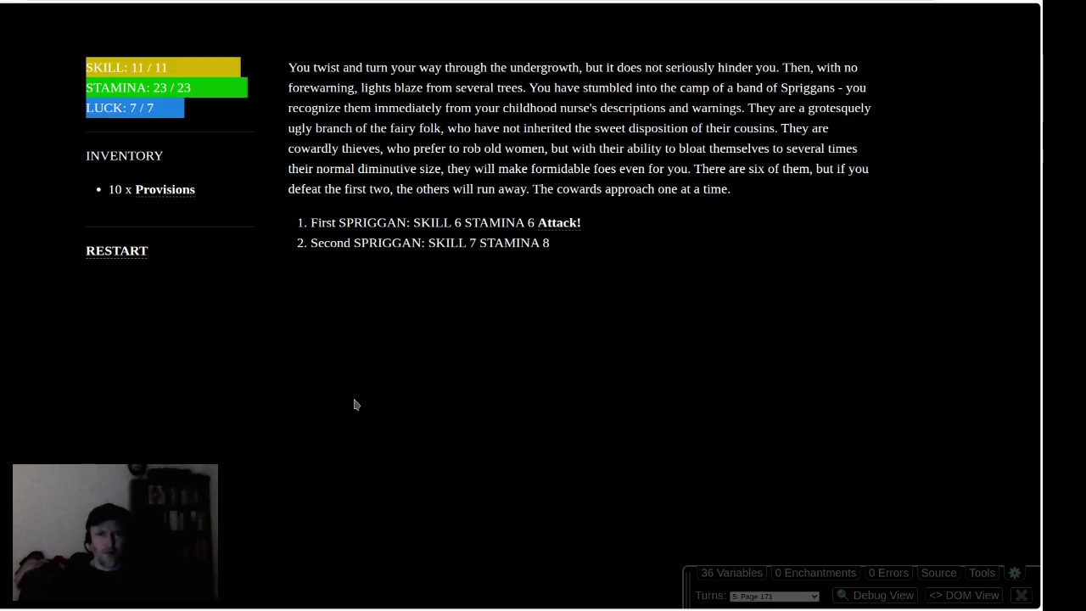
pyautogui.click(557, 223)
pyautogui.click(394, 399)
pyautogui.click(556, 222)
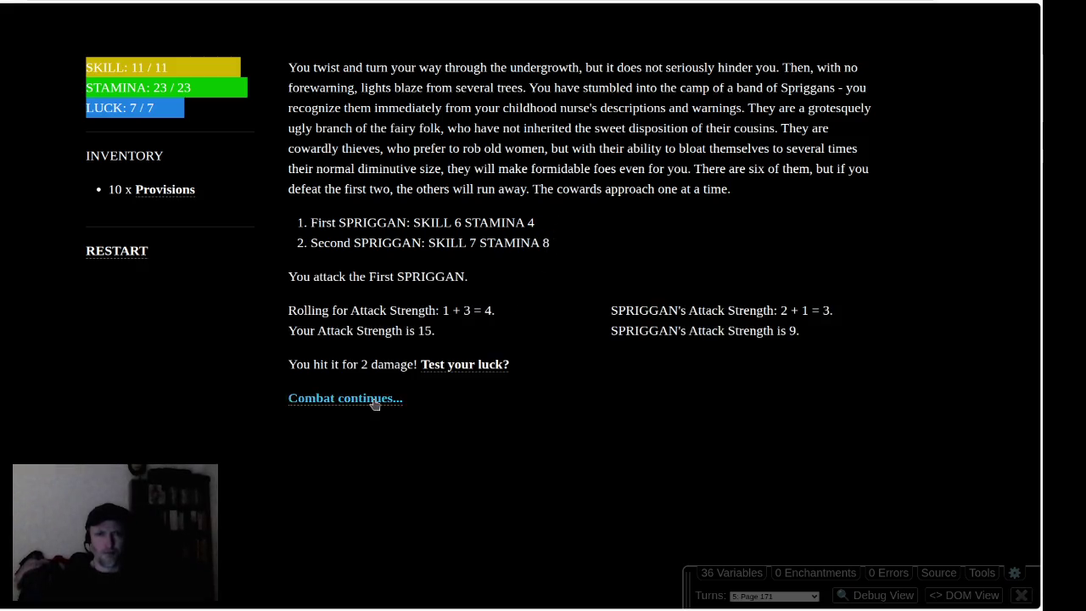
pyautogui.click(394, 399)
pyautogui.click(564, 226)
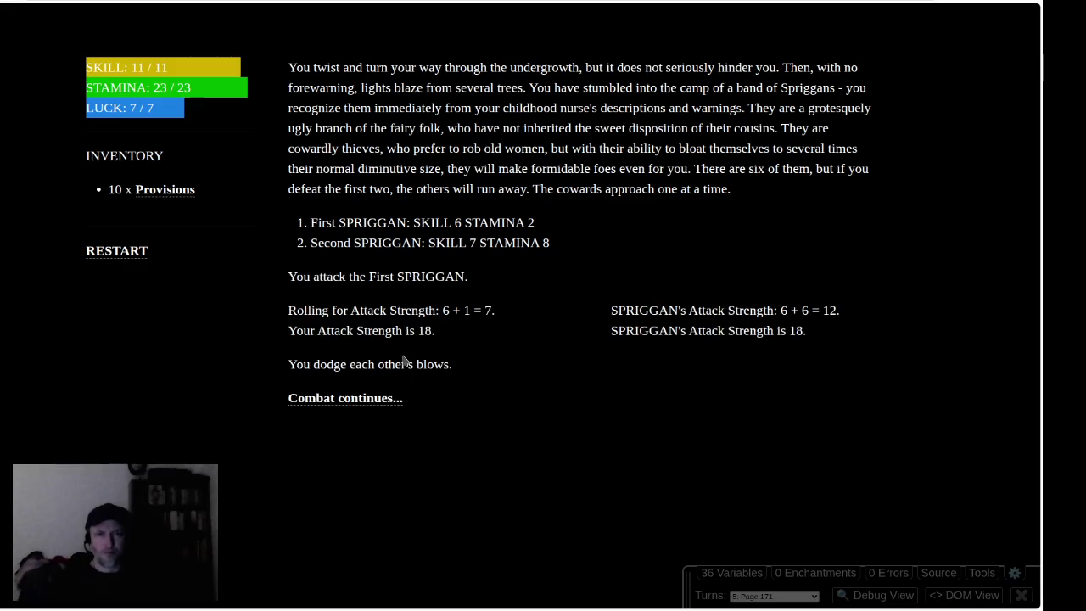
pyautogui.click(368, 400)
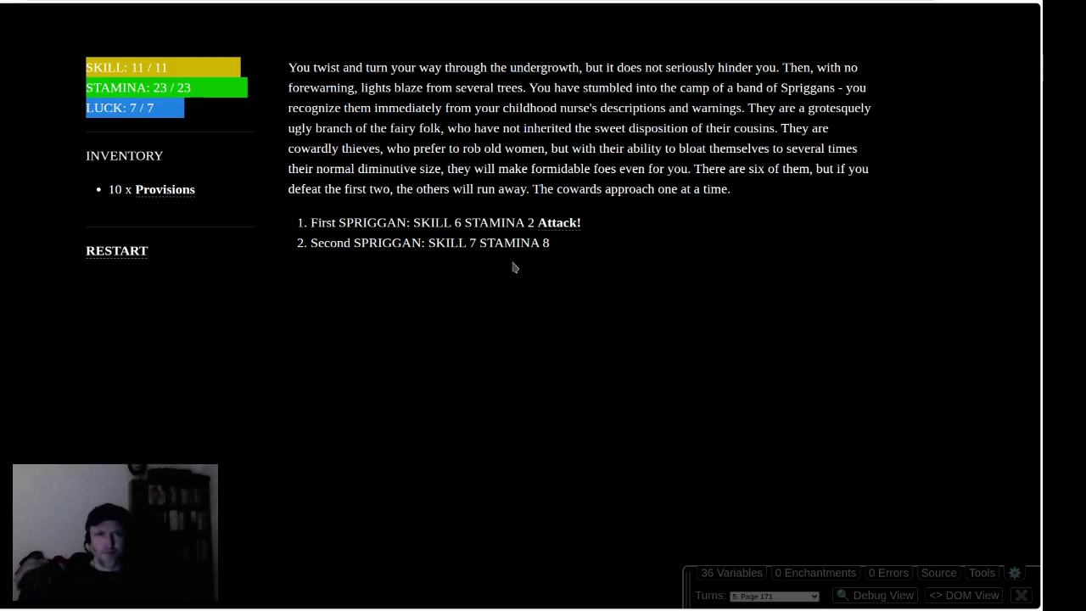
pyautogui.click(549, 224)
pyautogui.click(374, 431)
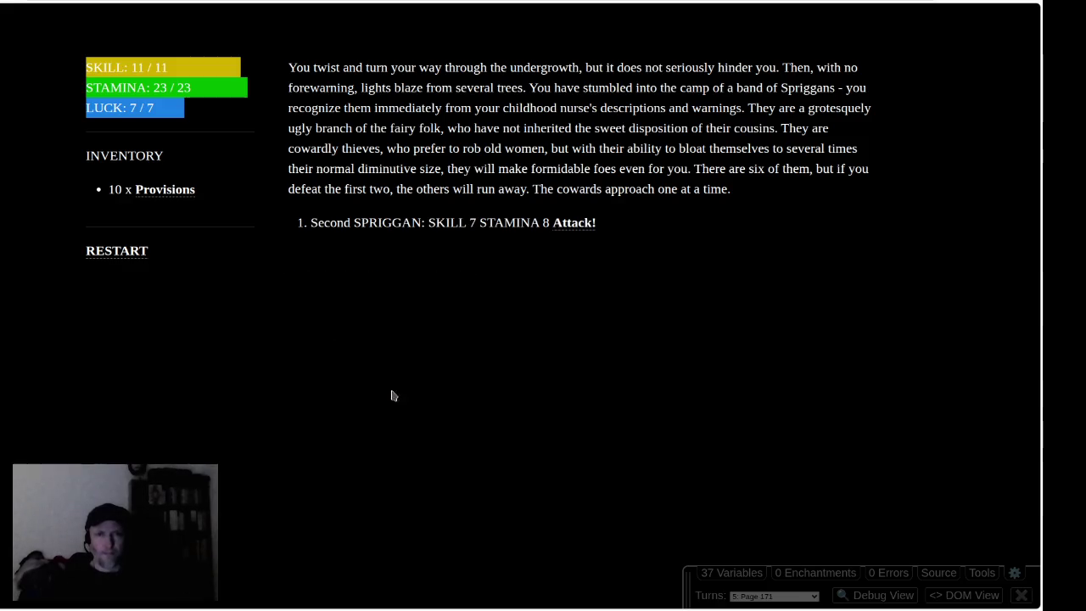
# Step: Fight the Second SPRIGGAN round by round until it falls, then continue the journey
pyautogui.click(561, 224)
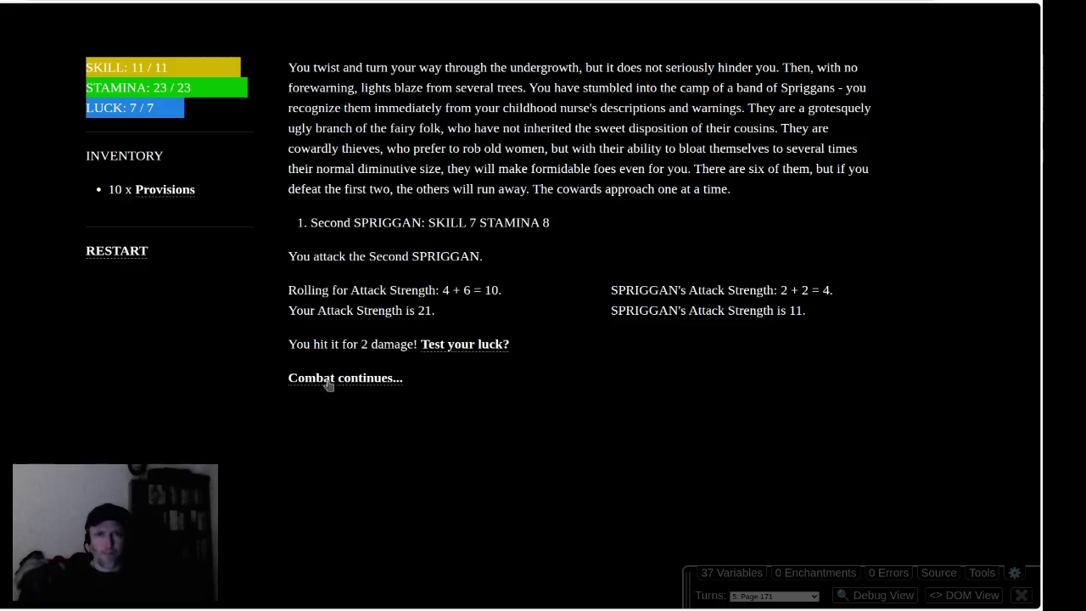
pyautogui.click(356, 380)
pyautogui.click(574, 223)
pyautogui.click(391, 376)
pyautogui.click(573, 225)
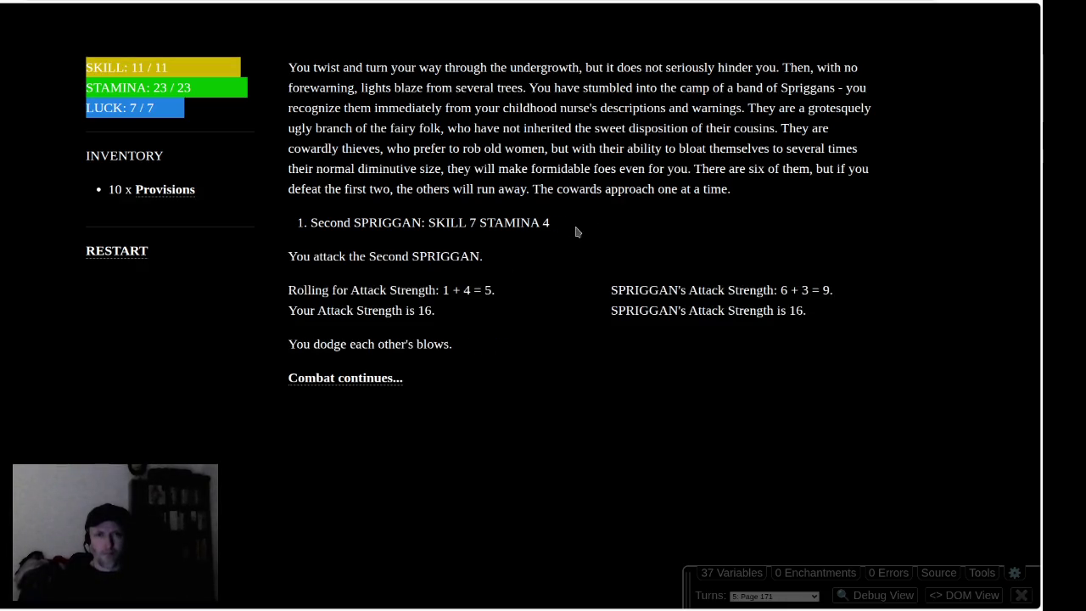
pyautogui.click(388, 379)
pyautogui.click(573, 224)
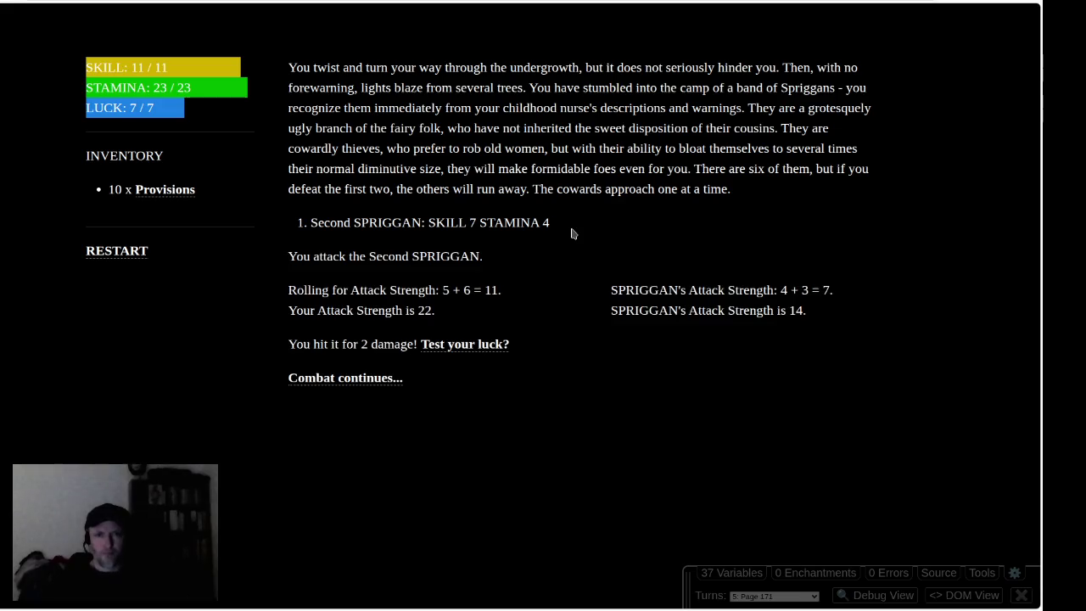
pyautogui.click(386, 380)
pyautogui.click(568, 224)
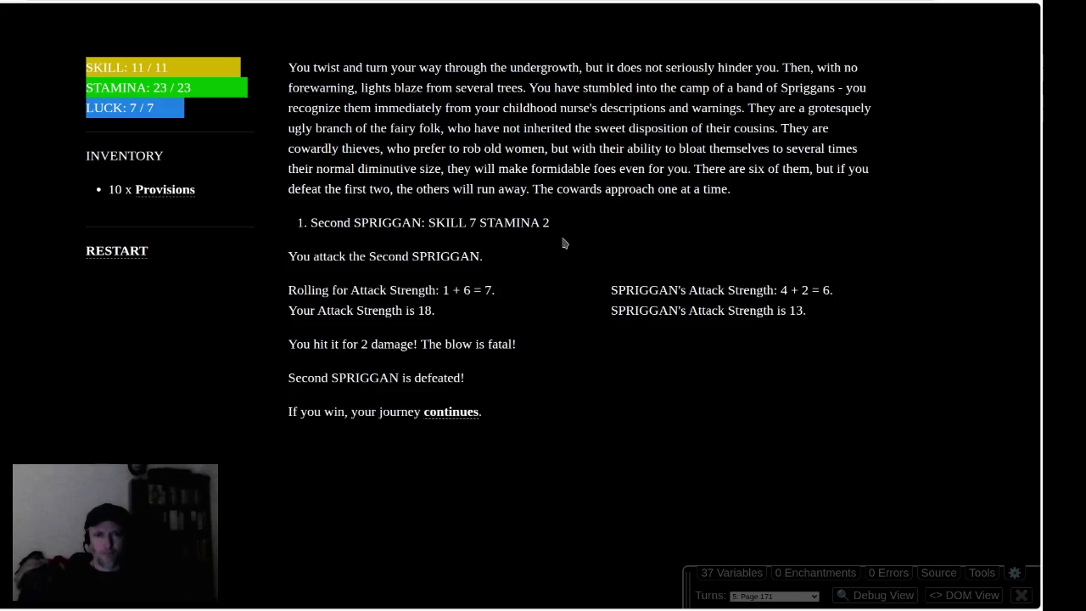
pyautogui.click(445, 415)
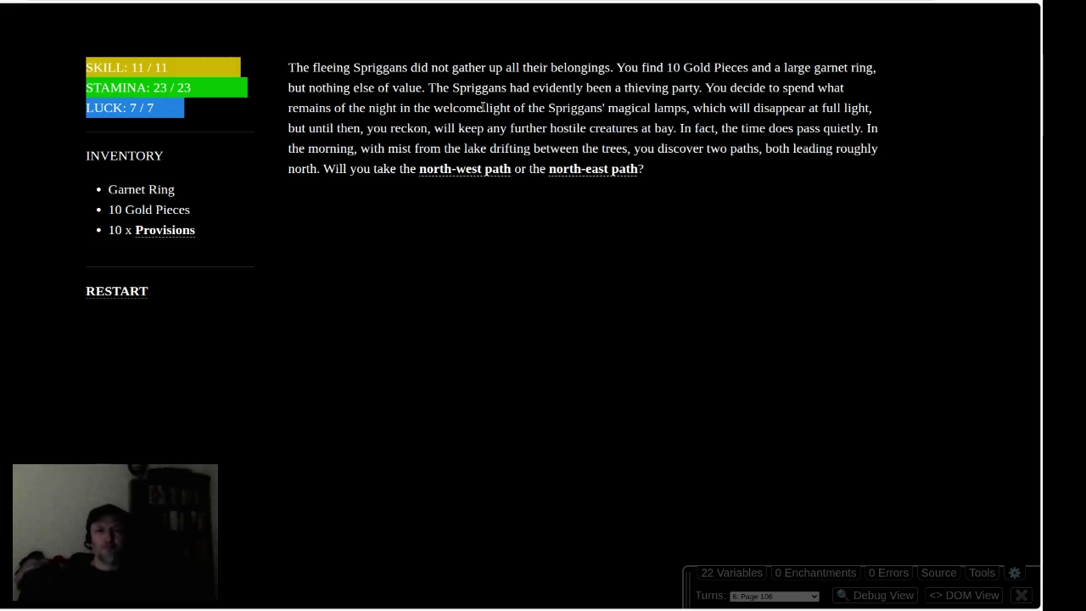
# Step: Take the north-east path, check the eaten status, duck, greet the Elves and surrender to them
pyautogui.click(593, 169)
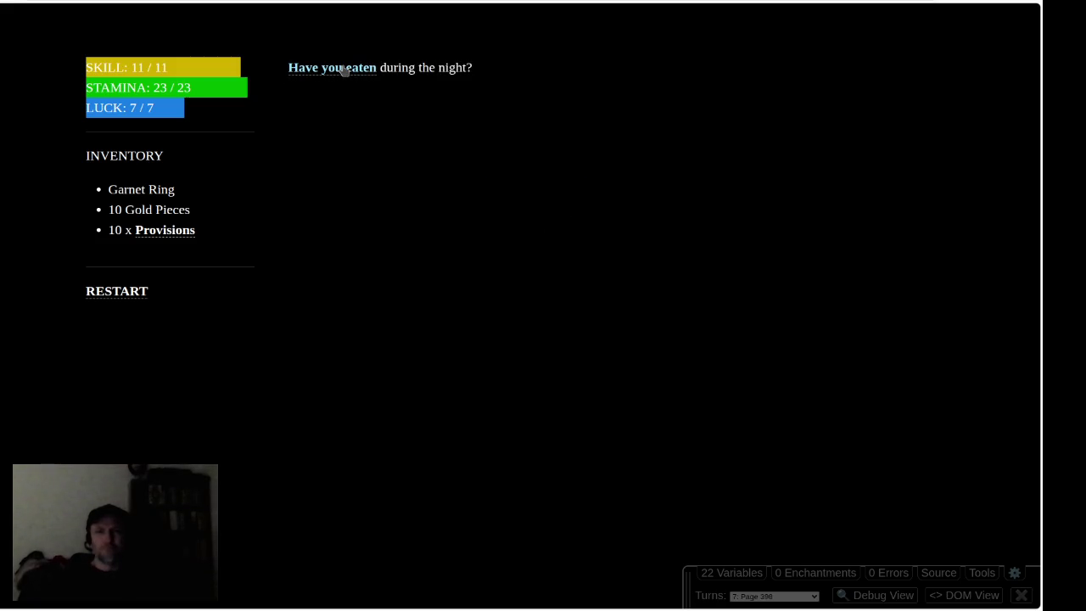
pyautogui.click(342, 69)
pyautogui.click(540, 327)
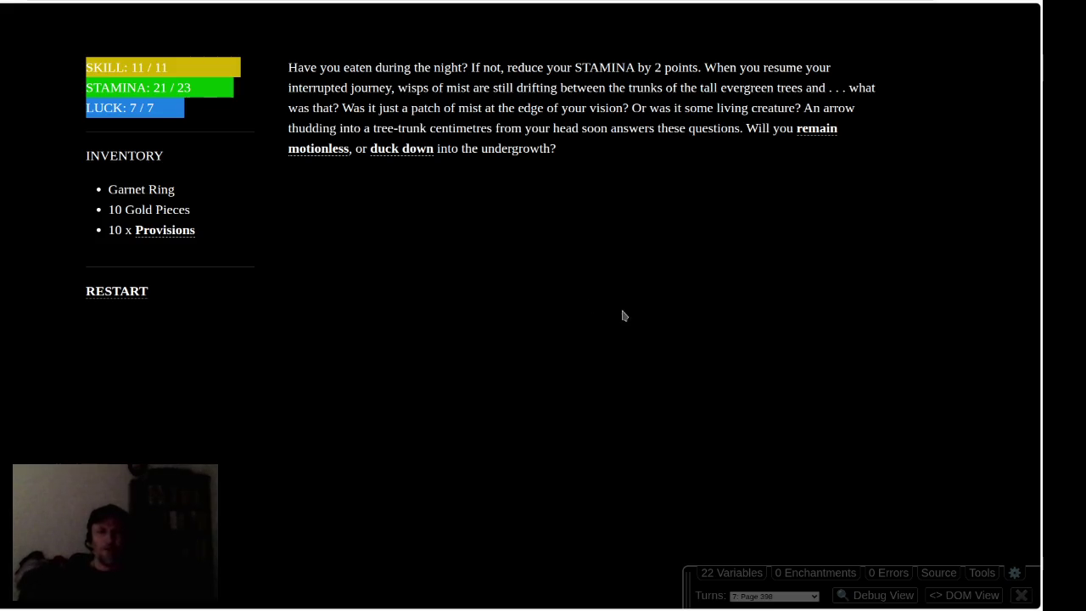
pyautogui.click(409, 157)
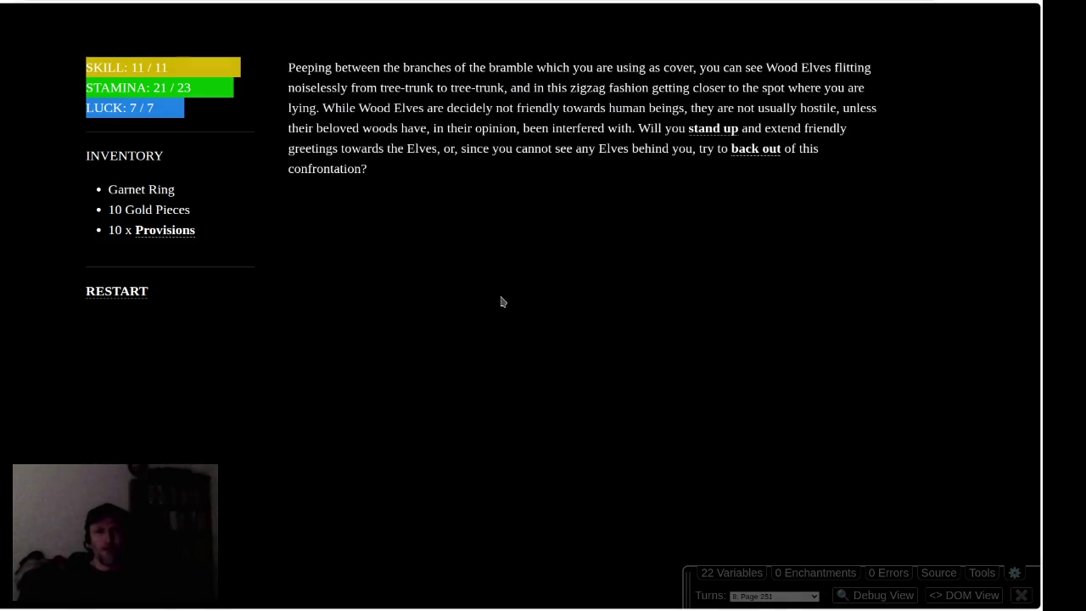
pyautogui.click(709, 131)
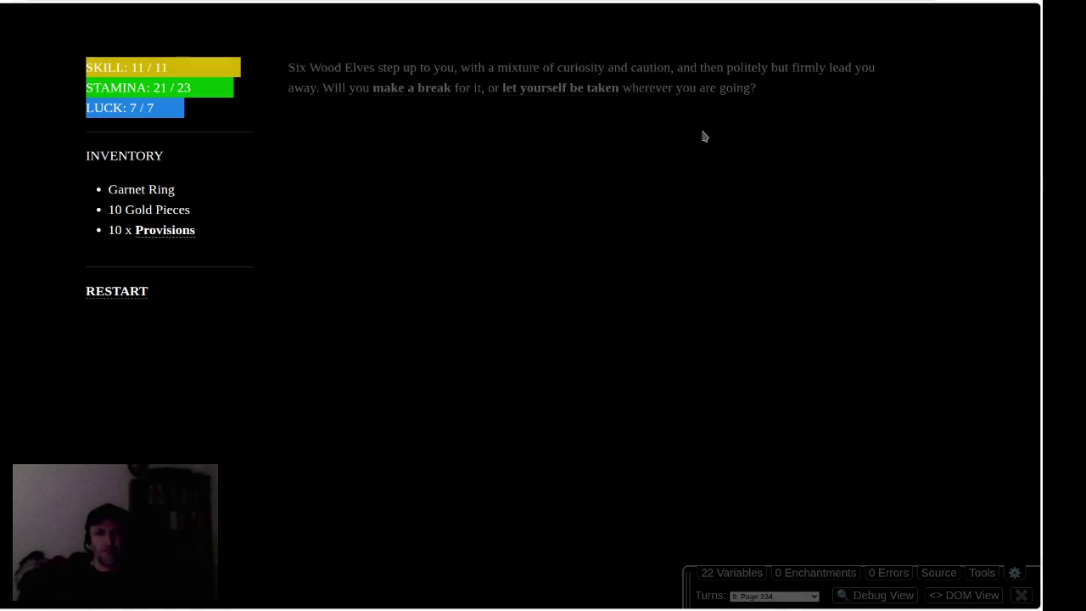
pyautogui.click(543, 89)
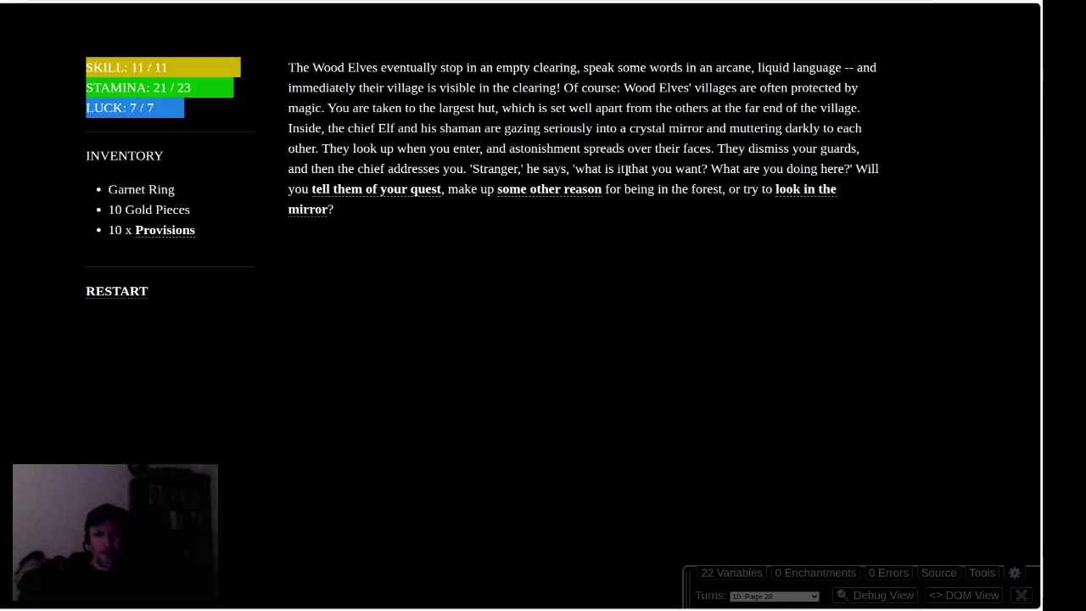
# Step: Tell the chief of the quest, ask about the mirror, then wait out the mist losing 2 STAMINA
pyautogui.click(405, 194)
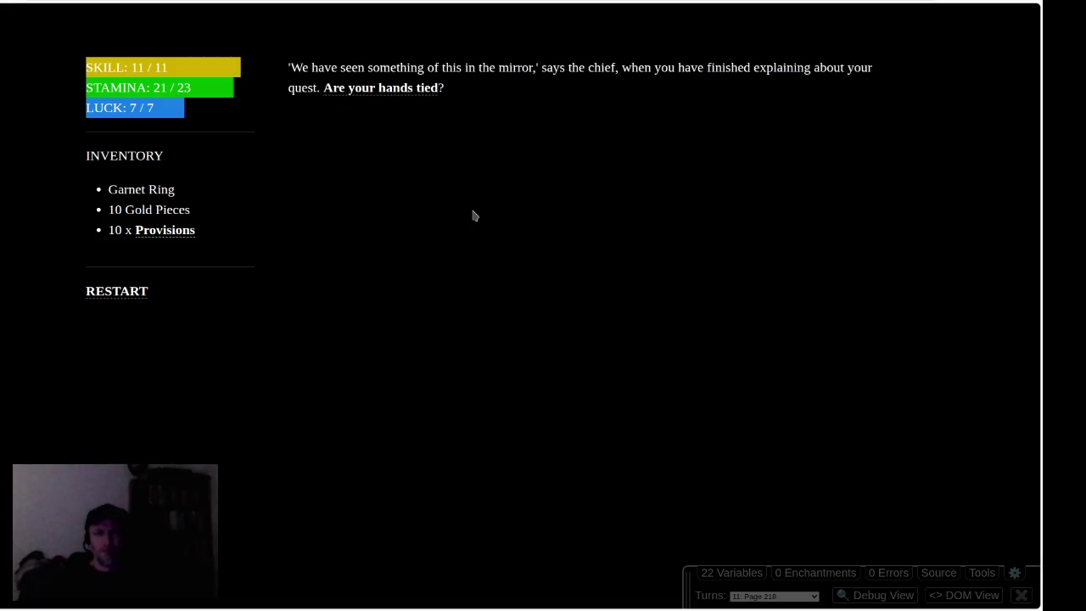
pyautogui.click(387, 92)
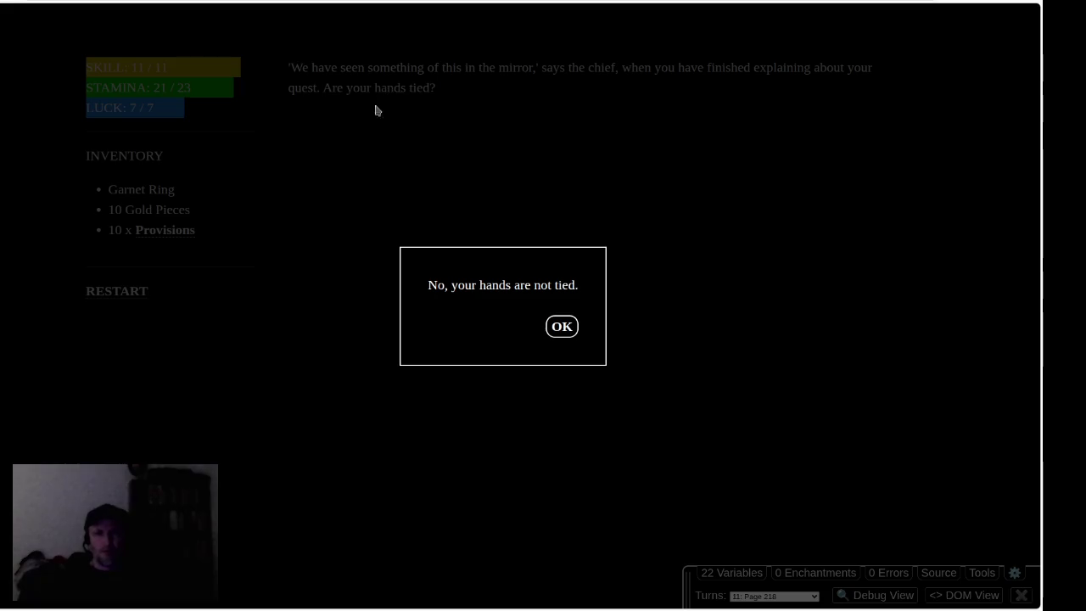
pyautogui.click(567, 334)
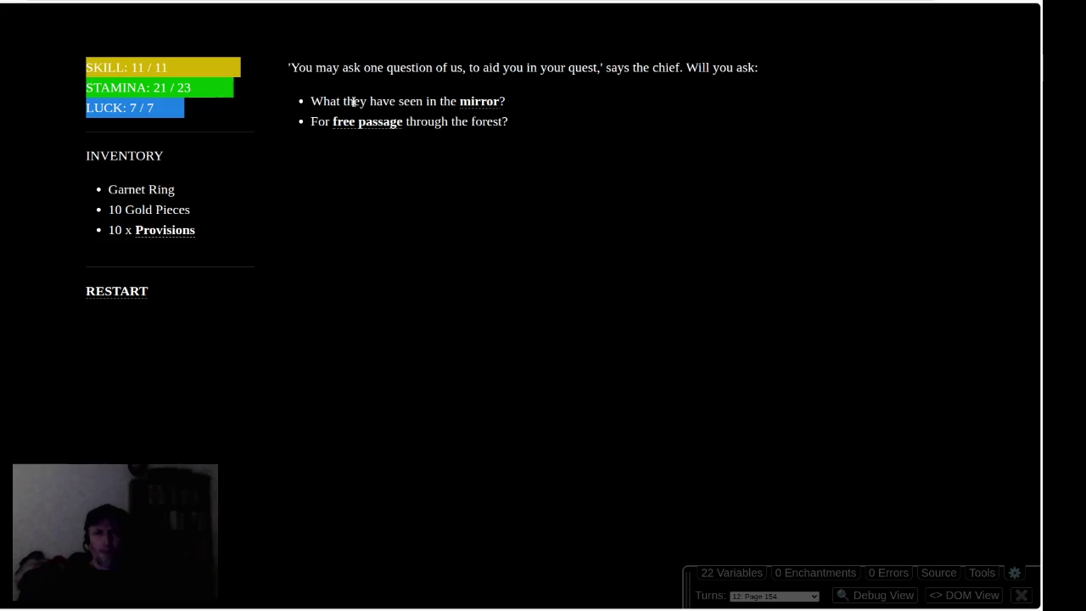
pyautogui.click(487, 103)
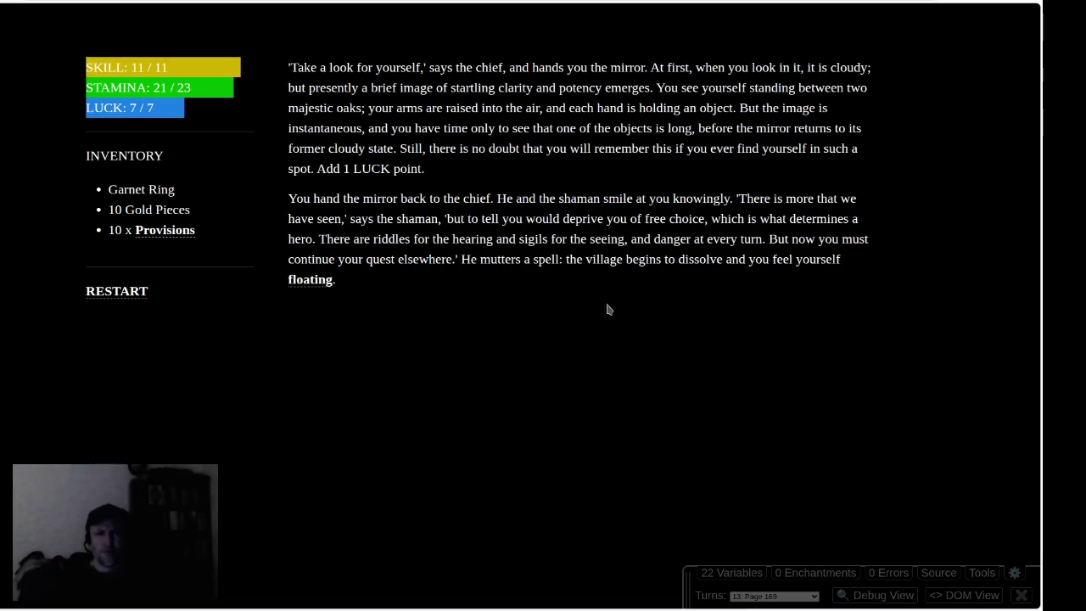
pyautogui.click(314, 280)
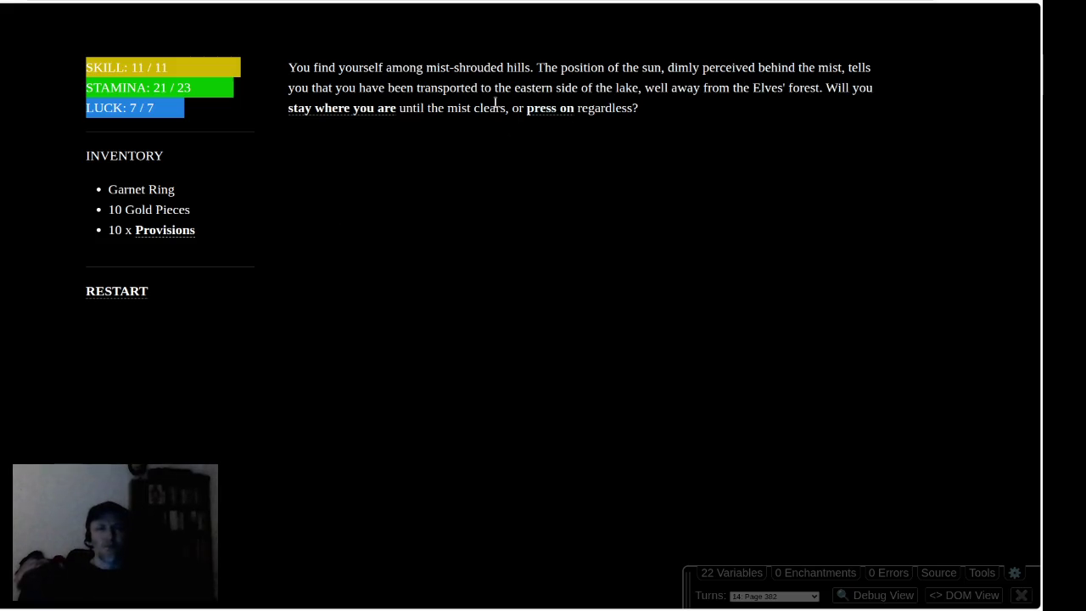
pyautogui.click(340, 109)
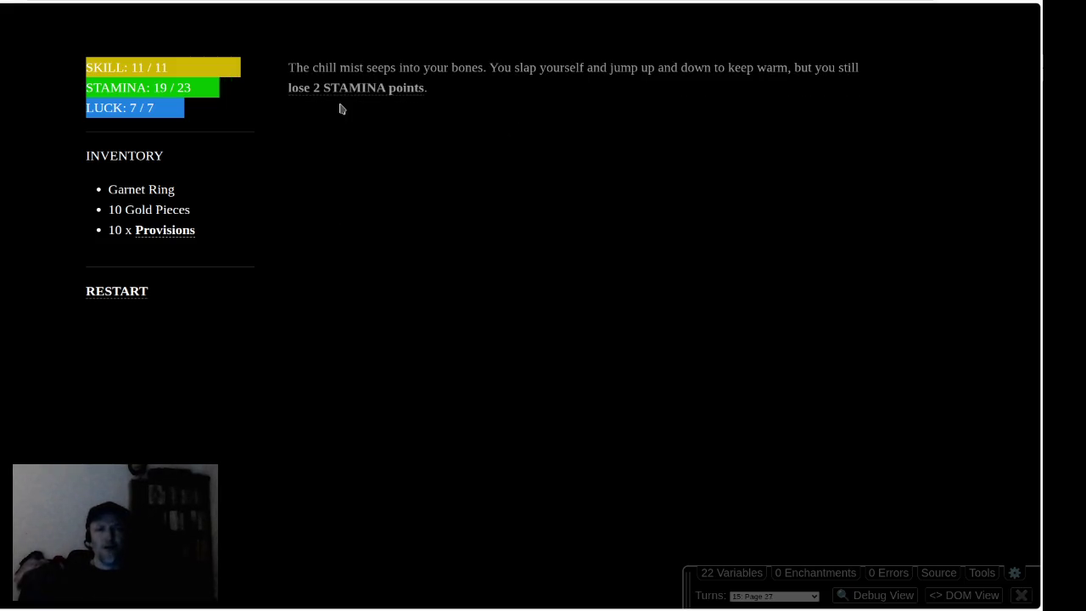
pyautogui.click(376, 89)
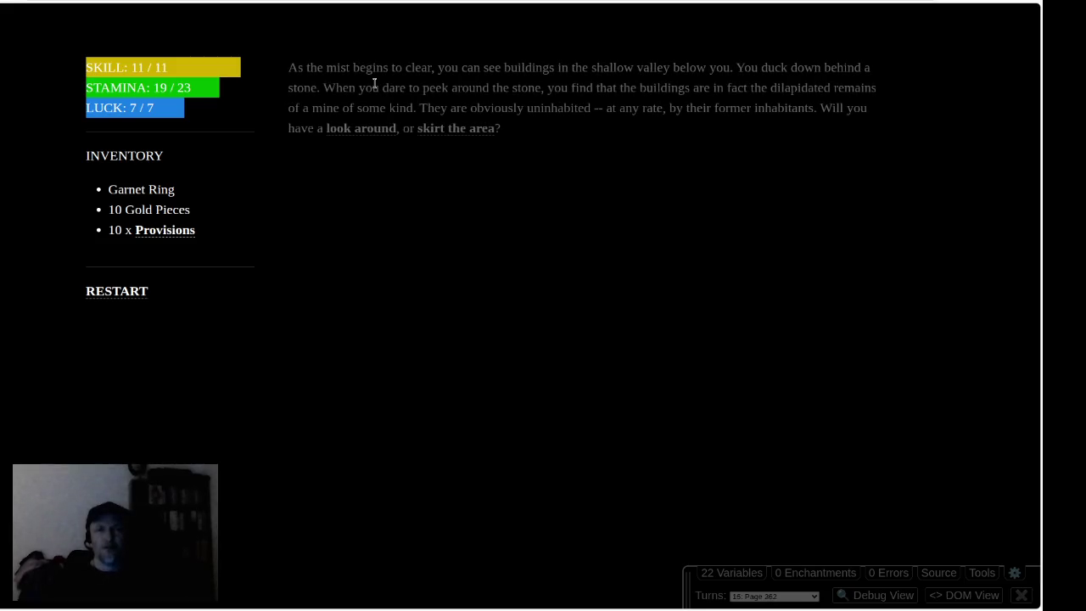